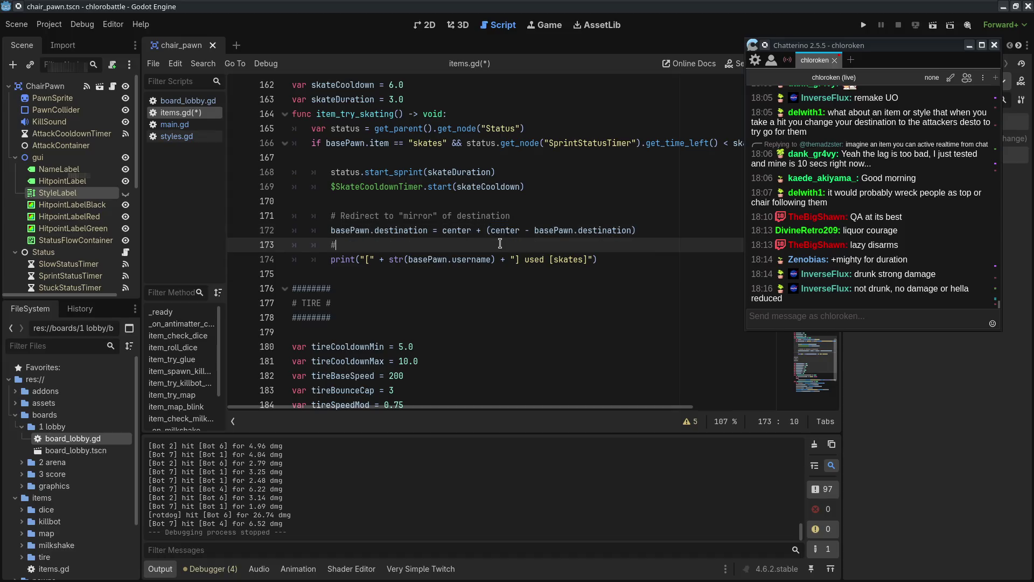
- Begin the line 173 comment with '# Destination(x, y) = Center('
{"action": "type", "text": "Vector2(x, y"}
{"action": "double_click", "coordinate": [505, 230]}
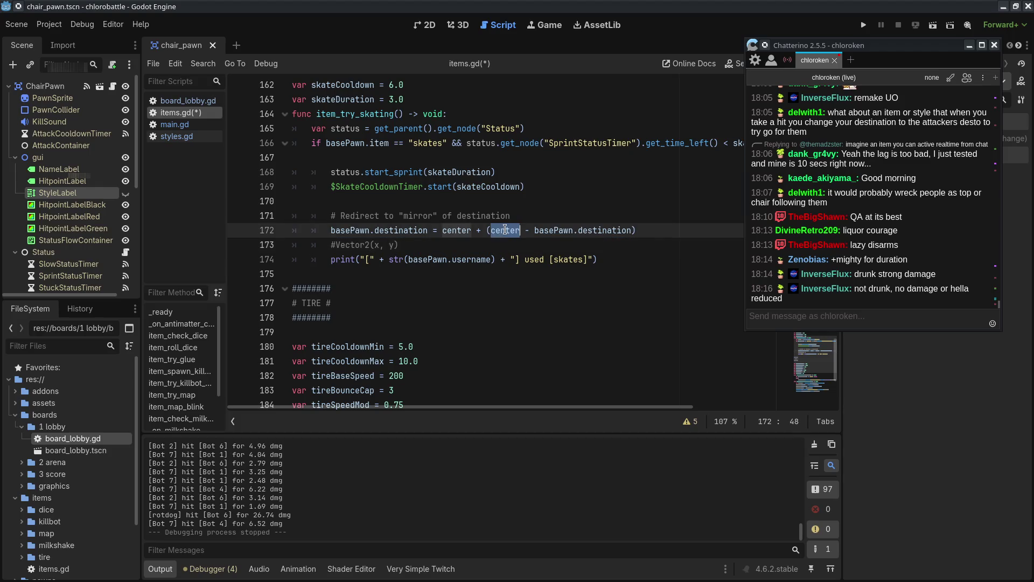
{"action": "key", "text": "Down"}
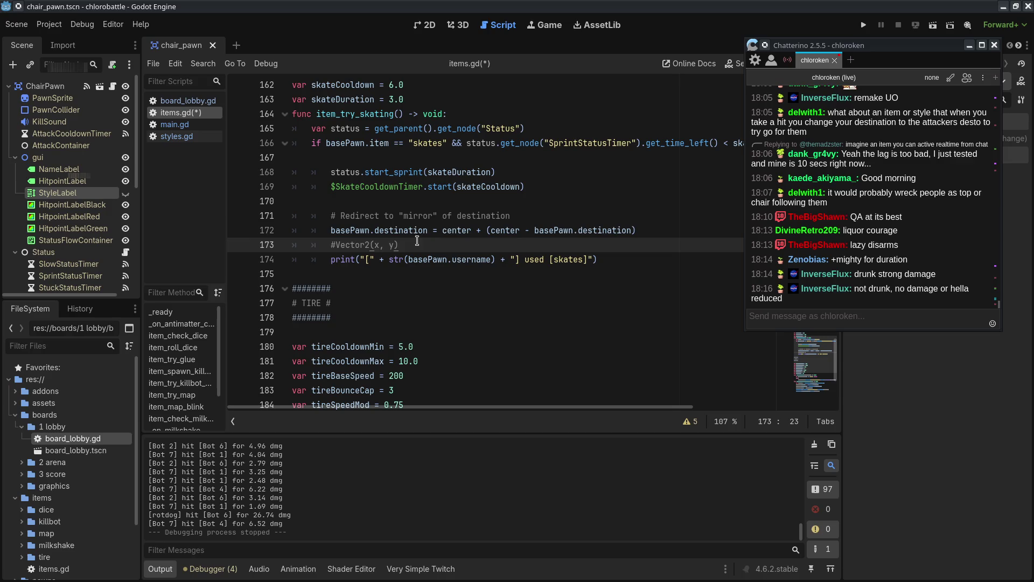
{"action": "double_click", "coordinate": [371, 247]}
{"action": "type", "text": "C"}
{"action": "type", "text": "enter"}
{"action": "type", "text": "("}
{"action": "left_click", "coordinate": [338, 244]}
{"action": "type", "text": "estination(X,"}
{"action": "key", "text": "BackSpace"}
{"action": "key", "text": "BackSpace"}
{"action": "type", "text": "x, y) ="}
- Finish the comment with 'Center(x, y) - Destination(x, y))' and highlight the formula lines
{"action": "left_click", "coordinate": [536, 243]}
{"action": "type", "text": "Center(x, y) - "}
{"action": "type", "text": "destination"}
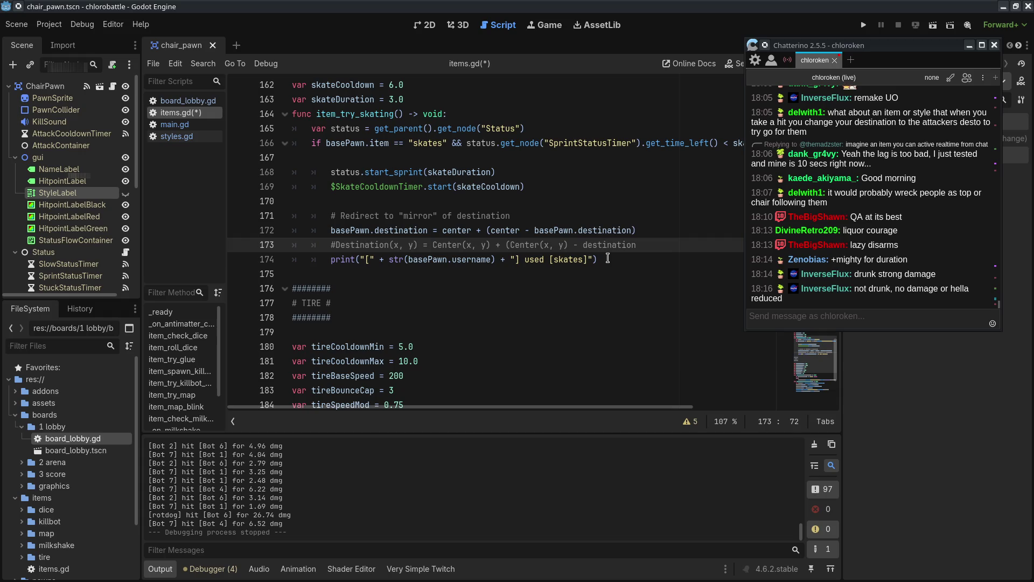
{"action": "key", "text": "BackSpace"}
{"action": "key", "text": "BackSpace"}
{"action": "key", "text": "BackSpace"}
{"action": "type", "text": "Destination(x, y"}
{"action": "type", "text": "))"}
{"action": "left_click", "coordinate": [560, 330]}
{"action": "left_click", "coordinate": [441, 230]}
{"action": "left_click", "coordinate": [609, 245]}
{"action": "left_click", "coordinate": [591, 275]}
{"action": "mouse_move", "coordinate": [666, 247]}
{"action": "left_mouse_down"}
{"action": "mouse_move", "coordinate": [302, 229]}
{"action": "mouse_move", "coordinate": [282, 241]}
{"action": "left_mouse_up"}
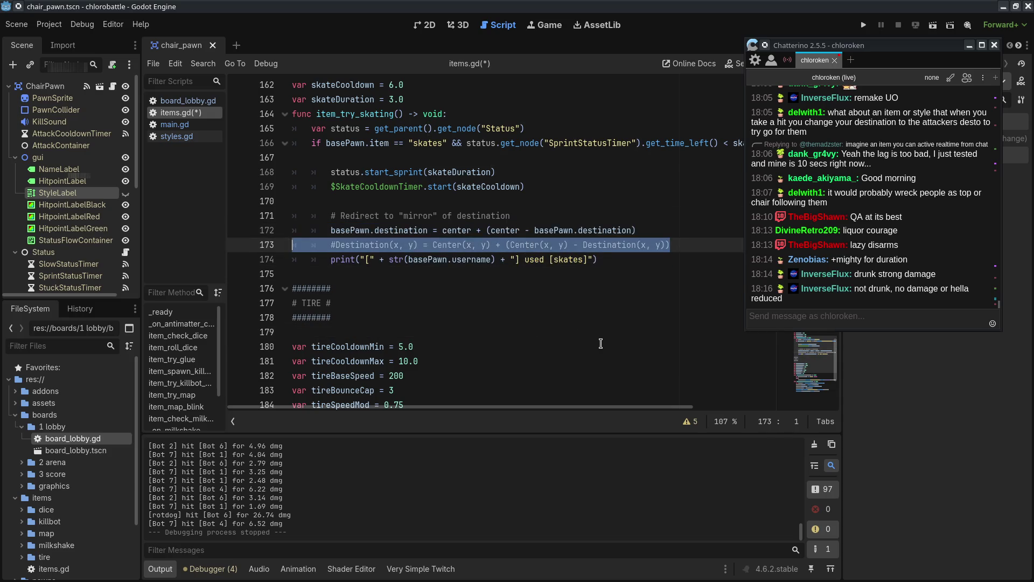
- Type '+' over the highlighted center term in the formula
{"action": "left_click", "coordinate": [599, 345]}
{"action": "left_click", "coordinate": [565, 243]}
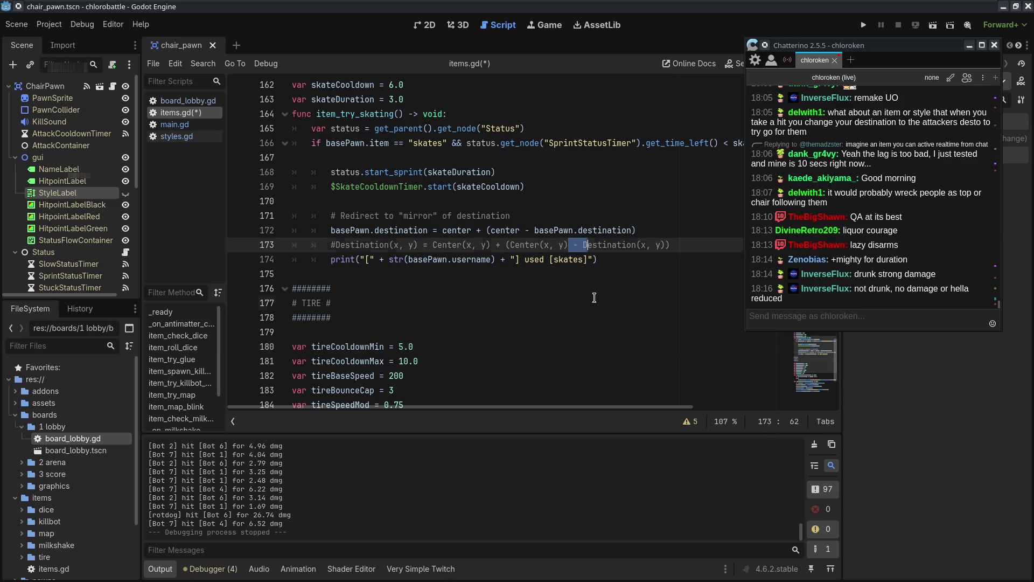
{"action": "left_click", "coordinate": [587, 299]}
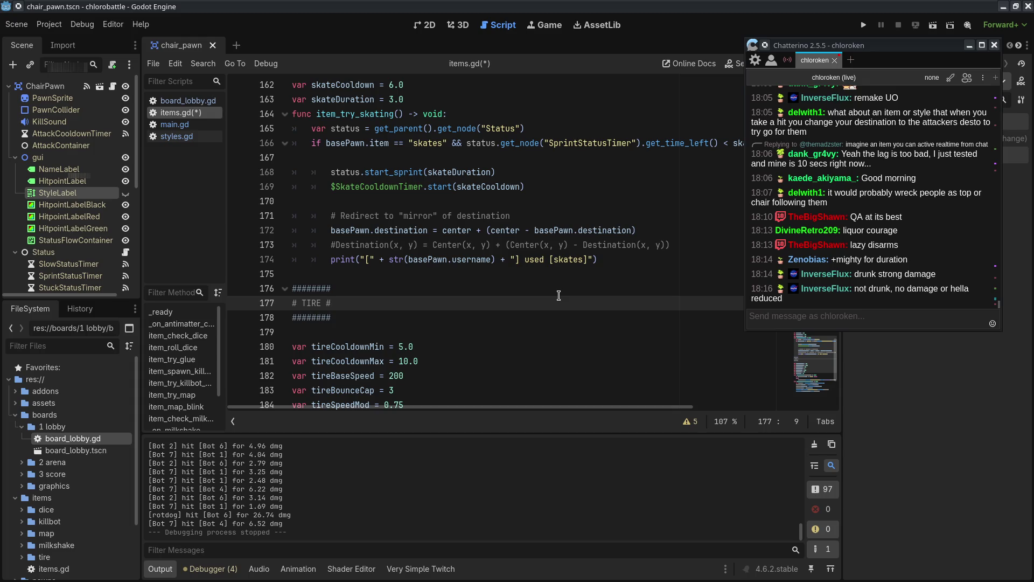
{"action": "left_click_drag", "start_coordinate": [538, 230], "coordinate": [631, 230]}
{"action": "left_click_drag", "start_coordinate": [490, 230], "coordinate": [577, 243]}
{"action": "type", "text": "+"}
{"action": "left_click", "coordinate": [619, 314]}
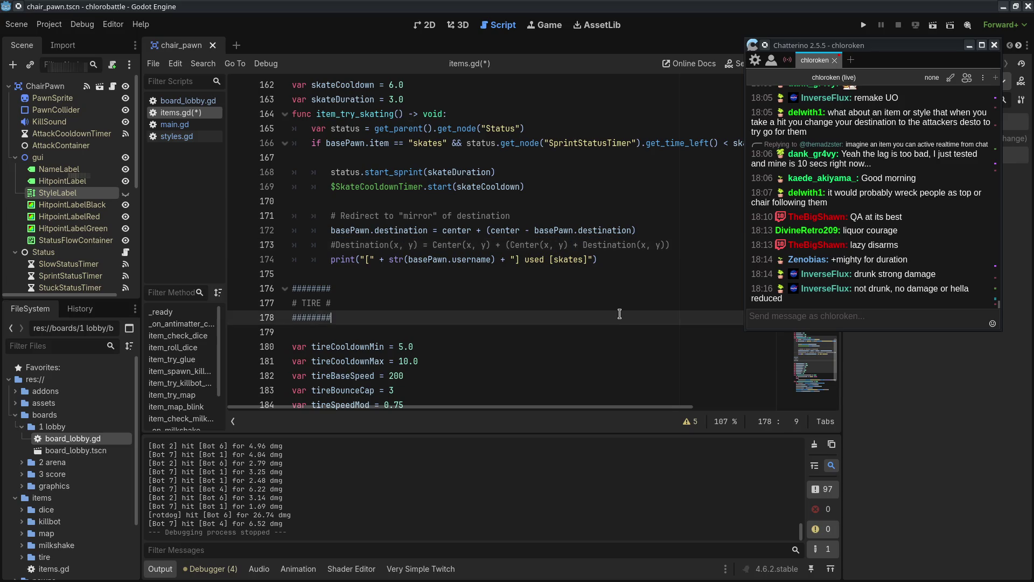
- Check the signs and terms of the formula comment on lines 172–173
{"action": "left_click", "coordinate": [544, 244]}
{"action": "left_click", "coordinate": [603, 259]}
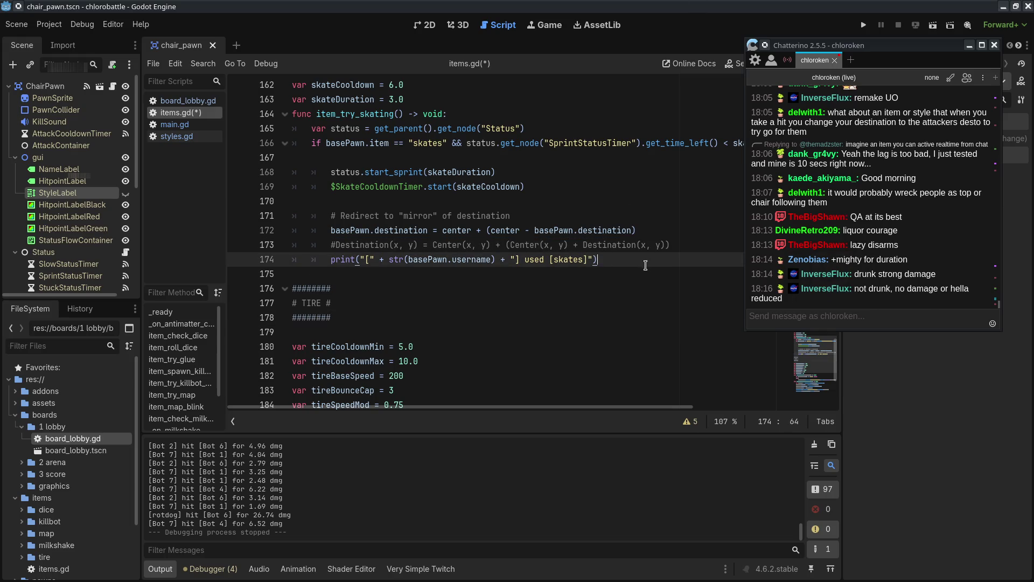
{"action": "double_click", "coordinate": [574, 245]}
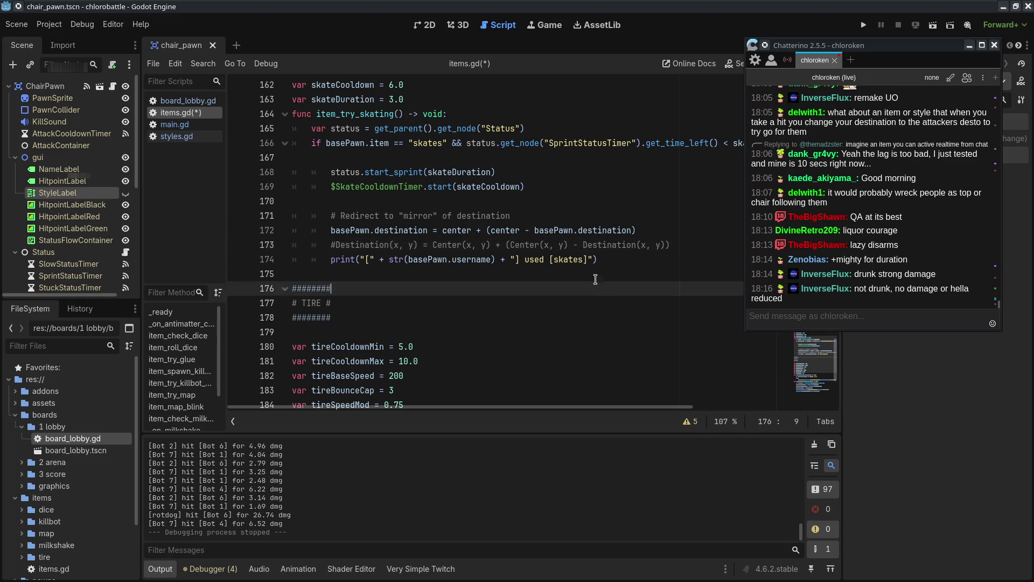
{"action": "left_click", "coordinate": [574, 245]}
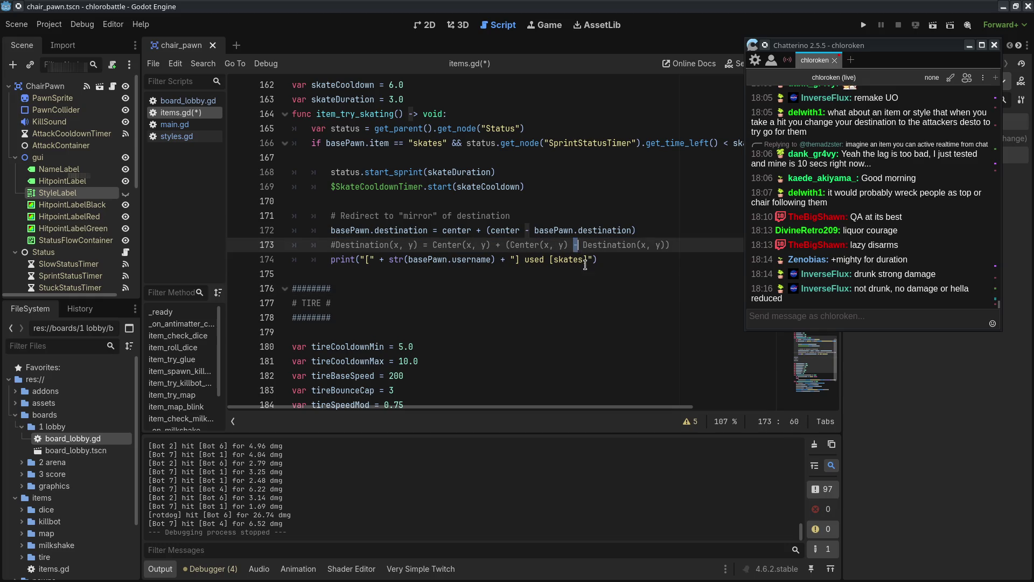
{"action": "left_click", "coordinate": [589, 294]}
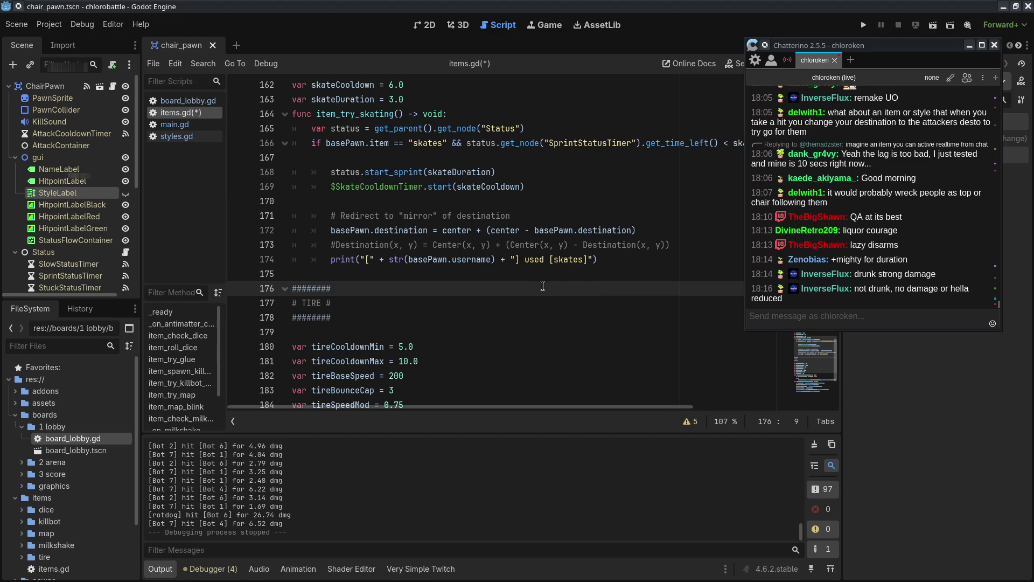
{"action": "left_click", "coordinate": [495, 244]}
{"action": "left_click", "coordinate": [510, 274]}
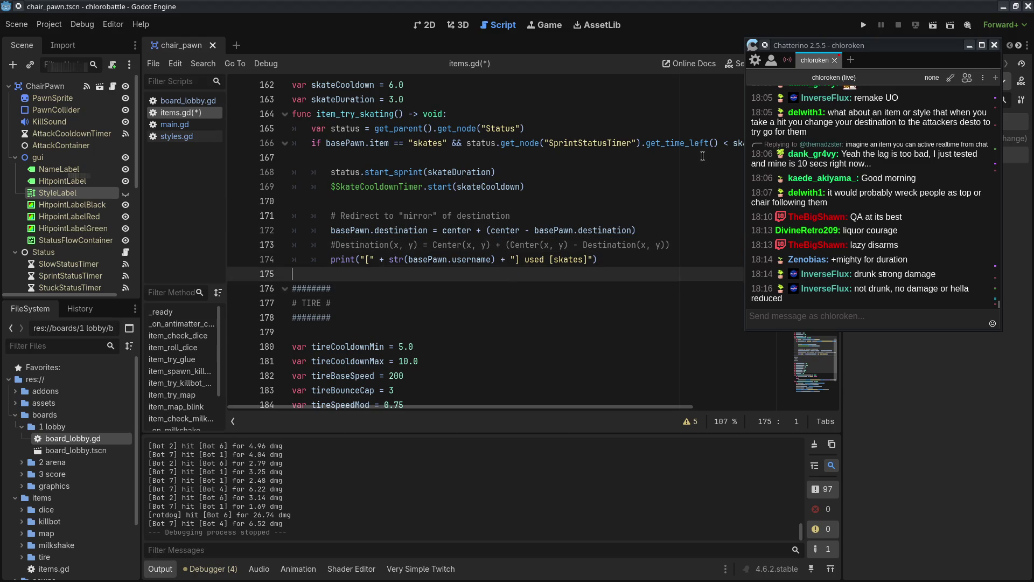
{"action": "left_click", "coordinate": [434, 243]}
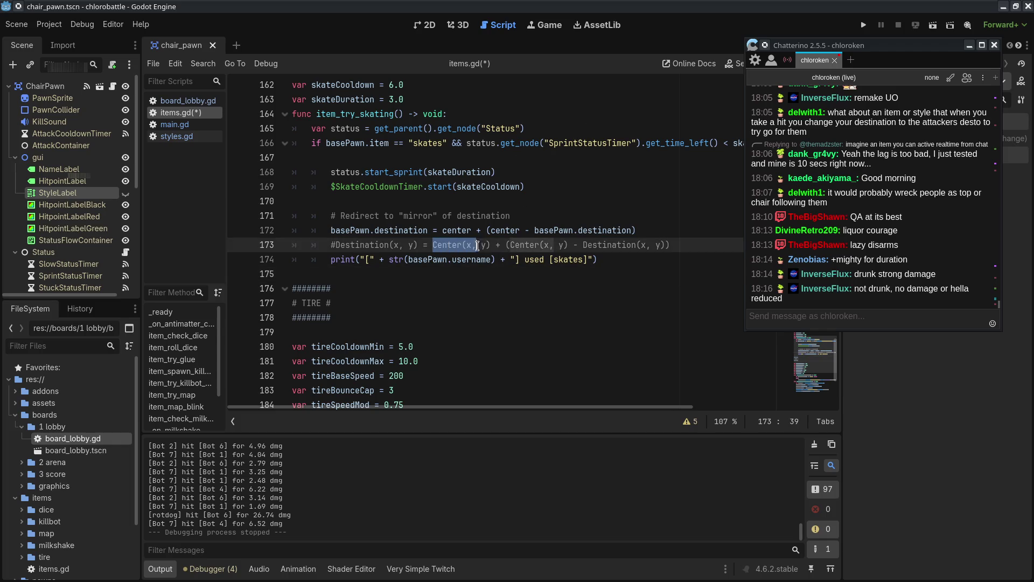
{"action": "left_click", "coordinate": [515, 332]}
{"action": "left_click", "coordinate": [463, 243]}
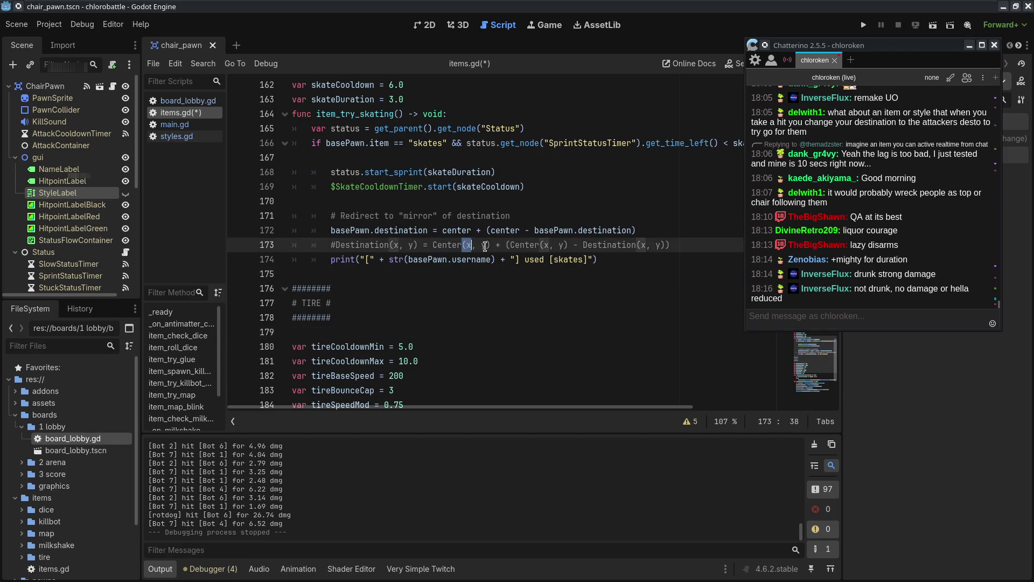
{"action": "left_click", "coordinate": [503, 259]}
{"action": "left_click", "coordinate": [504, 230]}
- Compare the comment against line 172, then select and delete comment line 173
{"action": "double_click", "coordinate": [504, 230]}
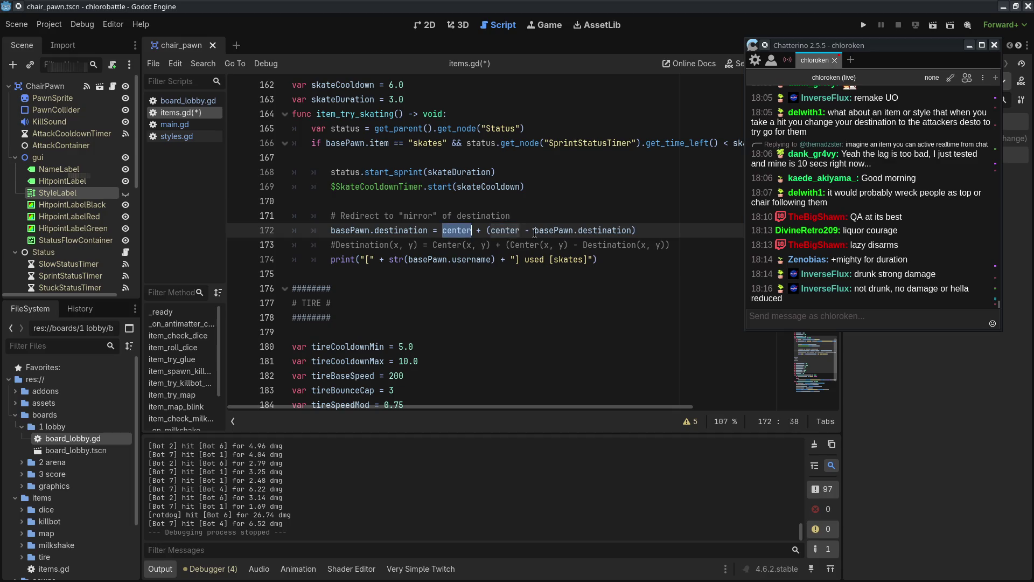
{"action": "double_click", "coordinate": [568, 234]}
{"action": "double_click", "coordinate": [547, 245]}
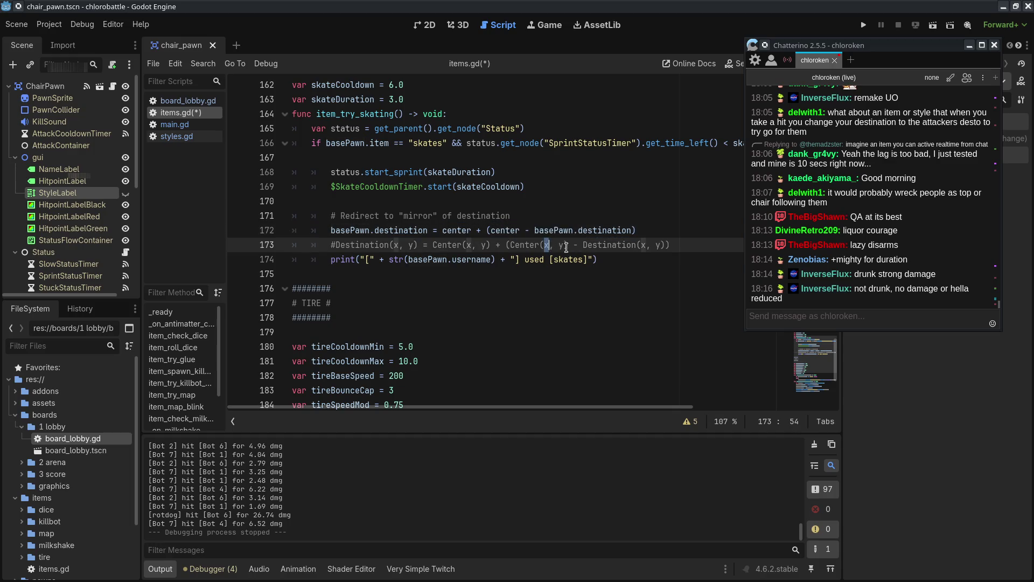
{"action": "double_click", "coordinate": [644, 244]}
{"action": "left_click", "coordinate": [642, 263]}
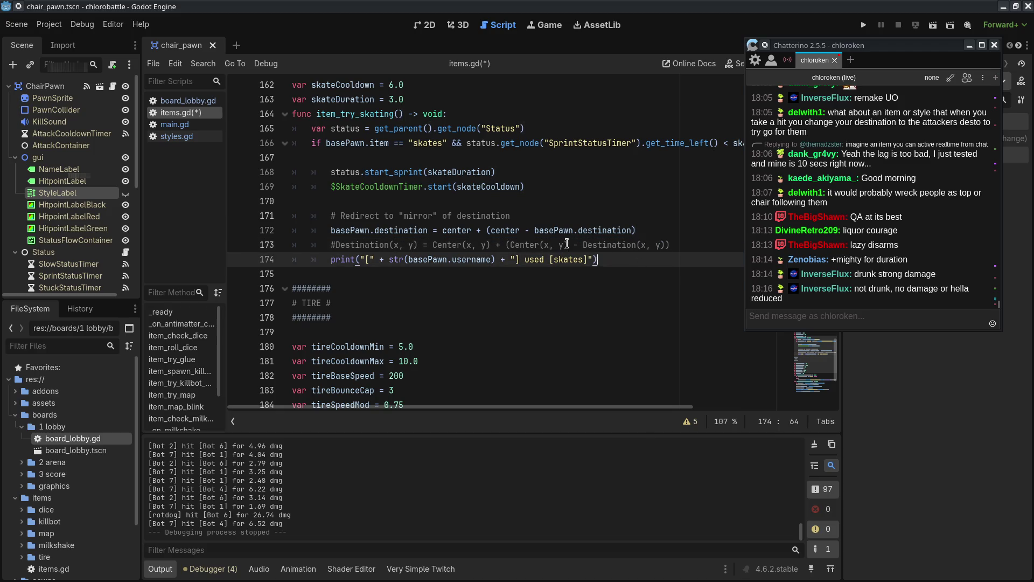
{"action": "double_click", "coordinate": [575, 244]}
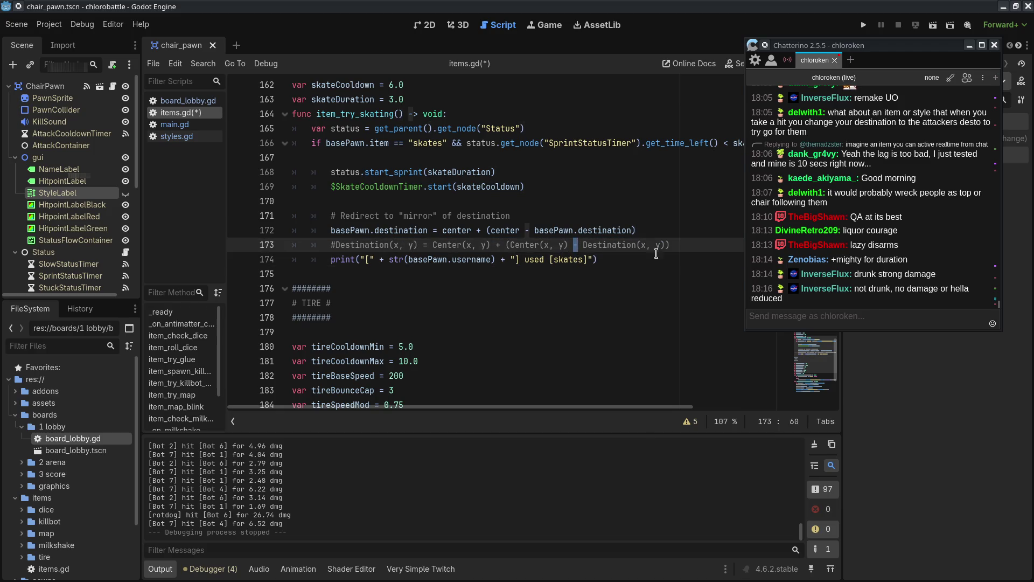
{"action": "left_click_drag", "start_coordinate": [677, 245], "coordinate": [674, 231]}
{"action": "key", "text": "Delete"}
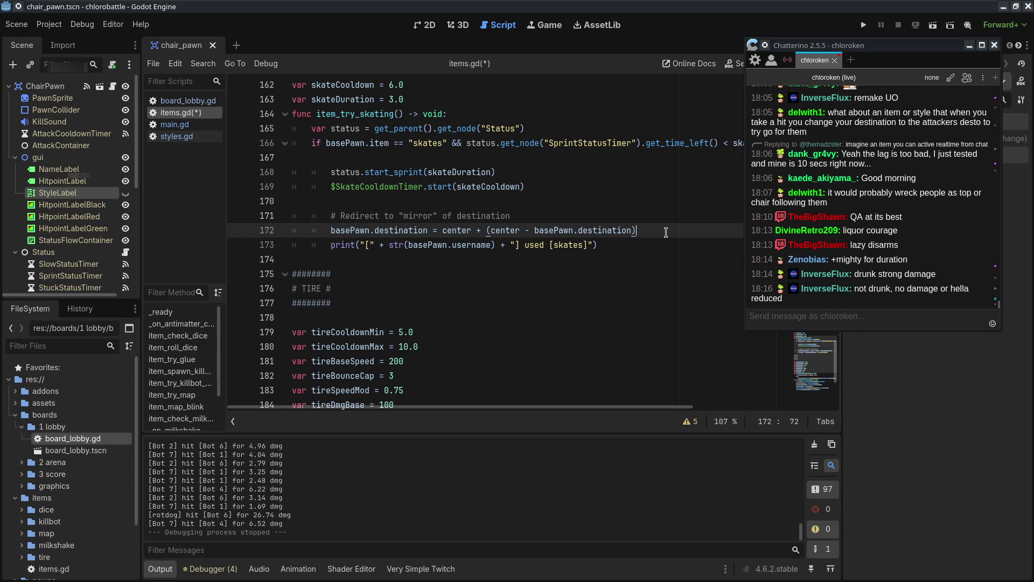
- Add a 'var getX = basePawn.destination.x' line below the destination assignment
{"action": "left_click", "coordinate": [471, 230]}
{"action": "left_click", "coordinate": [674, 223]}
{"action": "key", "text": "Return"}
{"action": "key", "text": "Return"}
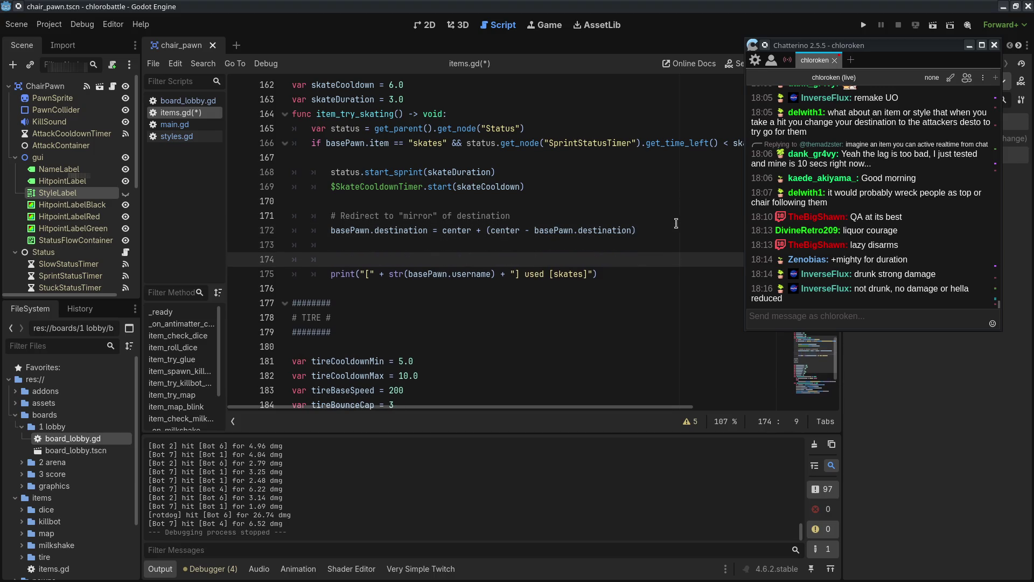
{"action": "type", "text": "var "}
{"action": "type", "text": "basePawn.destion"}
{"action": "type", "text": "ation"}
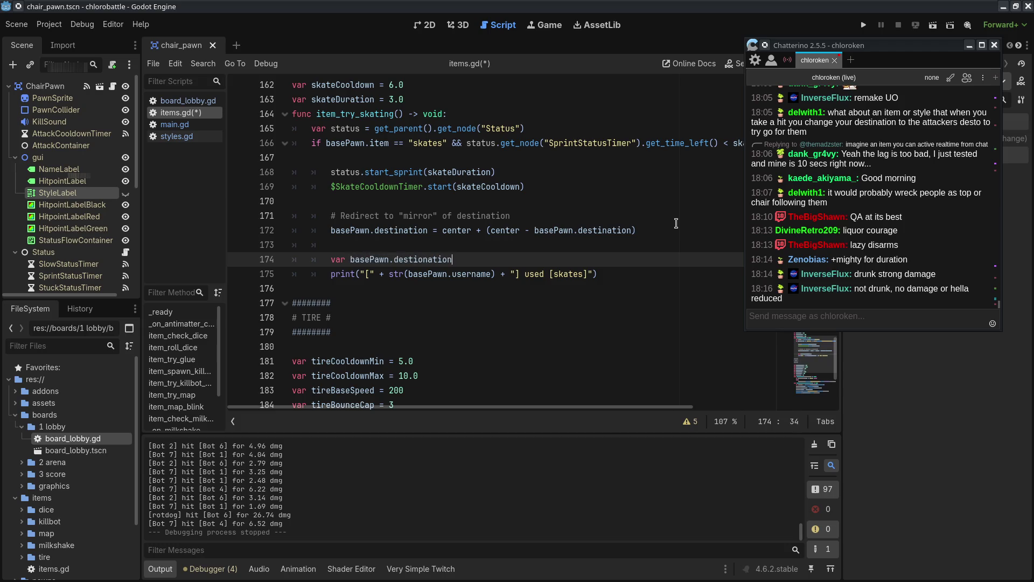
{"action": "key", "text": "BackSpace"}
{"action": "key", "text": "BackSpace"}
{"action": "key", "text": "BackSpace"}
{"action": "key", "text": "BackSpace"}
{"action": "key", "text": "BackSpace"}
{"action": "key", "text": "BackSpace"}
{"action": "key", "text": "BackSpace"}
{"action": "type", "text": "nation"}
{"action": "type", "text": ".x "}
{"action": "type", "text": "= "}
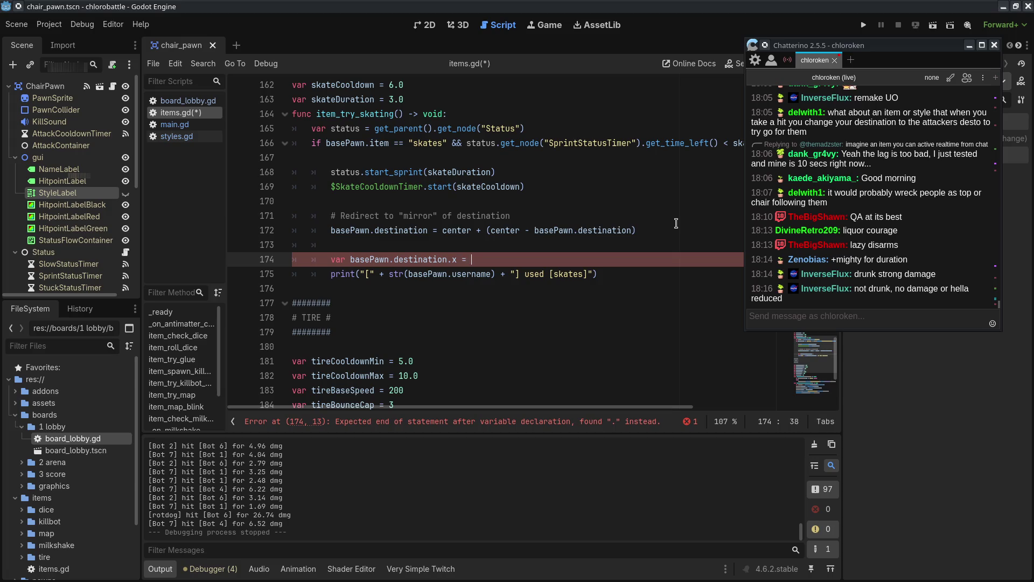
{"action": "type", "text": "10"}
{"action": "key", "text": "BackSpace"}
{"action": "key", "text": "BackSpace"}
{"action": "left_click", "coordinate": [348, 259]}
{"action": "type", "text": "getX ="}
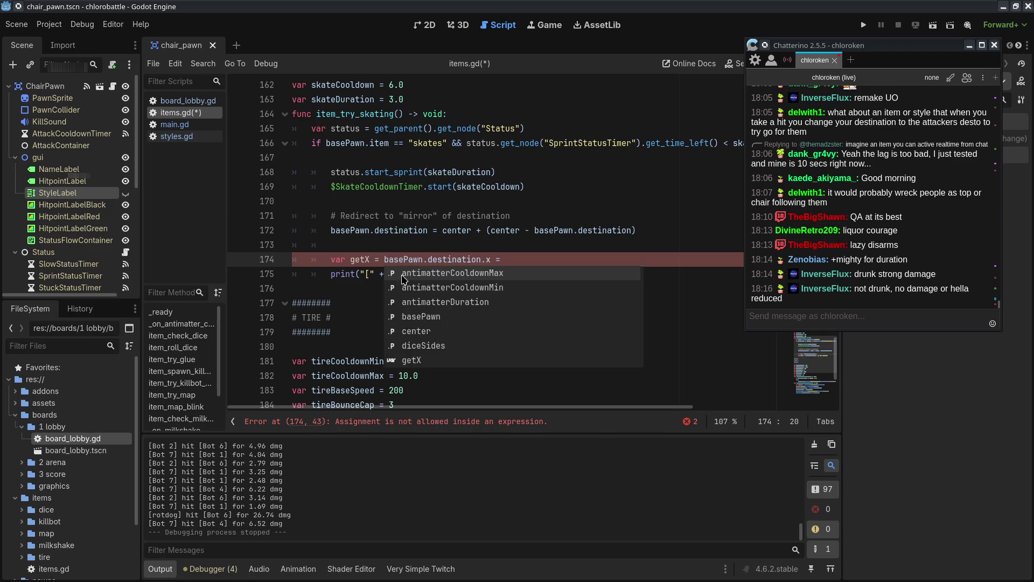
{"action": "left_click", "coordinate": [496, 259]}
{"action": "key", "text": "BackSpace"}
{"action": "key", "text": "BackSpace"}
{"action": "key", "text": "BackSpace"}
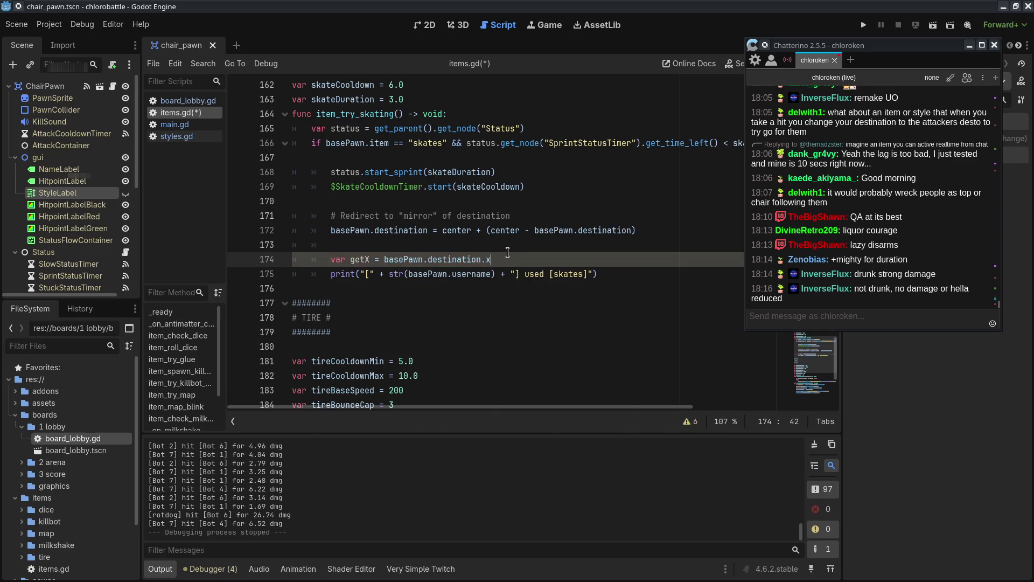
- Duplicate it as a getY line reading basePawn.destination.y
{"action": "key", "text": "ctrl+shift+d"}
{"action": "key", "text": "BackSpace"}
{"action": "type", "text": "Y"}
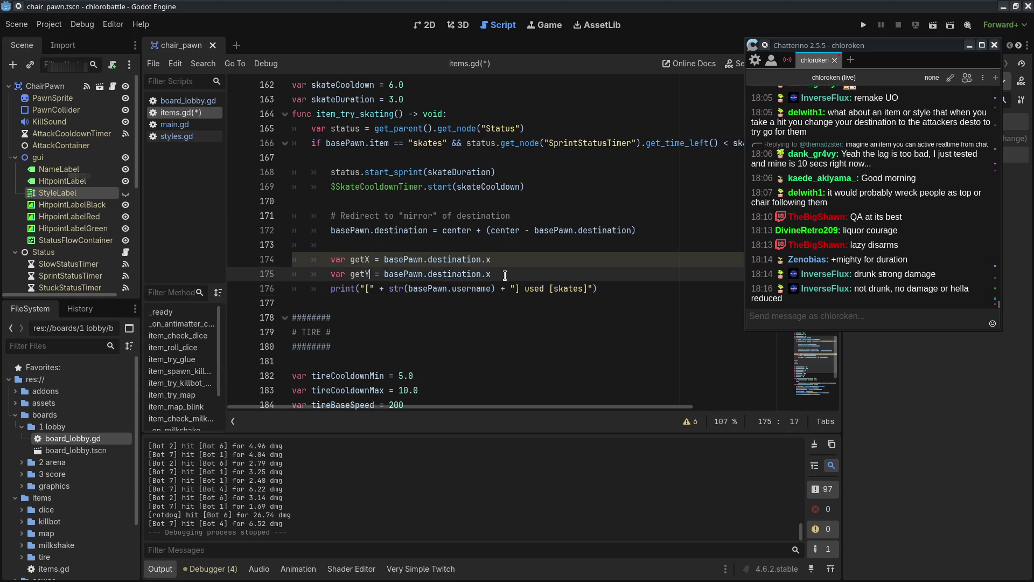
{"action": "left_click", "coordinate": [504, 275]}
{"action": "key", "text": "BackSpace"}
{"action": "type", "text": "y"}
{"action": "left_click", "coordinate": [420, 230]}
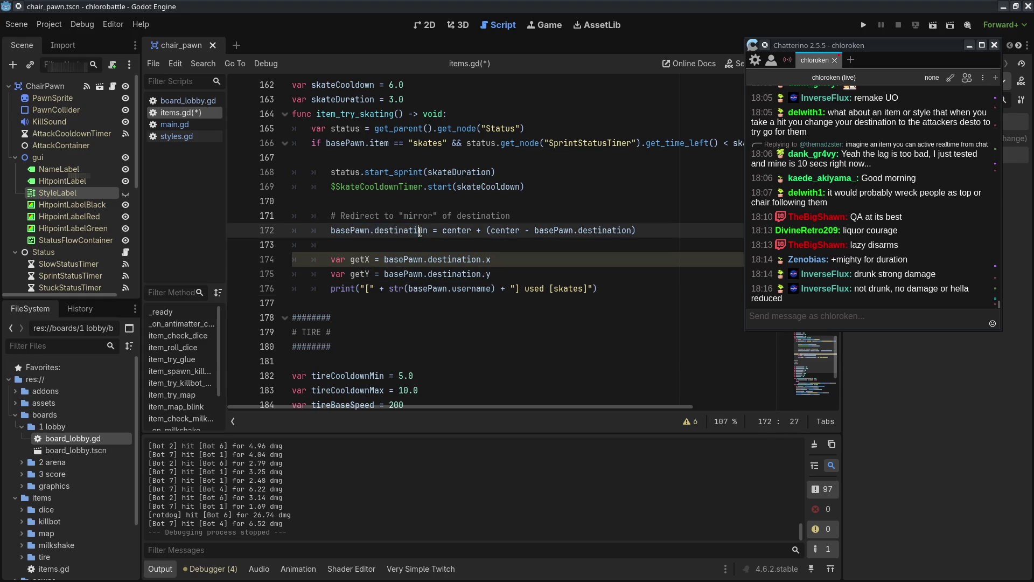
{"action": "left_click", "coordinate": [529, 289]}
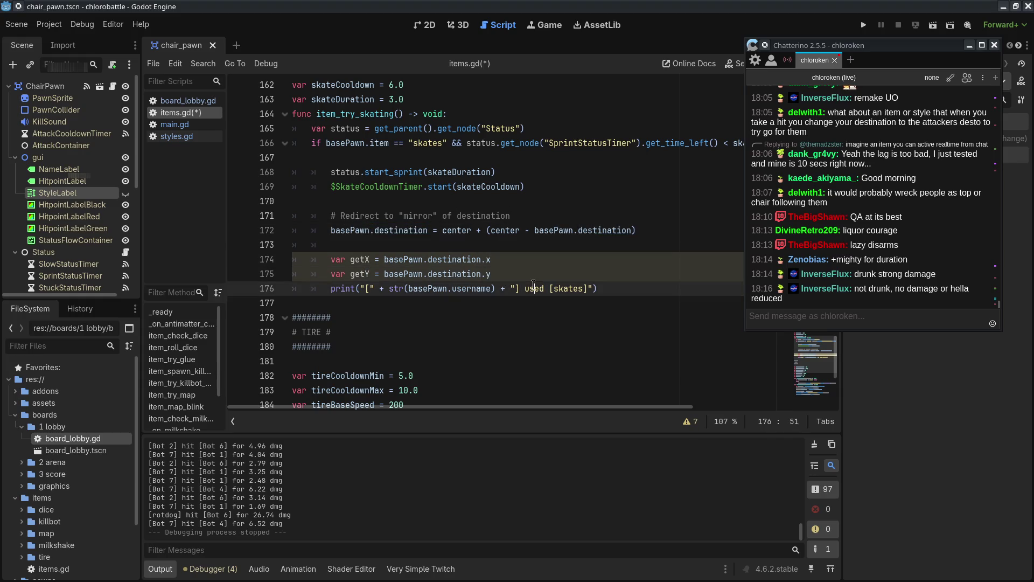
- Add a '# Destination(x, y)' comment to both the getX and getY lines
{"action": "left_click", "coordinate": [490, 257]}
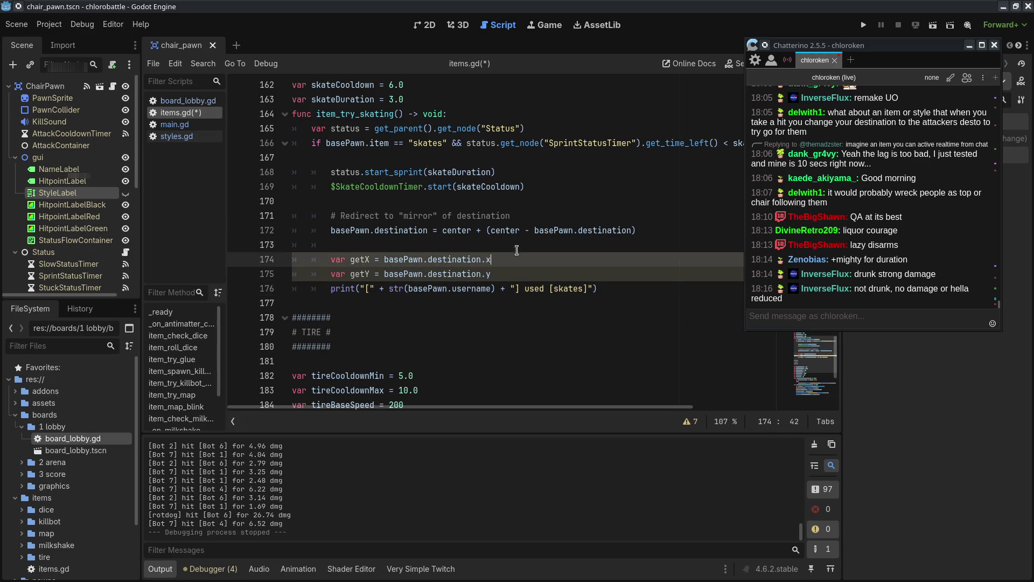
{"action": "type", "text": "$"}
{"action": "key", "text": "BackSpace"}
{"action": "type", "text": "# ("}
{"action": "key", "text": "BackSpace"}
{"action": "type", "text": "Destinooat"}
{"action": "key", "text": "BackSpace"}
{"action": "key", "text": "BackSpace"}
{"action": "key", "text": "BackSpace"}
{"action": "type", "text": "nation(x"}
{"action": "type", "text": ", y)"}
{"action": "left_click", "coordinate": [489, 259]}
{"action": "key", "text": "shift+End"}
{"action": "key", "text": "ctrl+c"}
{"action": "left_click", "coordinate": [493, 273]}
{"action": "key", "text": "ctrl+v"}
{"action": "double_click", "coordinate": [582, 274]}
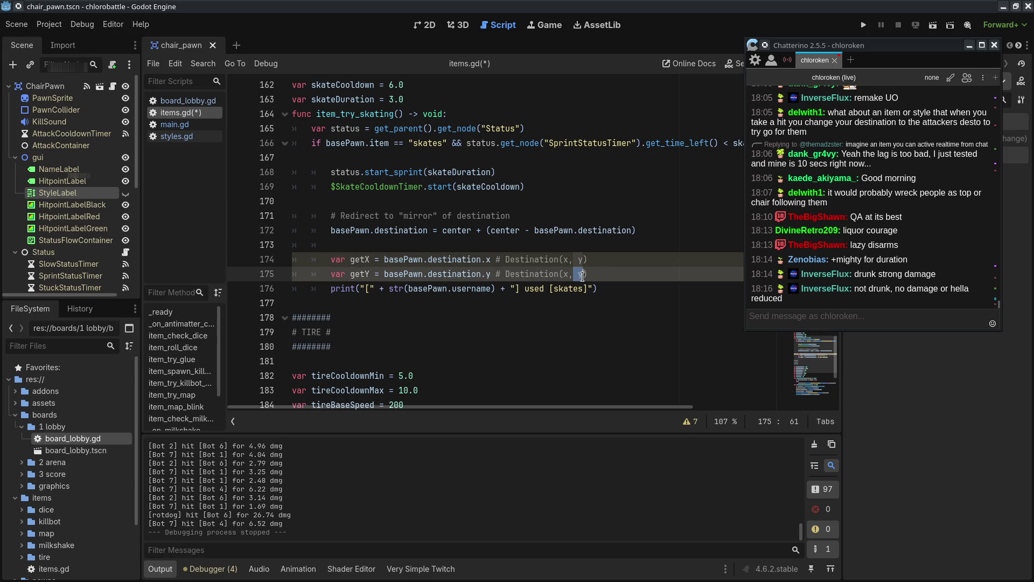
{"action": "type", "text": ")"}
{"action": "double_click", "coordinate": [379, 229]}
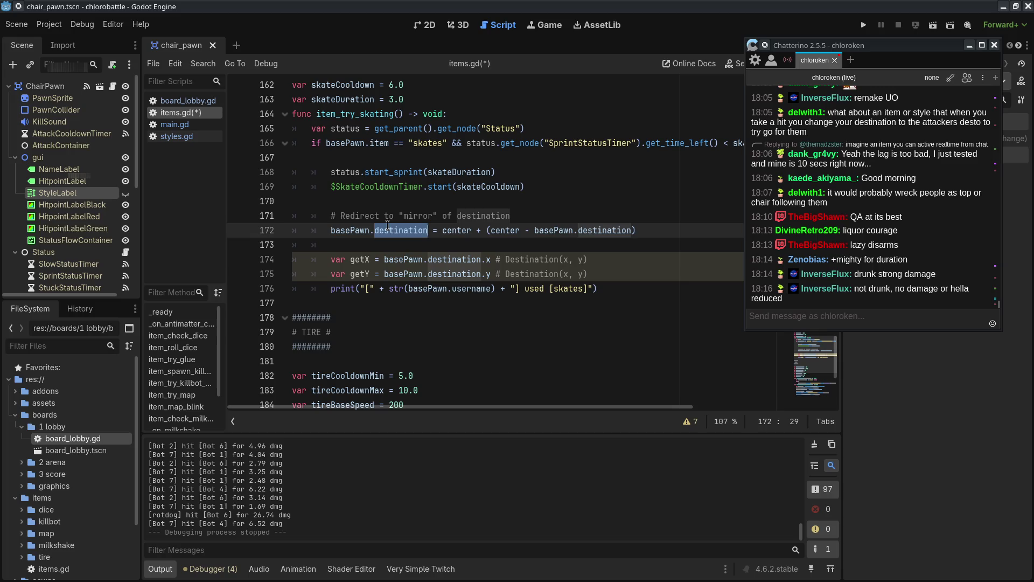
- Delete the getX and getY lines and the leftover blank line
{"action": "left_click", "coordinate": [619, 275]}
{"action": "left_click_drag", "start_coordinate": [625, 274], "coordinate": [648, 242]}
{"action": "key", "text": "BackSpace"}
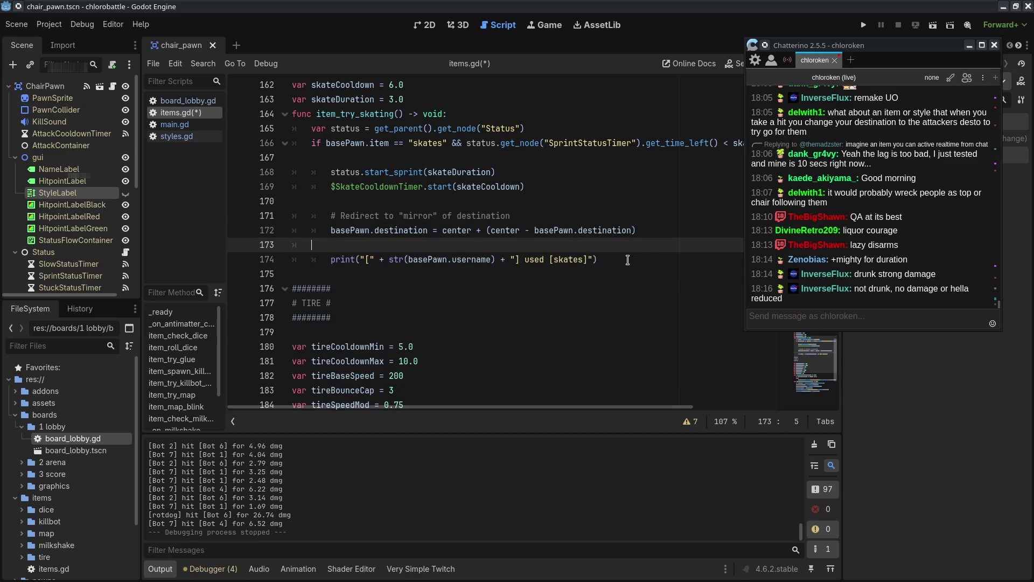
{"action": "key", "text": "BackSpace"}
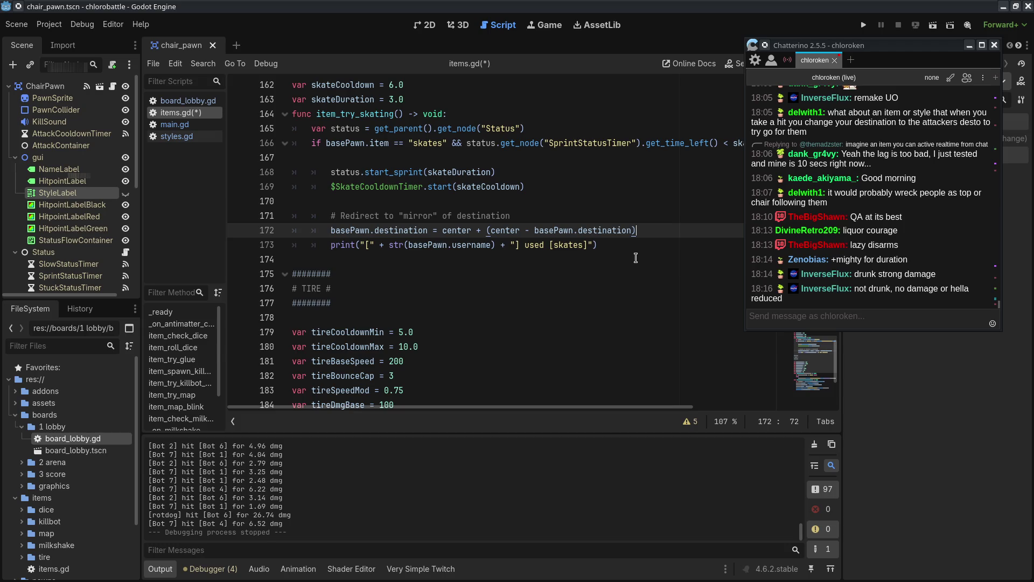
- View board_lobby.gd and styles.gd, then switch to the browser's wiki Status page
{"action": "left_click", "coordinate": [207, 101]}
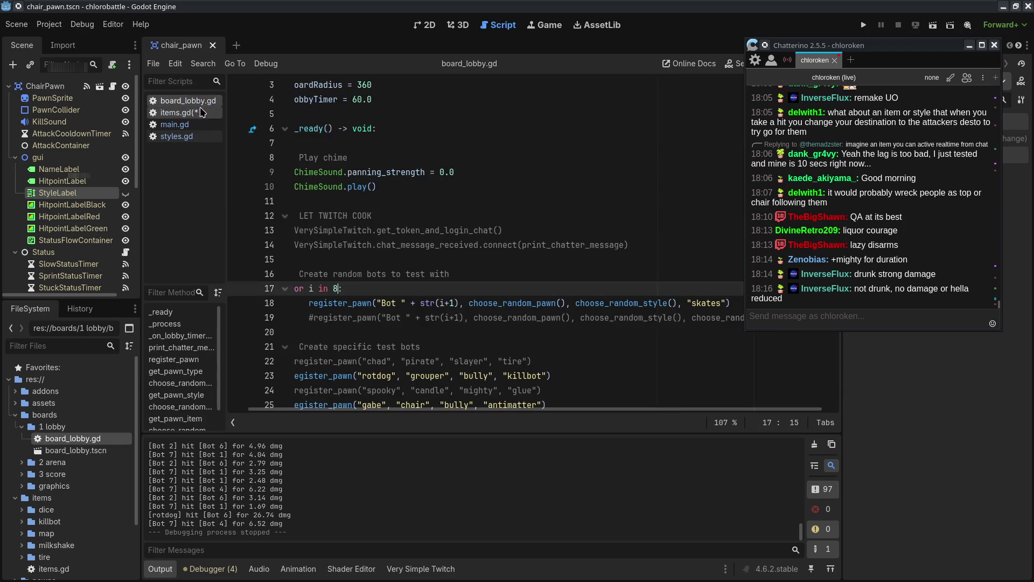
{"action": "left_click", "coordinate": [205, 136]}
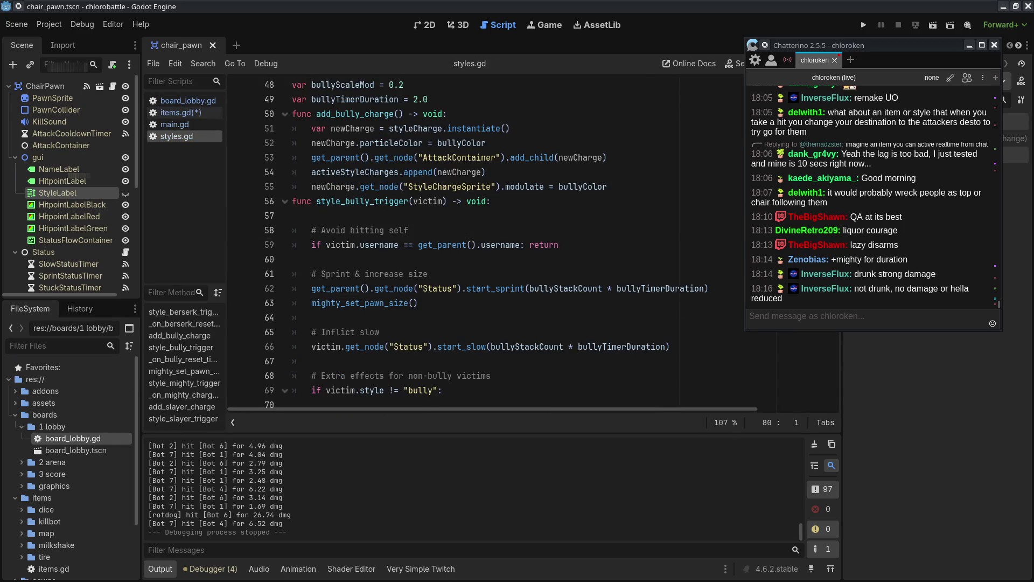
{"action": "key", "text": "alt+Tab"}
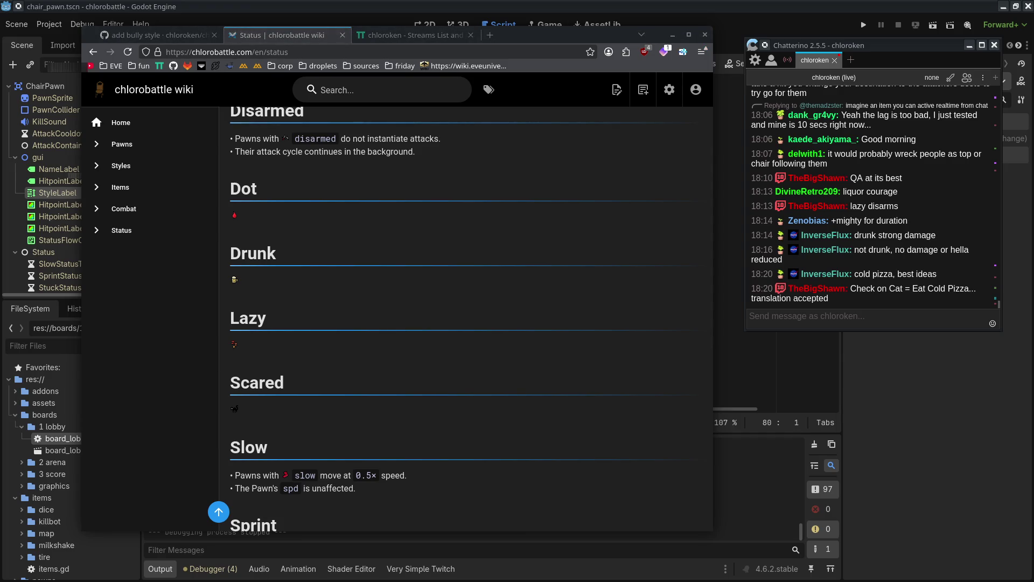
{"action": "key", "text": "alt+Tab"}
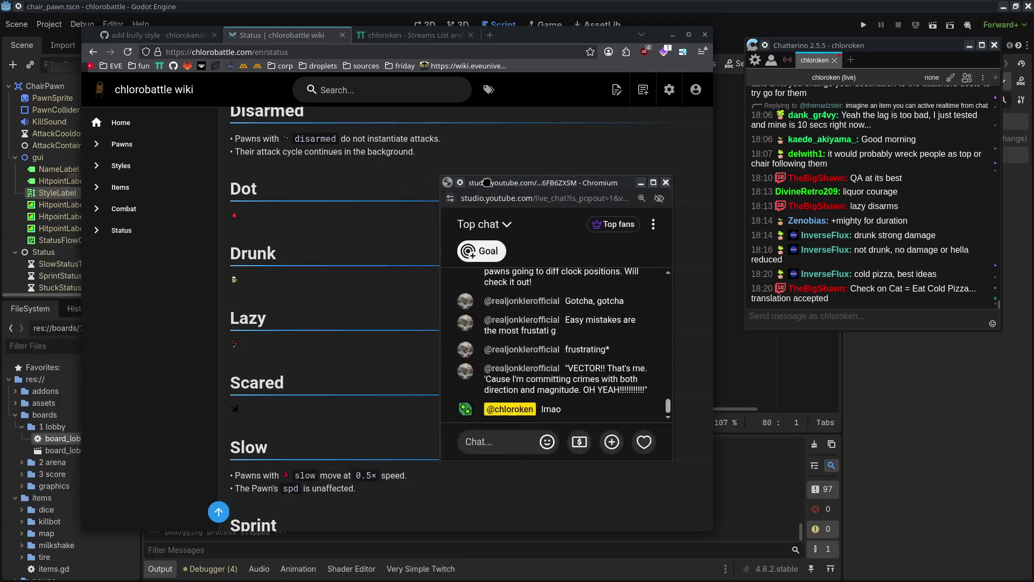
{"action": "key", "text": "alt+Tab"}
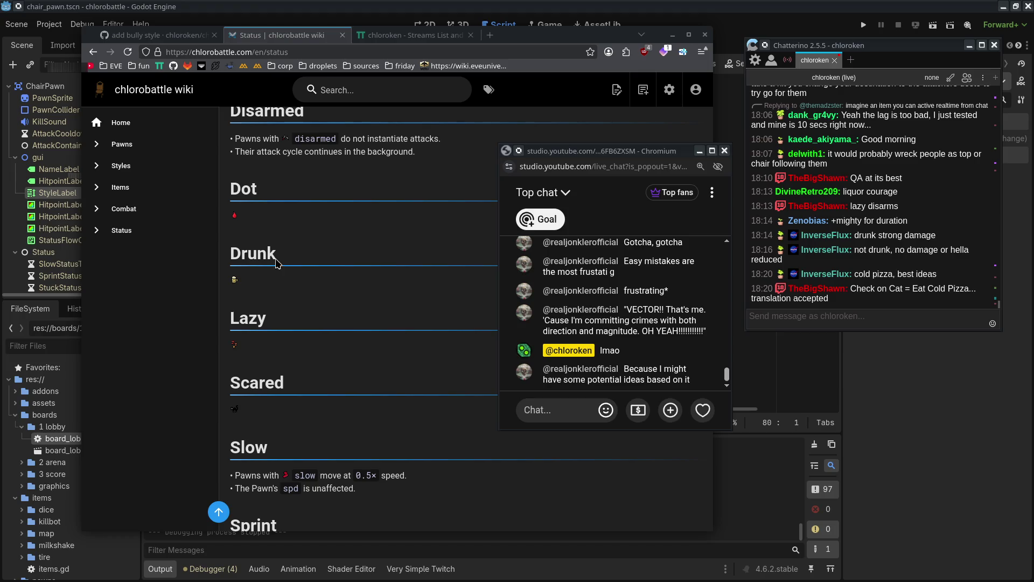
{"action": "middle_click", "coordinate": [609, 150]}
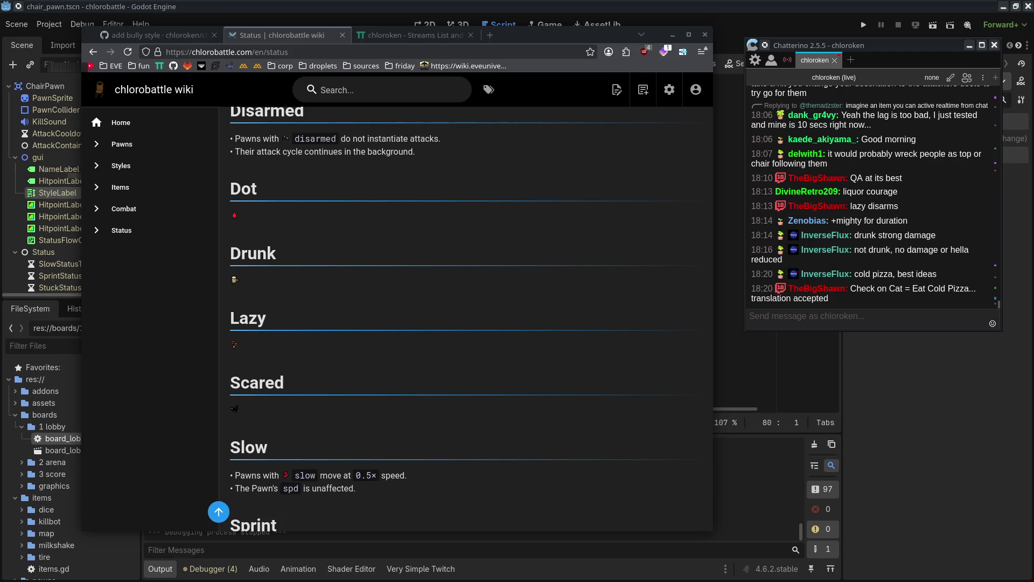
{"action": "scroll", "coordinate": [450, 295], "scroll_direction": "down", "scroll_amount": 3}
{"action": "scroll", "coordinate": [366, 310], "scroll_direction": "up", "scroll_amount": 3}
- Open the Status page editor and start the Drunk bullet with 'Pawns with', the drunk icon and `drunk`
{"action": "left_click", "coordinate": [617, 90]}
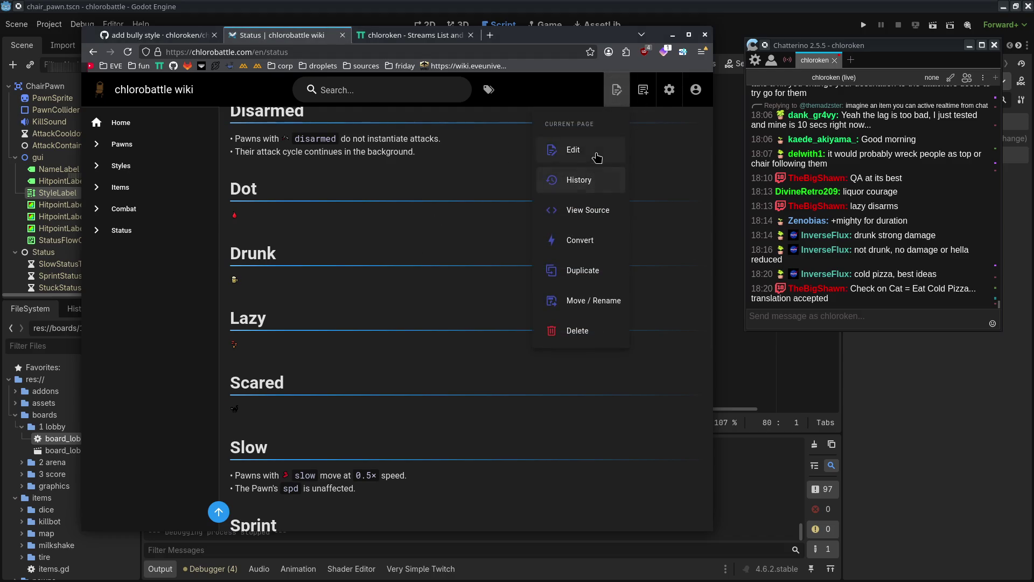
{"action": "left_click", "coordinate": [595, 154]}
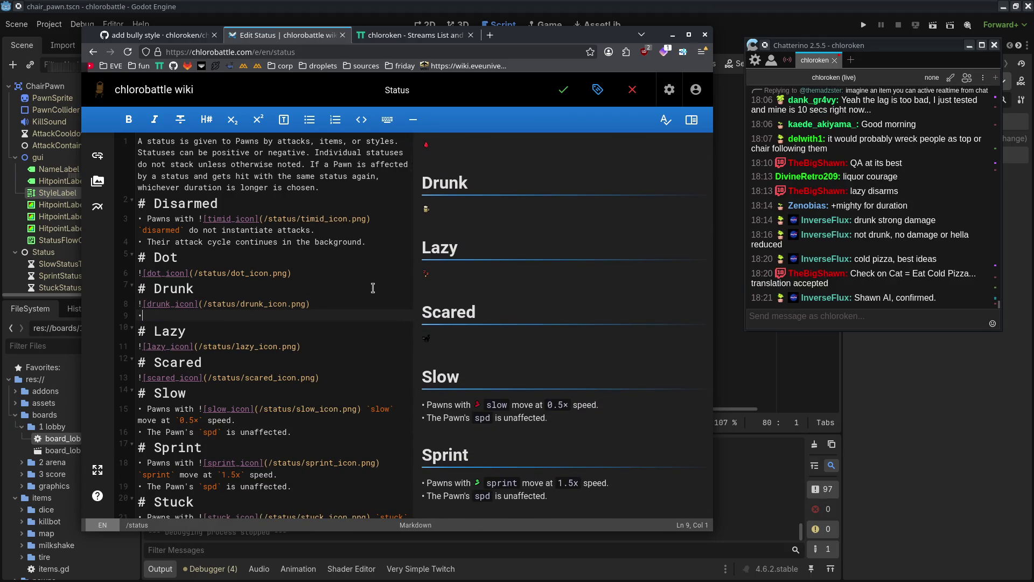
{"action": "type", "text": "Pawns with"}
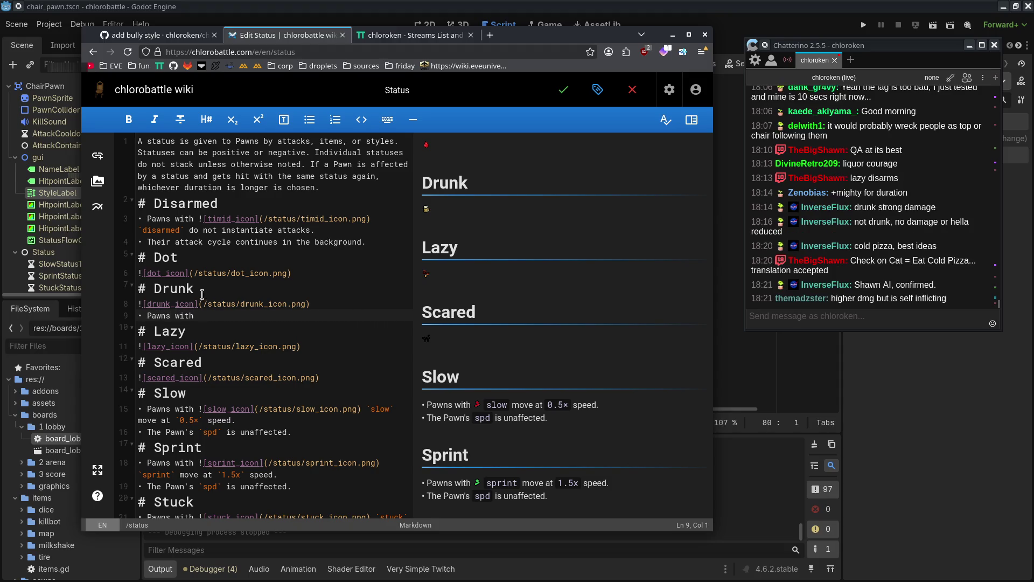
{"action": "left_click_drag", "start_coordinate": [313, 303], "coordinate": [127, 305]}
{"action": "key", "text": "ctrl+c"}
{"action": "left_click", "coordinate": [222, 318]}
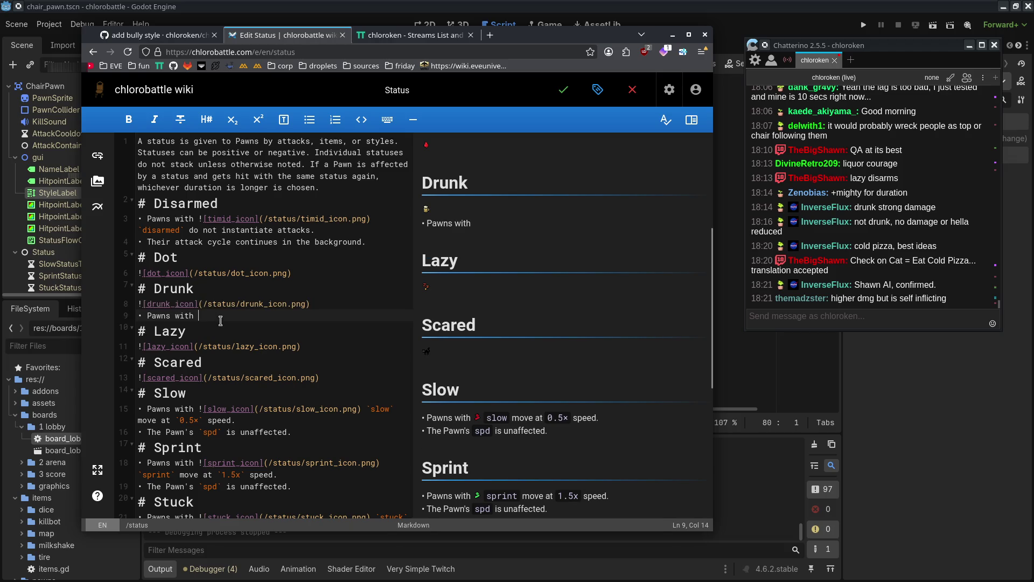
{"action": "key", "text": "ctrl+v"}
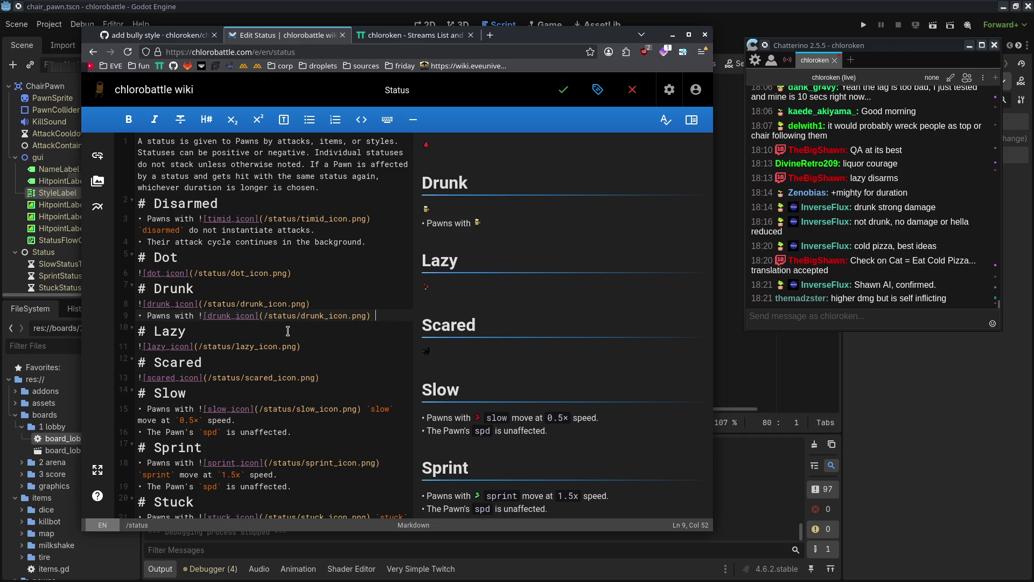
{"action": "type", "text": "`drunk`"}
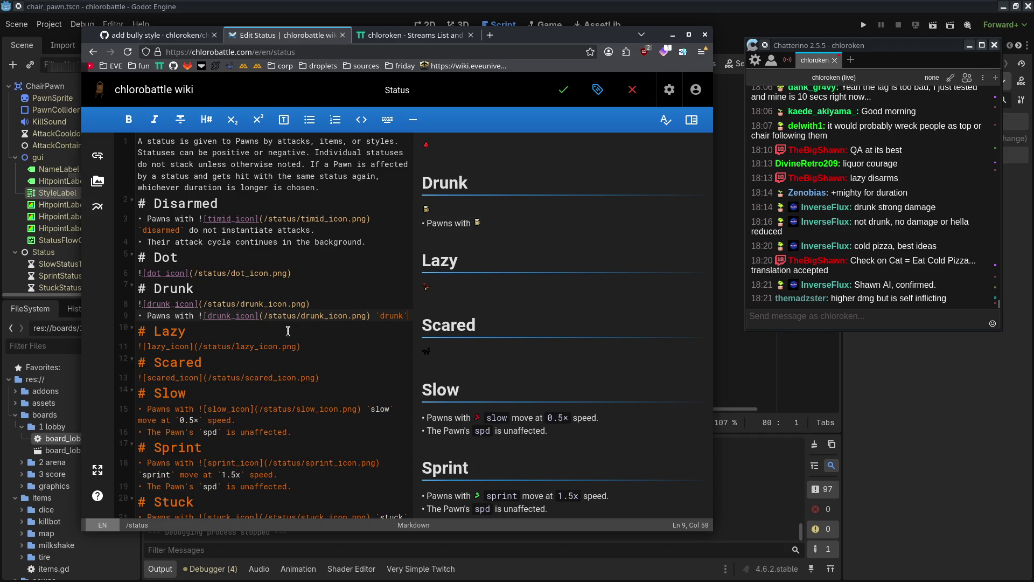
{"action": "left_click", "coordinate": [186, 316]}
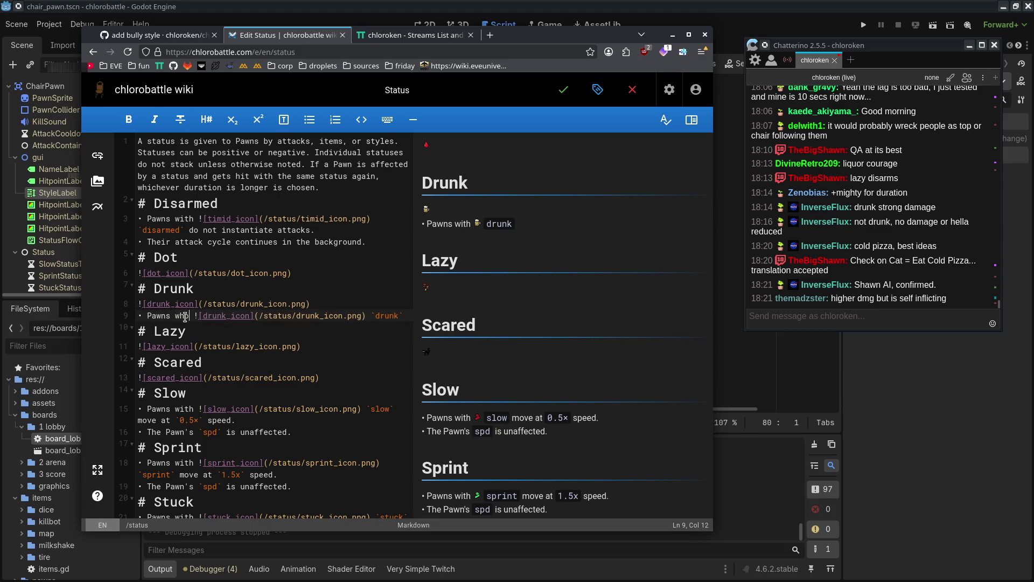
{"action": "type", "text": "h"}
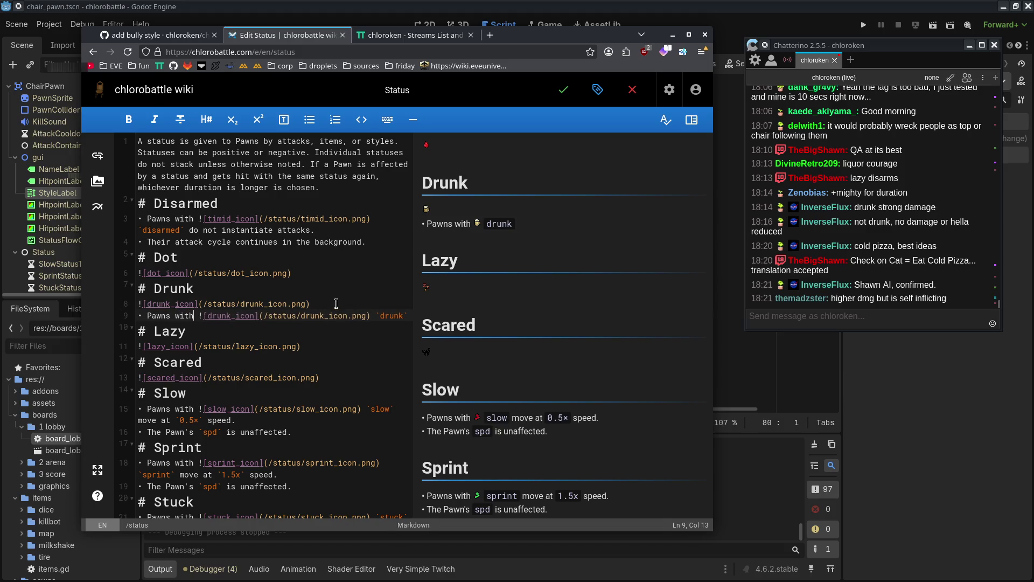
- Remove the old icon line and finish with 'change directions randomly every 5.0 ~ 10.0 seconds.'
{"action": "triple_click", "coordinate": [336, 303]}
{"action": "key", "text": "Delete"}
{"action": "key", "text": "End"}
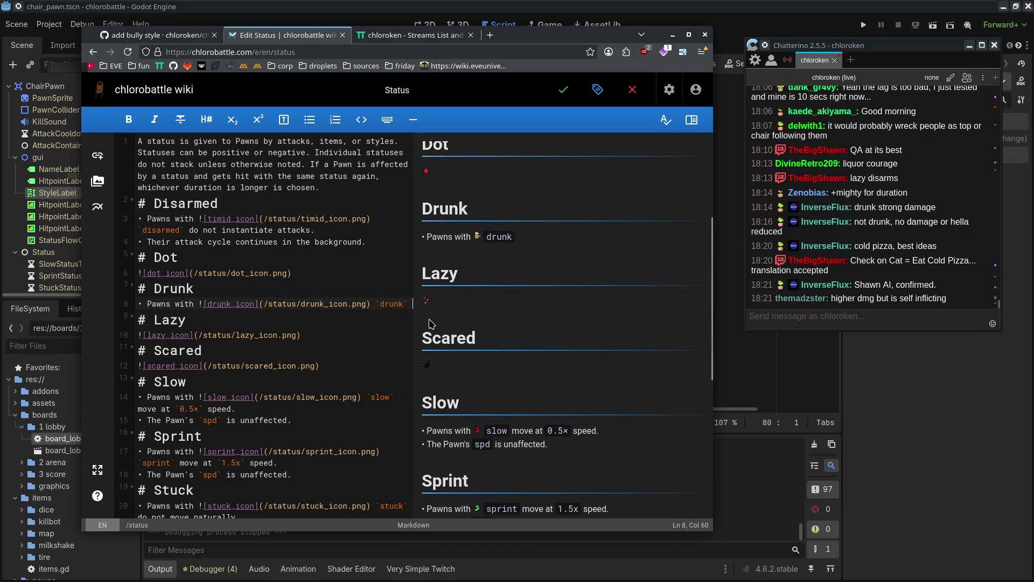
{"action": "type", "text": "change directions"}
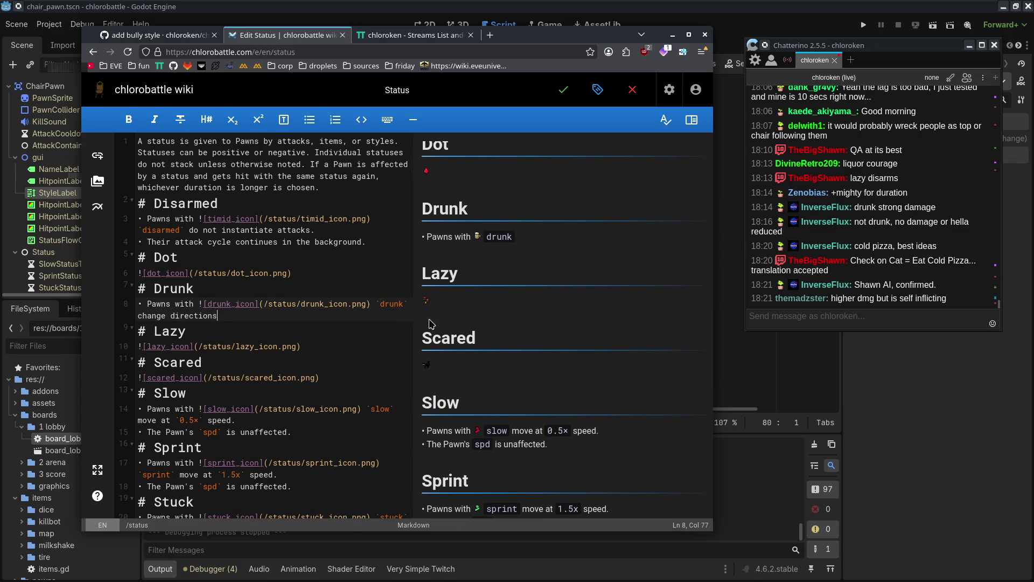
{"action": "type", "text": " randomly"}
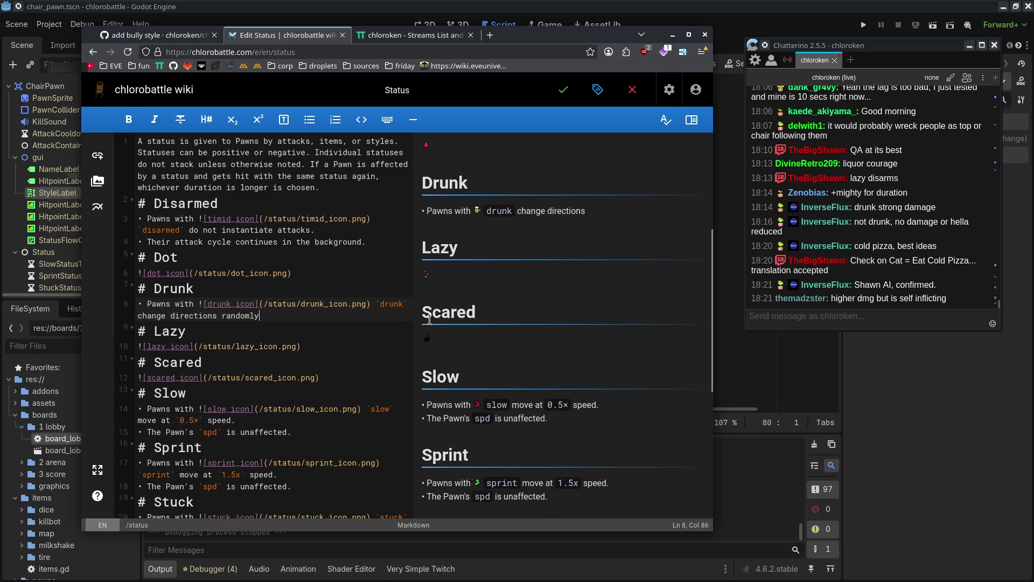
{"action": "type", "text": " every "}
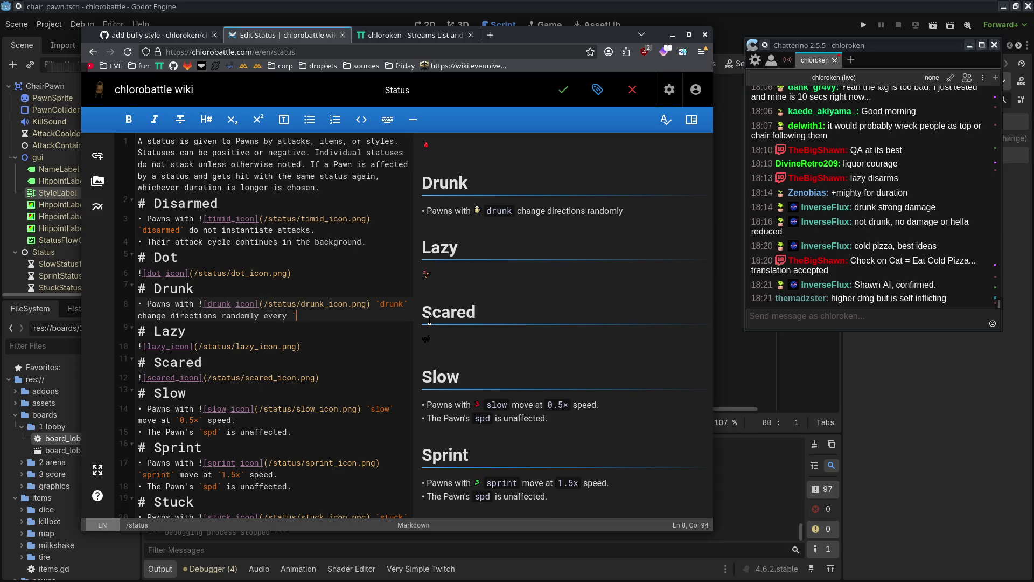
{"action": "type", "text": "5.0 ~"}
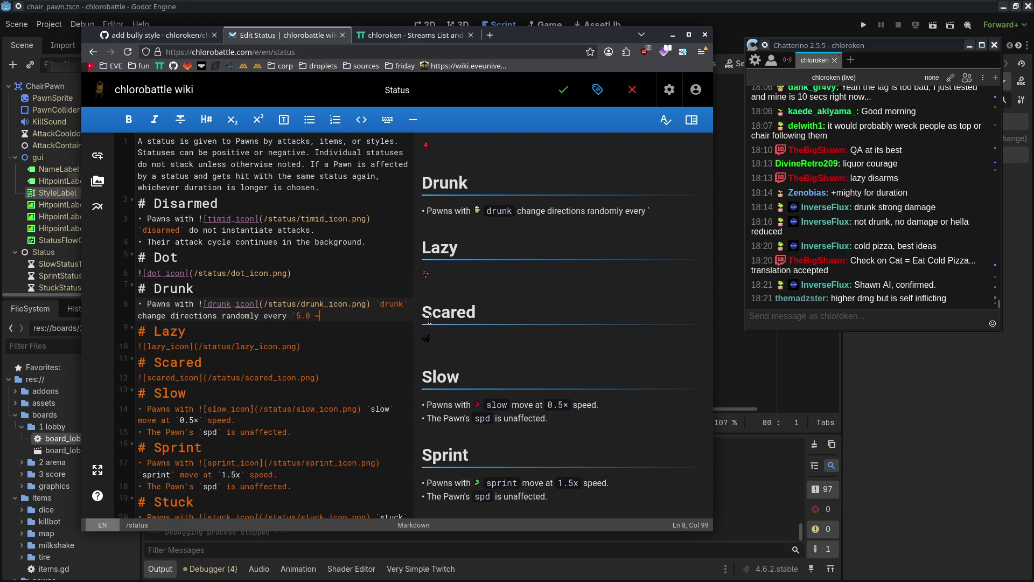
{"action": "type", "text": " 10.0 "}
{"action": "type", "text": " seconds`."}
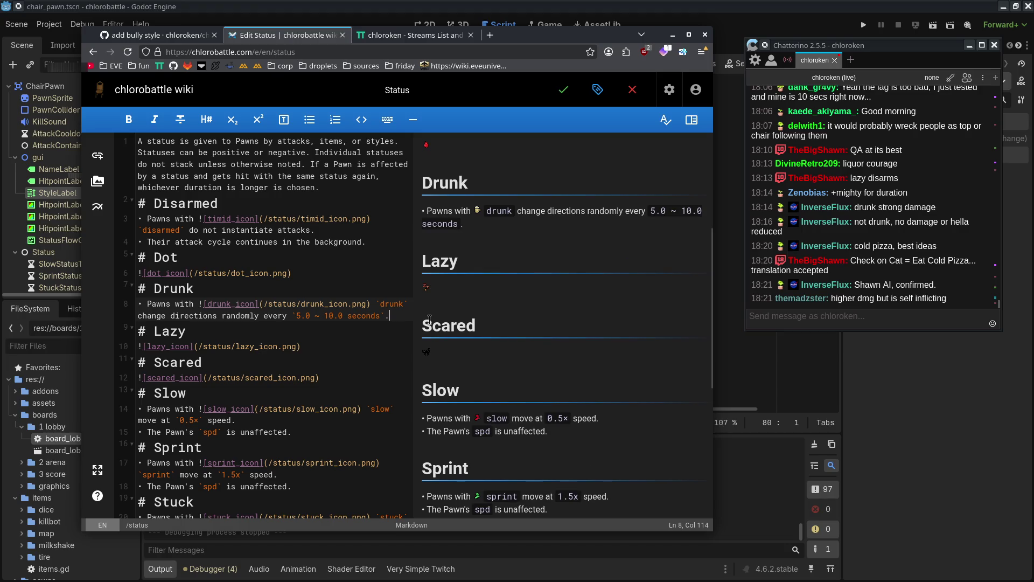
{"action": "key", "text": "Return"}
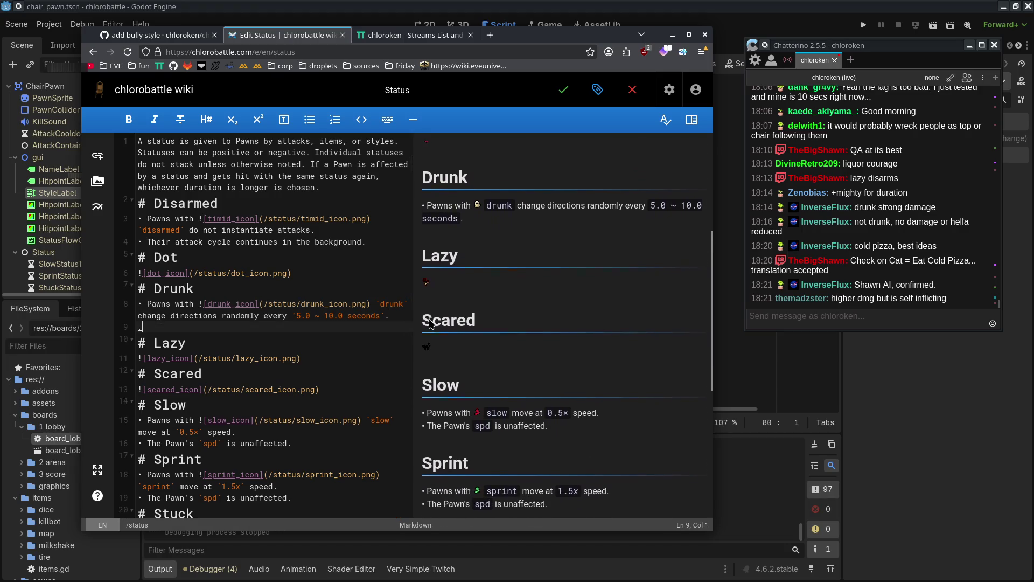
{"action": "key", "text": "BackSpace"}
{"action": "key", "text": "BackSpace"}
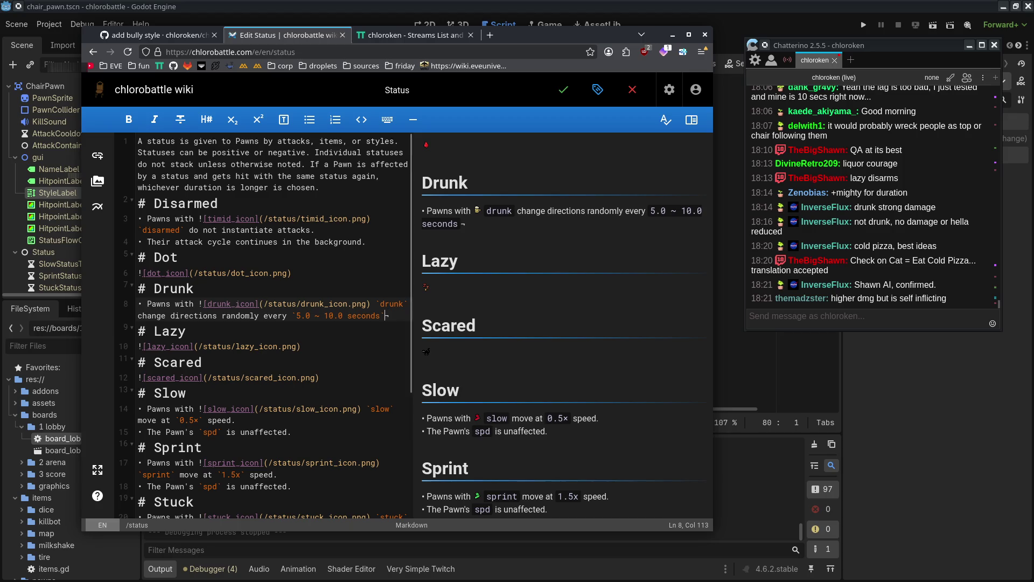
{"action": "type", "text": "."}
{"action": "key", "text": "Return"}
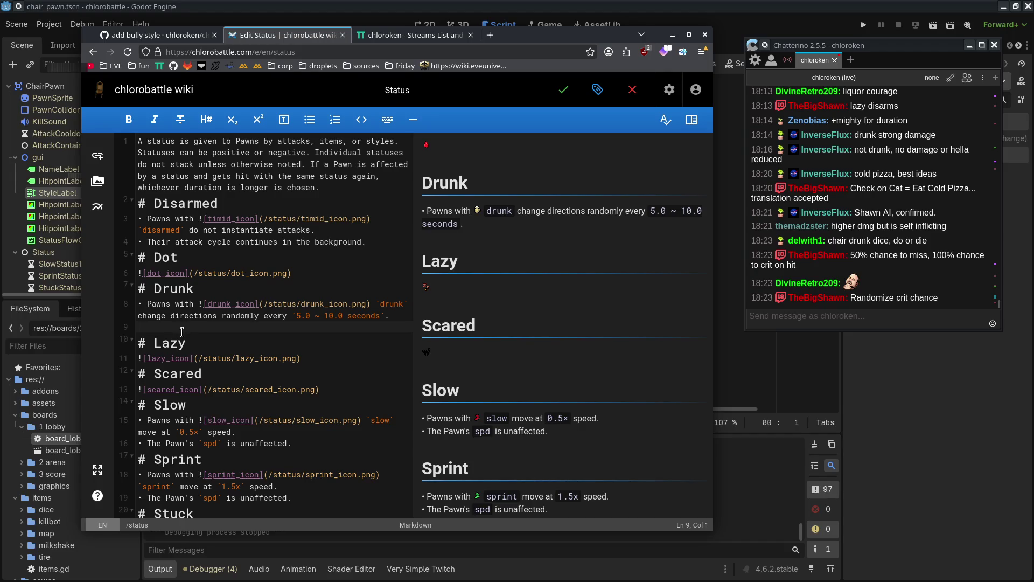
- Remove the stray '=', start a new '- Pawns with' bullet, and wrap 5.0 ~ 10.0 in backticks
{"action": "type", "text": "-="}
{"action": "key", "text": "BackSpace"}
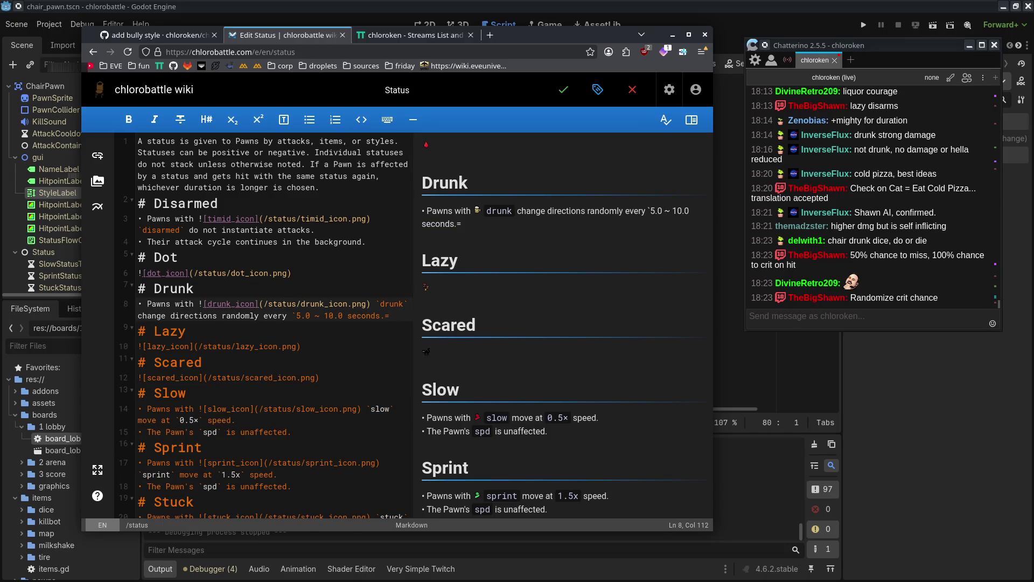
{"action": "key", "text": "BackSpace"}
{"action": "key", "text": "Return"}
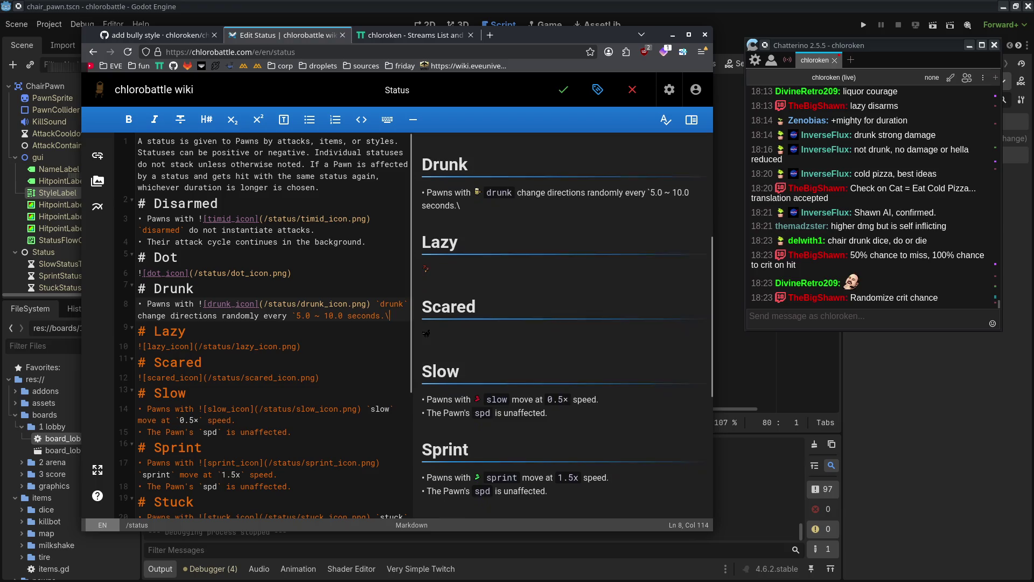
{"action": "type", "text": "-"}
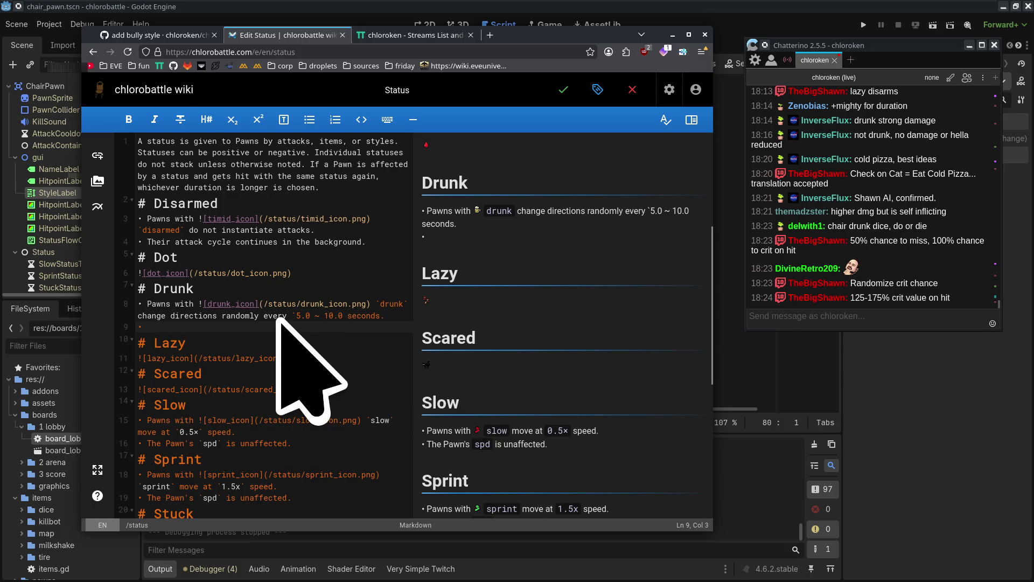
{"action": "type", "text": "Pawns with"}
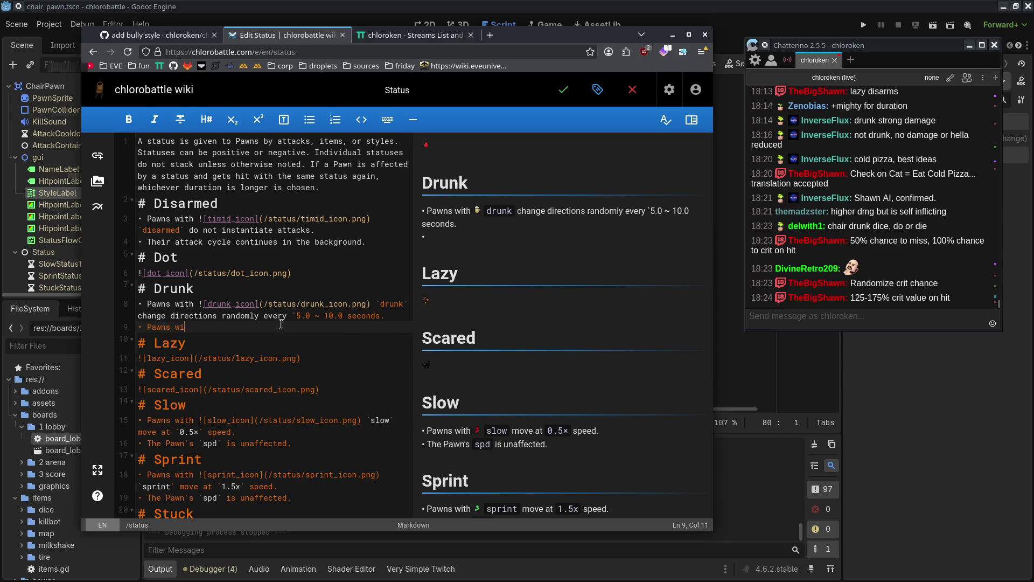
{"action": "left_click", "coordinate": [389, 315]}
{"action": "type", "text": "`"}
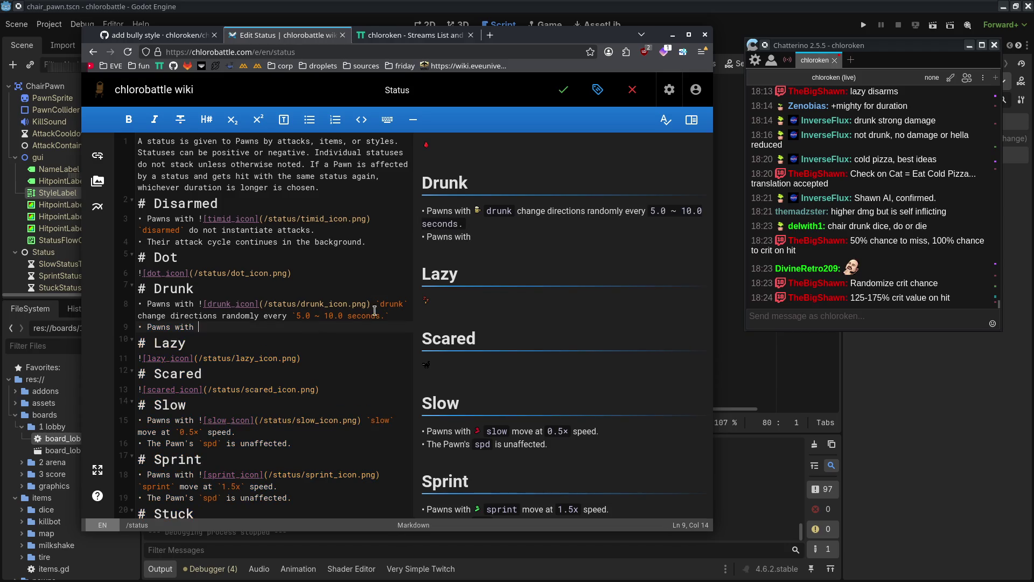
{"action": "left_click", "coordinate": [343, 315]}
{"action": "type", "text": "`"}
{"action": "key", "text": "End"}
{"action": "key", "text": "BackSpace"}
- Complete the new bullet as 'Pawns with `drunk` have a `50%` chance to miss.'
{"action": "left_click", "coordinate": [354, 326]}
{"action": "type", "text": "drunjk"}
{"action": "key", "text": "BackSpace"}
{"action": "key", "text": "BackSpace"}
{"action": "key", "text": "BackSpace"}
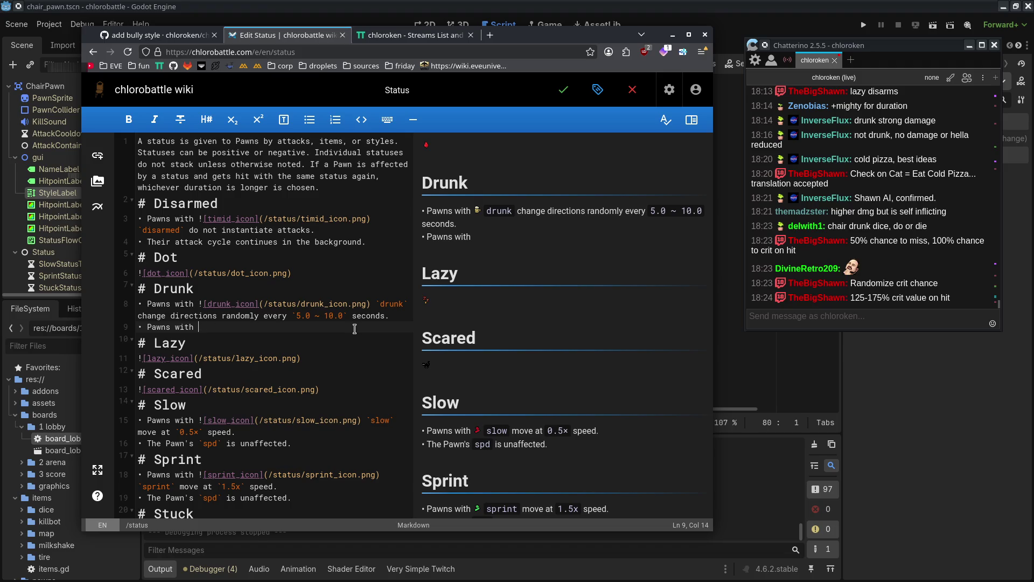
{"action": "left_click_drag", "start_coordinate": [198, 303], "coordinate": [408, 303]}
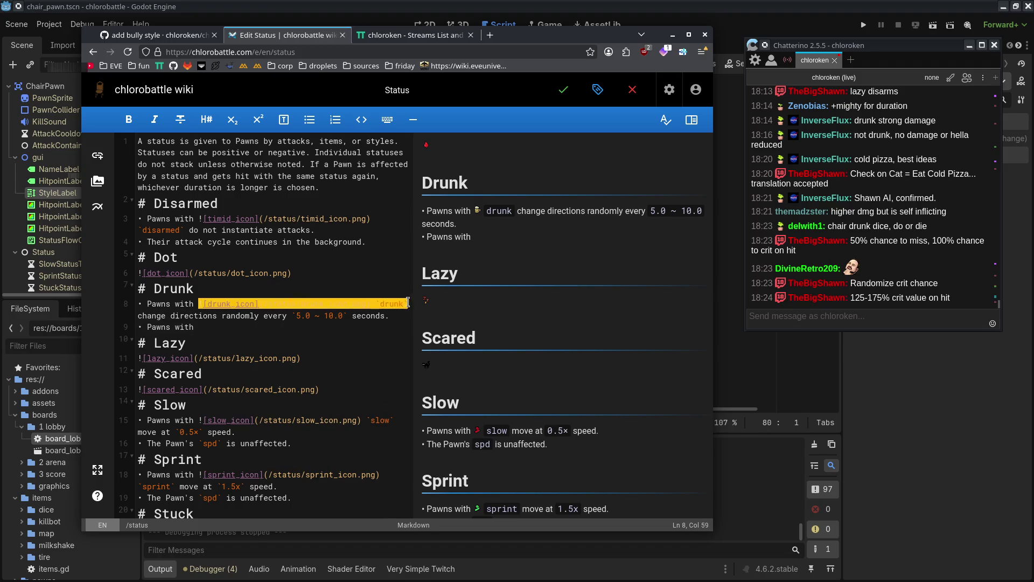
{"action": "left_click", "coordinate": [278, 325]}
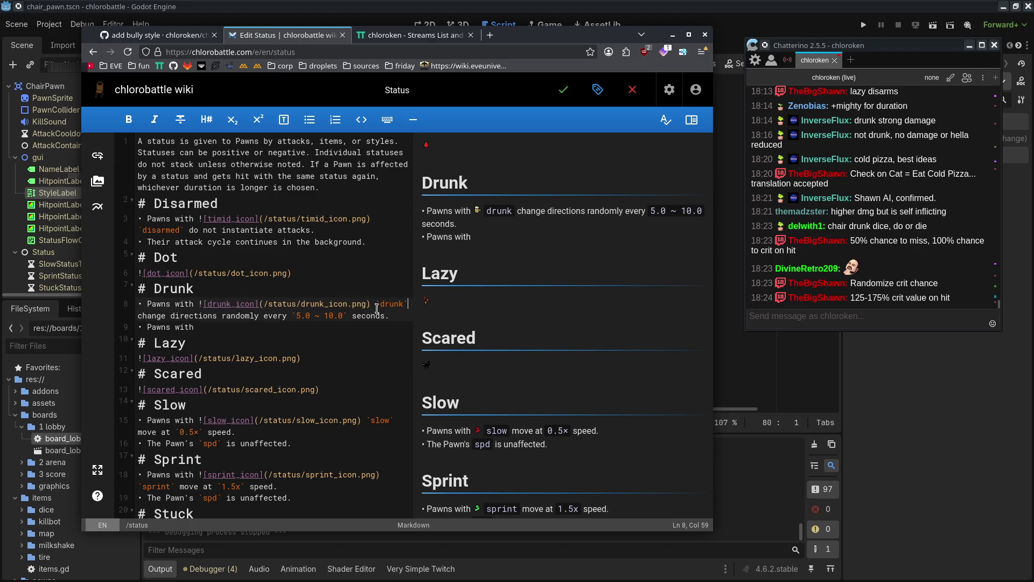
{"action": "type", "text": " `drunk` "}
{"action": "type", "text": "have a `50%` chanc3e"}
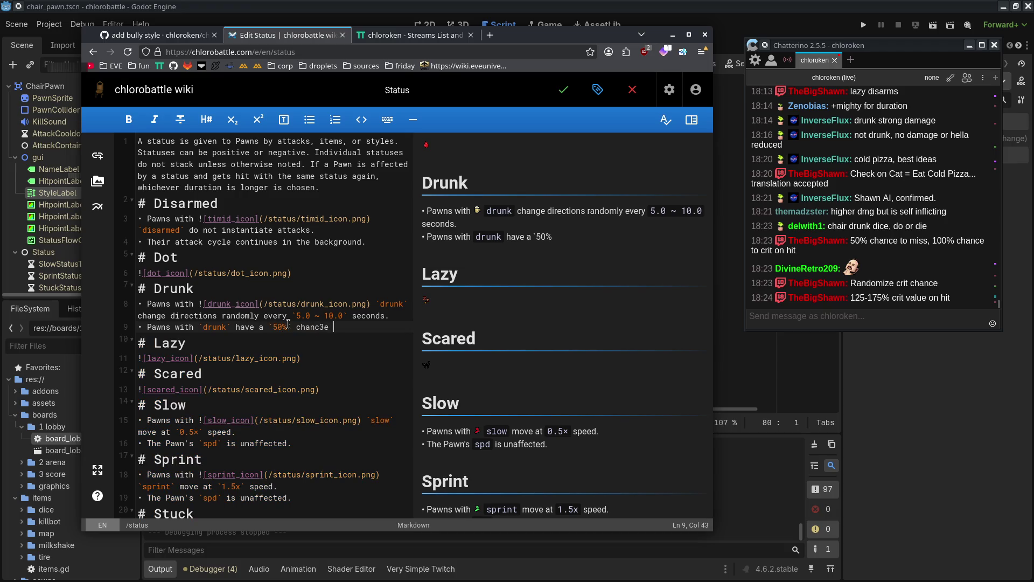
{"action": "key", "text": "BackSpace"}
{"action": "key", "text": "BackSpace"}
{"action": "type", "text": "e to miss."}
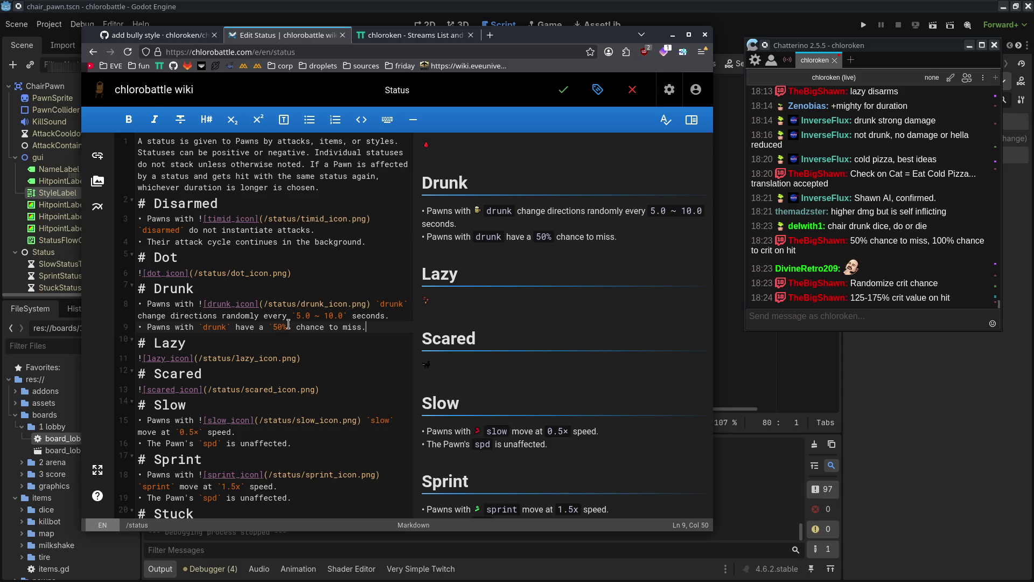
{"action": "left_click_drag", "start_coordinate": [282, 316], "coordinate": [380, 316]}
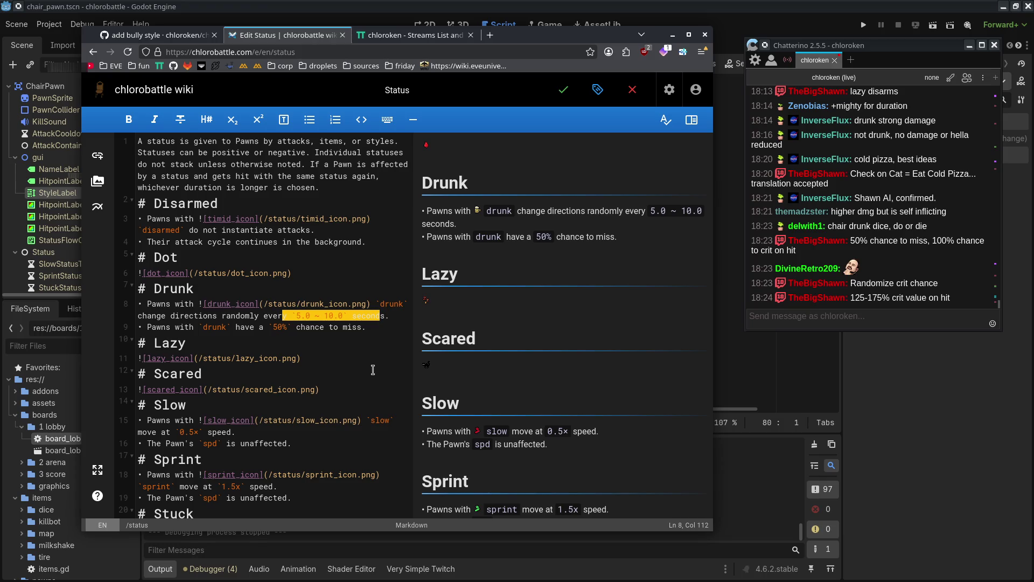
{"action": "left_click", "coordinate": [340, 326]}
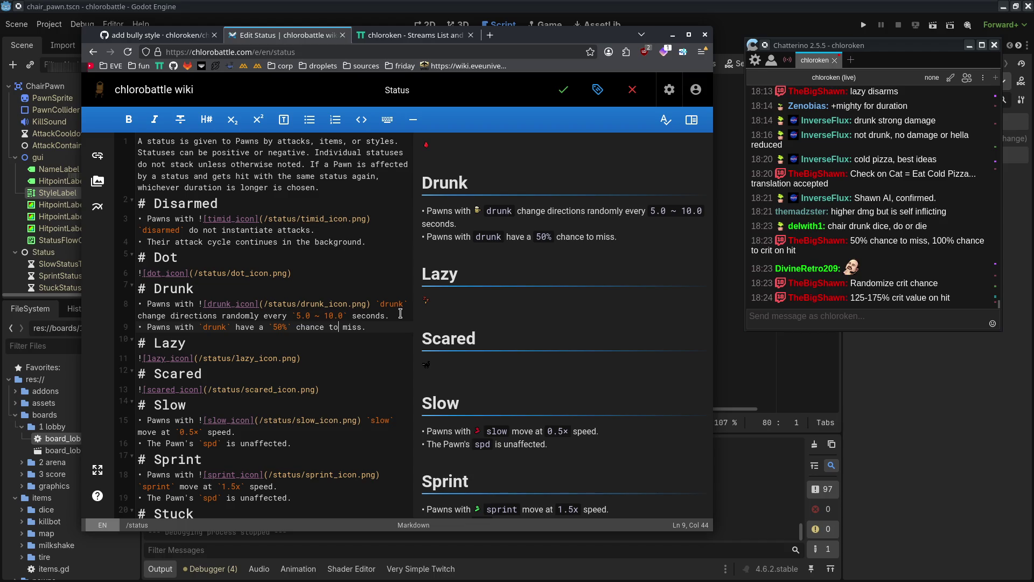
{"action": "left_click_drag", "start_coordinate": [400, 314], "coordinate": [390, 295]}
{"action": "left_click", "coordinate": [394, 327]}
{"action": "key", "text": "Down"}
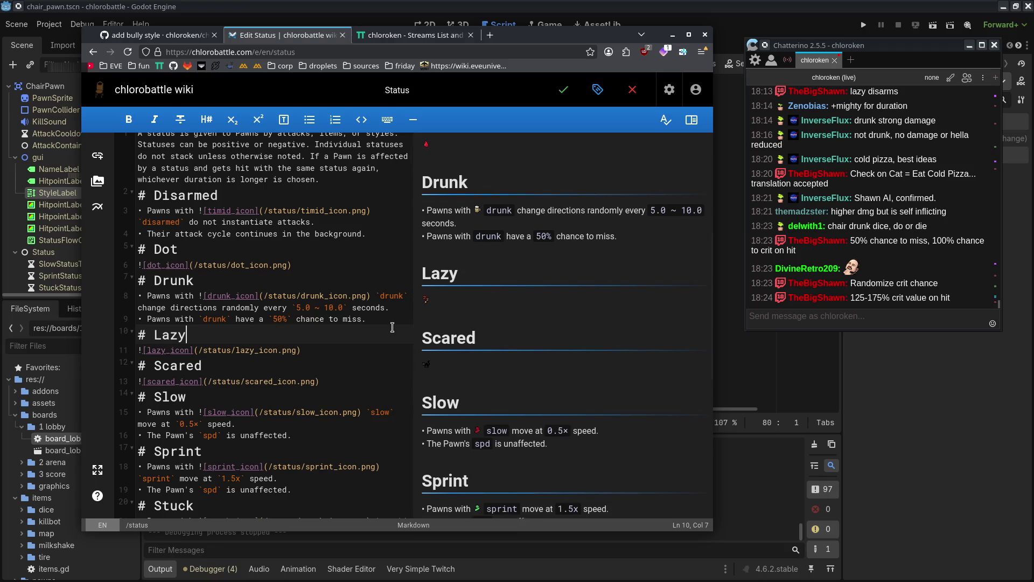
- Add a Drunk bullet above Lazy: 'Pawns who miss change directions randomly, `5.0` second cooldown.'
{"action": "left_click", "coordinate": [387, 319]}
{"action": "key", "text": "Return"}
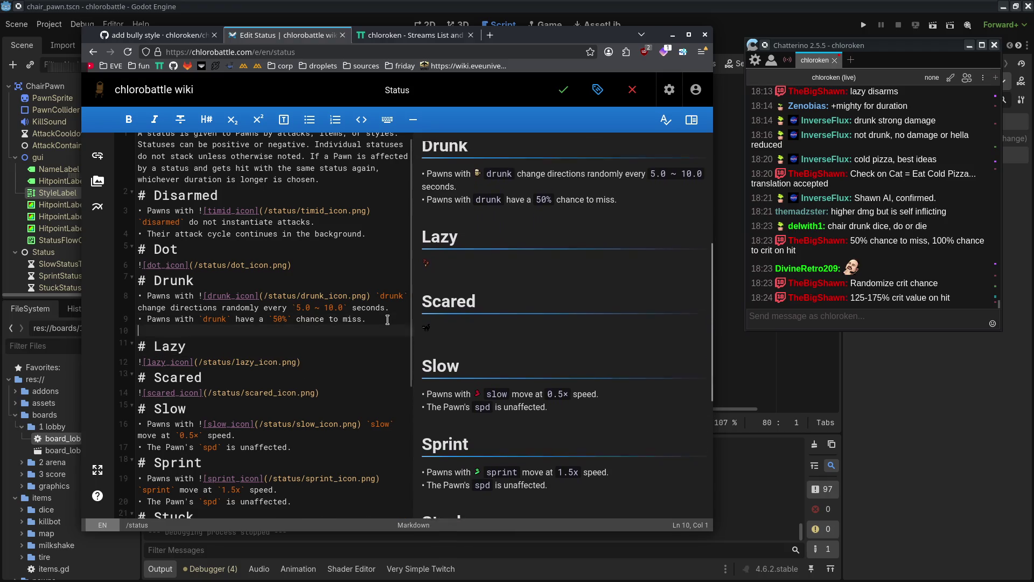
{"action": "type", "text": "- "}
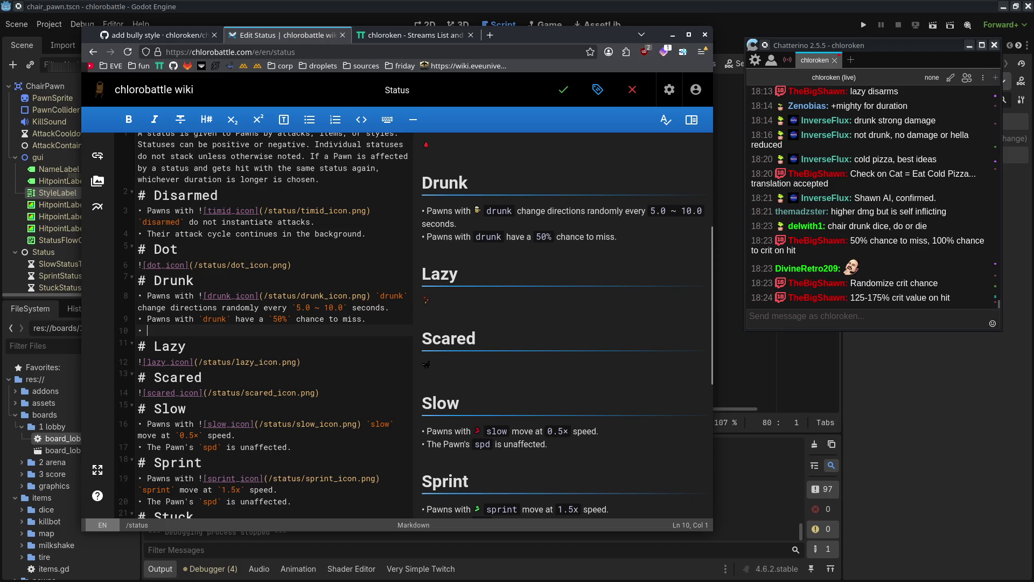
{"action": "type", "text": "Pawns who M"}
{"action": "key", "text": "Home"}
{"action": "key", "text": "BackSpace"}
{"action": "type", "text": "m"}
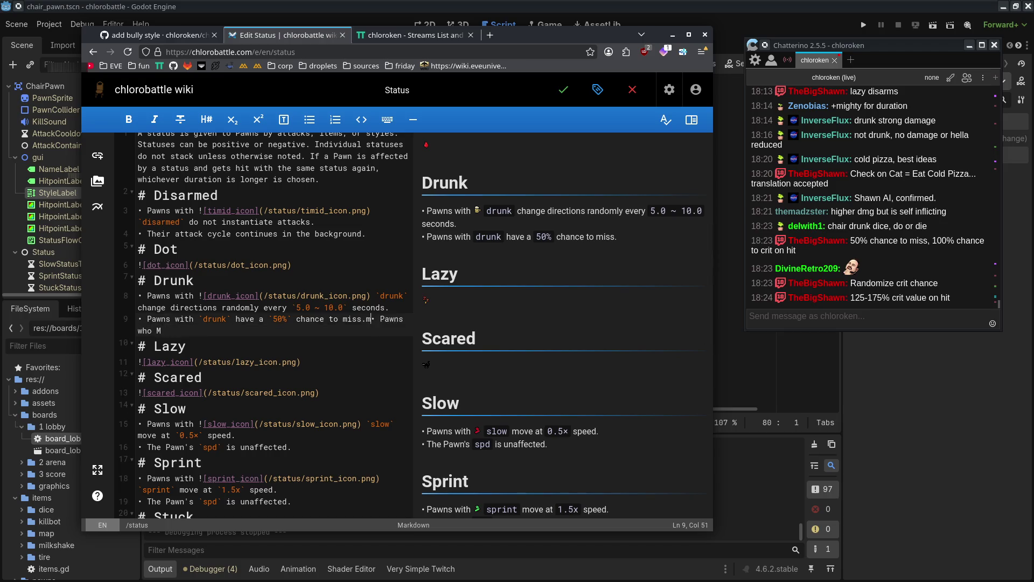
{"action": "type", "text": "is"}
{"action": "key", "text": "BackSpace"}
{"action": "key", "text": "BackSpace"}
{"action": "key", "text": "BackSpace"}
{"action": "key", "text": "Return"}
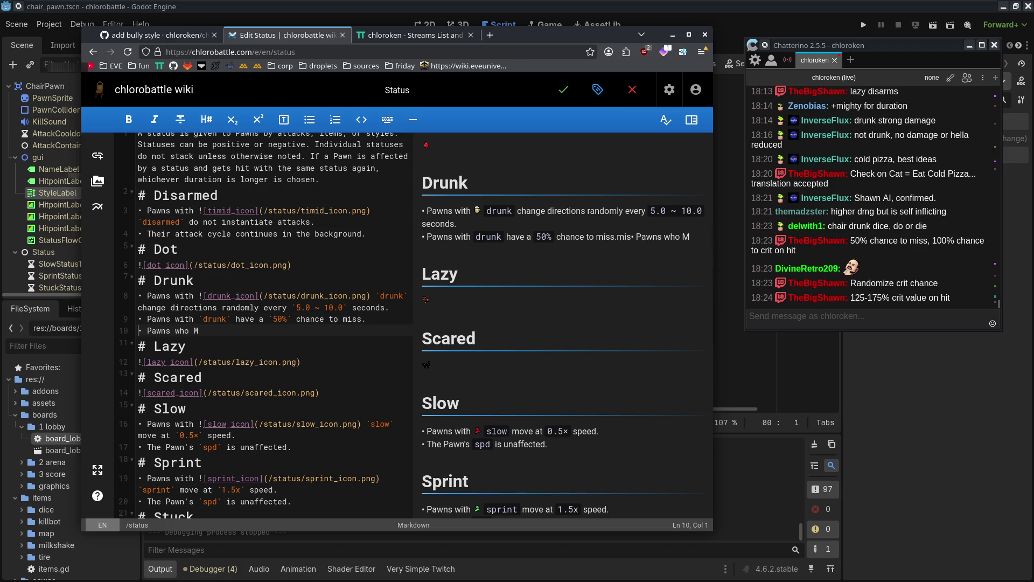
{"action": "key", "text": "End"}
{"action": "key", "text": "BackSpace"}
{"action": "type", "text": "mis"}
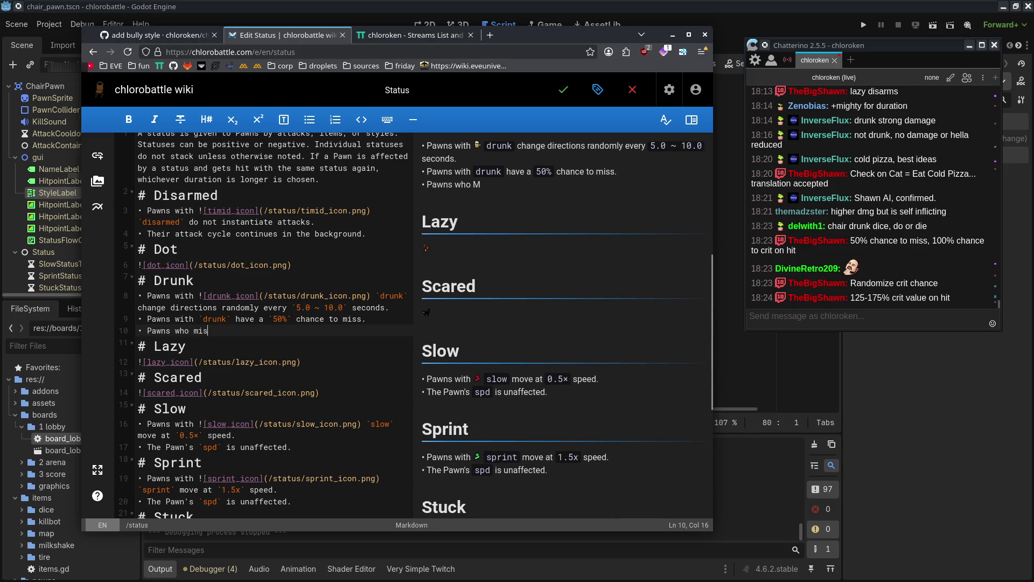
{"action": "type", "text": "s an attack change dir"}
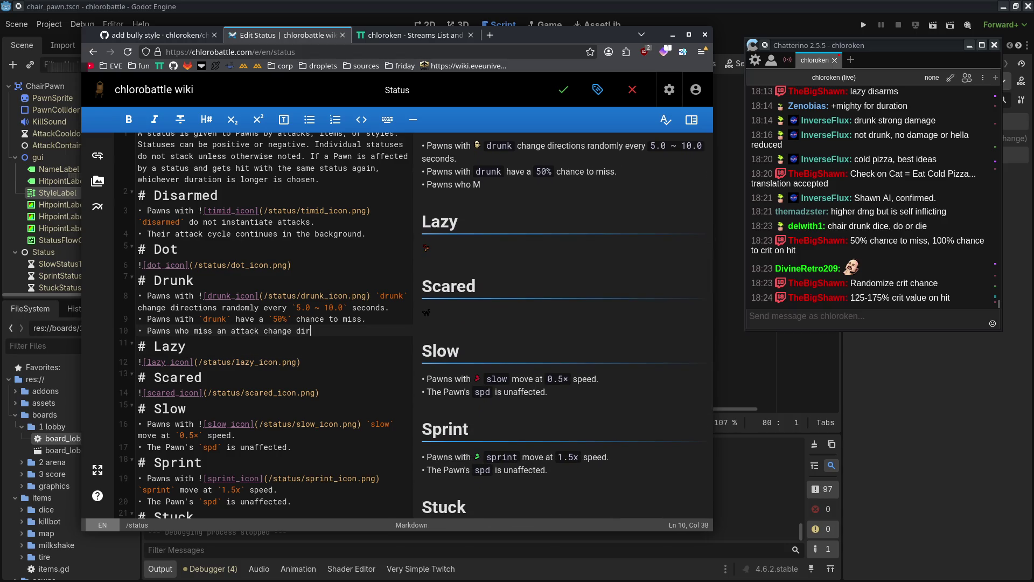
{"action": "type", "text": "ections randomly"}
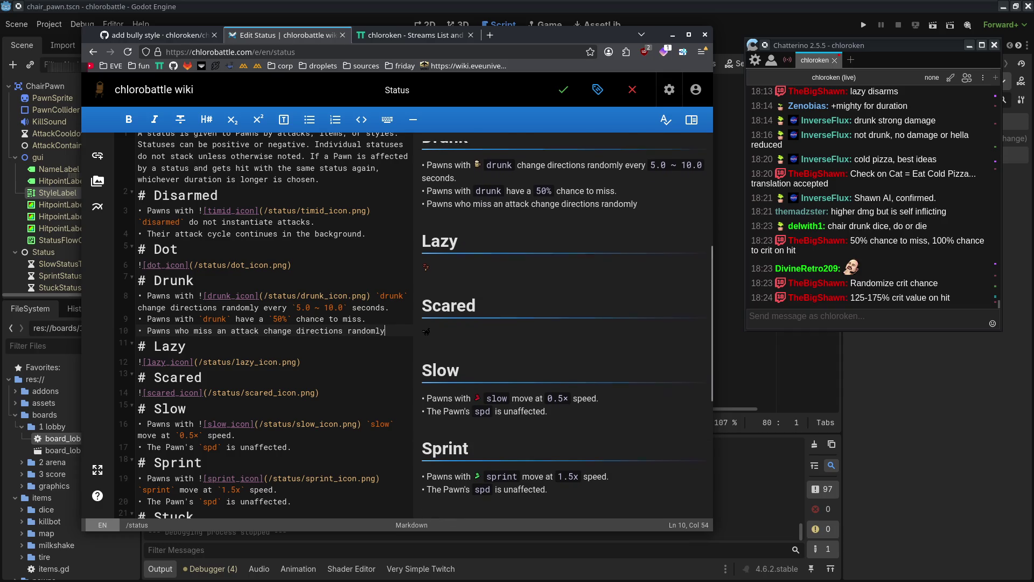
{"action": "type", "text": ", `5."}
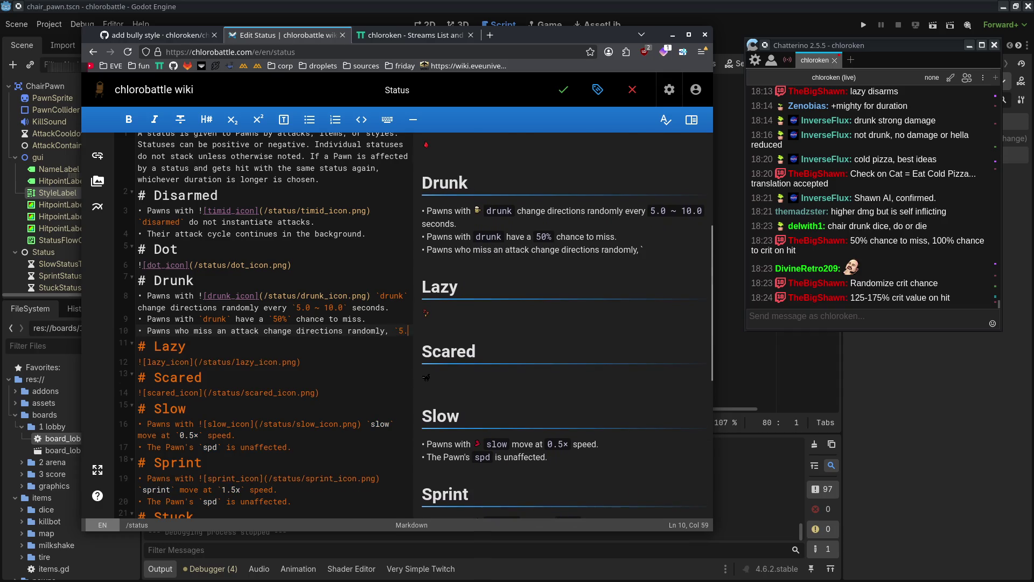
{"action": "type", "text": "0` second cooldown."}
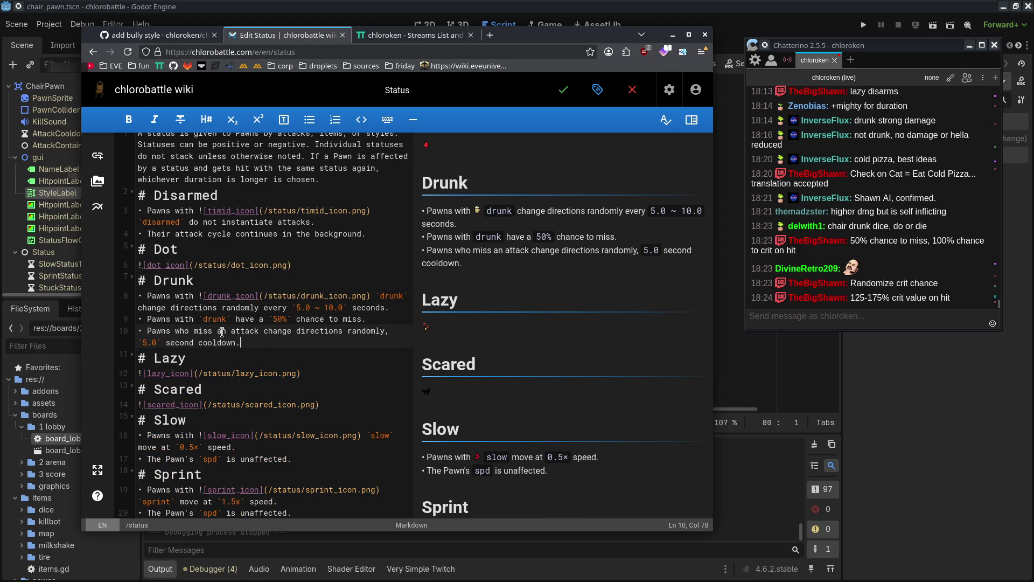
{"action": "left_click_drag", "start_coordinate": [217, 330], "coordinate": [300, 332]}
{"action": "key", "text": "BackSpace"}
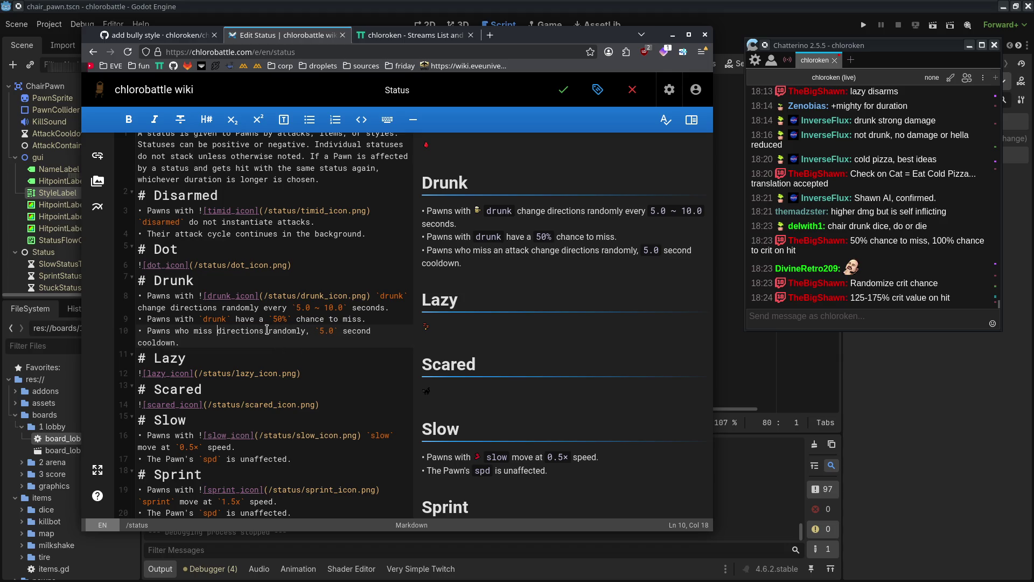
{"action": "type", "text": "change"}
- Fix the line's ending, start an empty '-' bullet, and select the first bullet's drunk icon link
{"action": "left_click", "coordinate": [304, 342]}
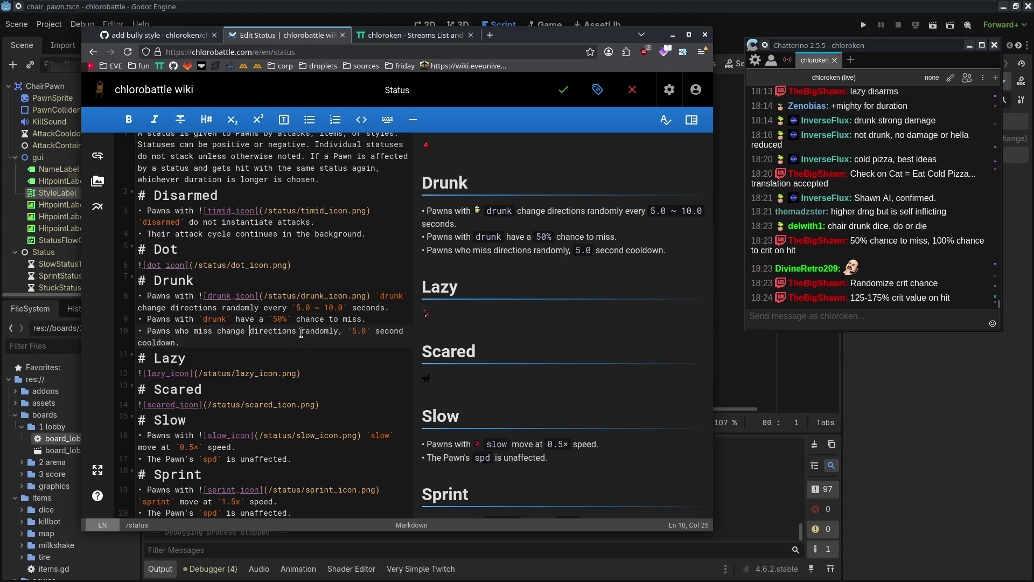
{"action": "key", "text": "Return"}
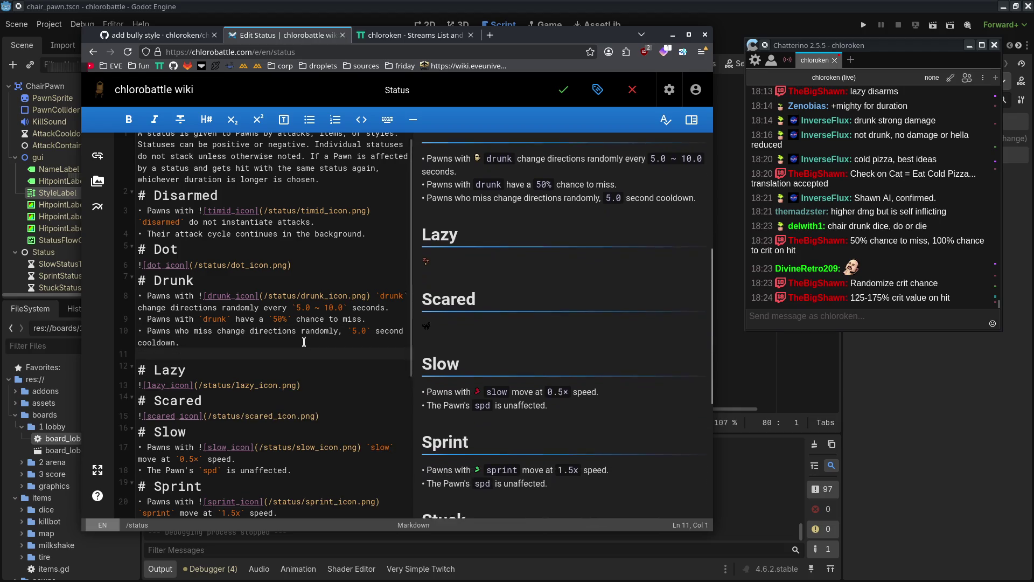
{"action": "key", "text": "BackSpace"}
{"action": "key", "text": "BackSpace"}
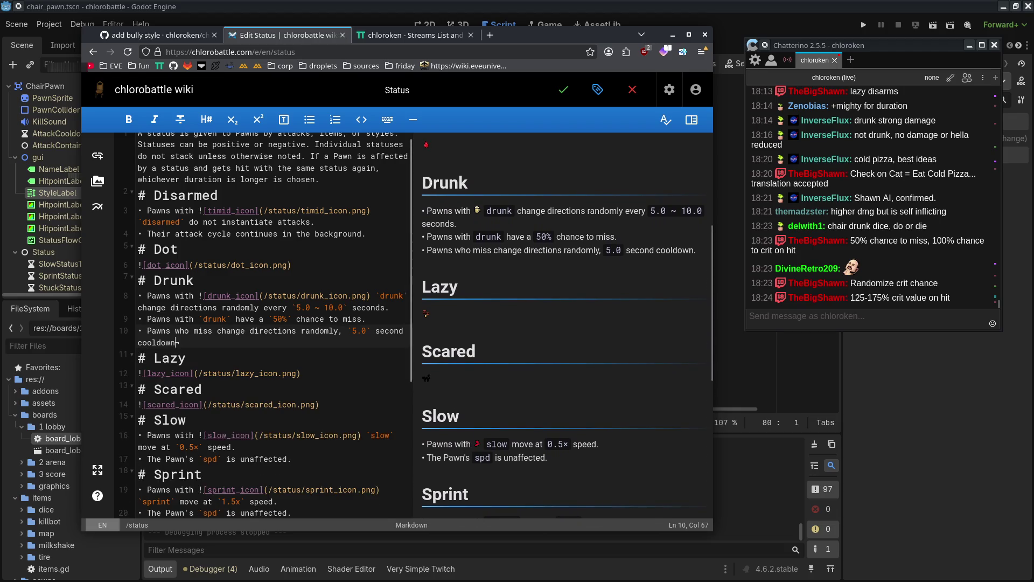
{"action": "type", "text": "."}
{"action": "key", "text": "Return"}
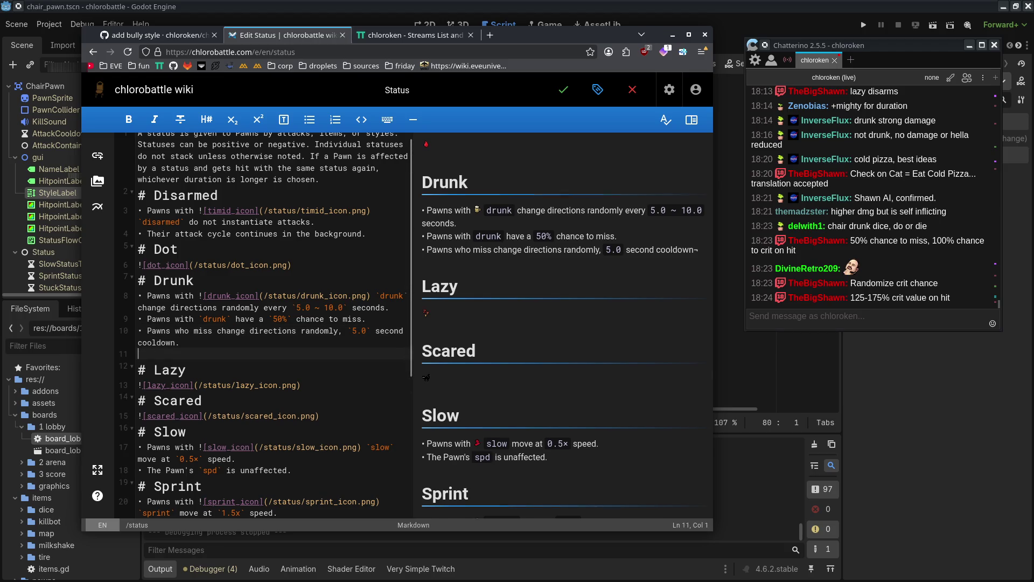
{"action": "type", "text": "-"}
{"action": "key", "text": "BackSpace"}
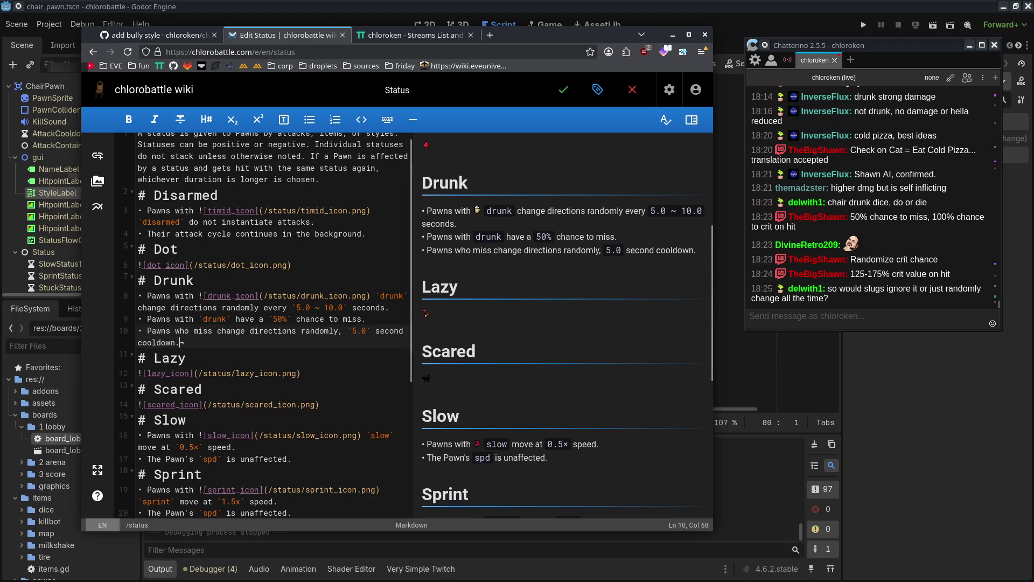
{"action": "key", "text": "Return"}
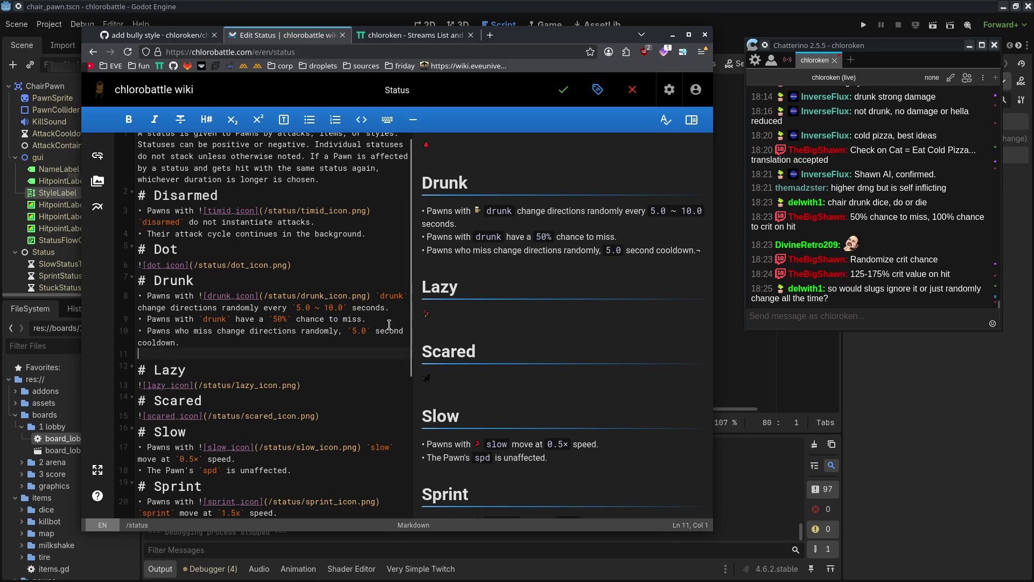
{"action": "type", "text": "-"}
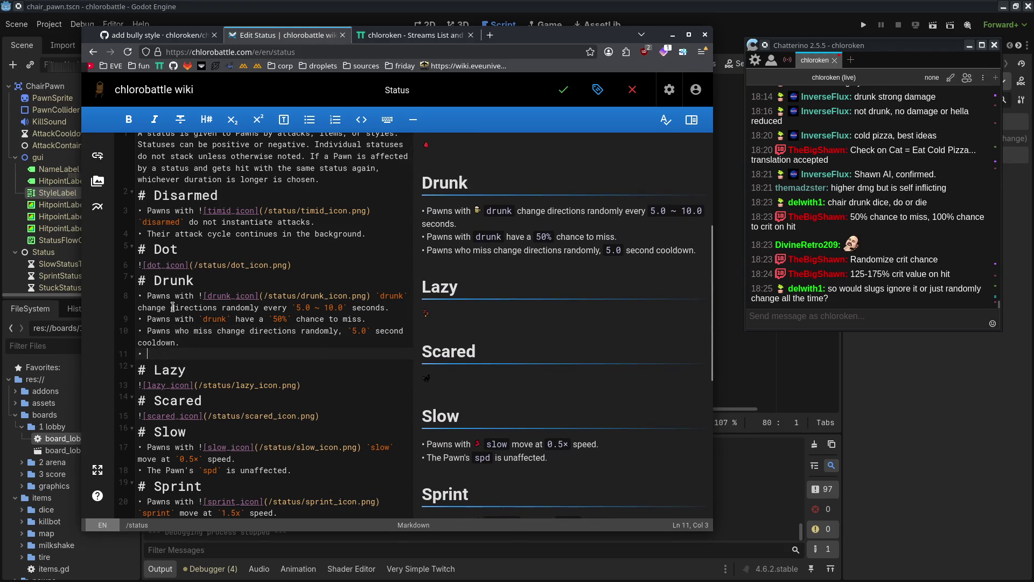
{"action": "left_click", "coordinate": [390, 306]}
{"action": "mouse_move", "coordinate": [196, 296]}
{"action": "left_mouse_down"}
{"action": "mouse_move", "coordinate": [407, 296]}
{"action": "mouse_move", "coordinate": [376, 296]}
{"action": "left_mouse_up"}
- Move the drunk icon link after 'Pawns with' and delete the random direction-change bullet
{"action": "key", "text": "BackSpace"}
{"action": "left_click", "coordinate": [198, 319]}
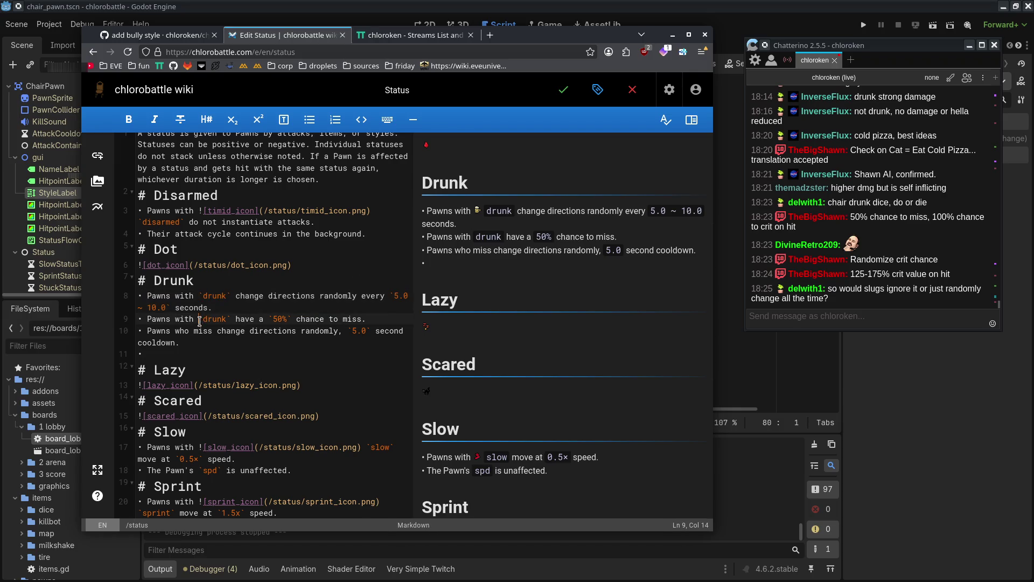
{"action": "type", "text": "![drunk_icon](/status/drunk_icon.png)"}
{"action": "left_click_drag", "start_coordinate": [298, 280], "coordinate": [298, 305]}
{"action": "key", "text": "BackSpace"}
- Delete the word 'randomly' from the miss-cooldown bullet, then switch to the stream chat
{"action": "left_click", "coordinate": [276, 331]}
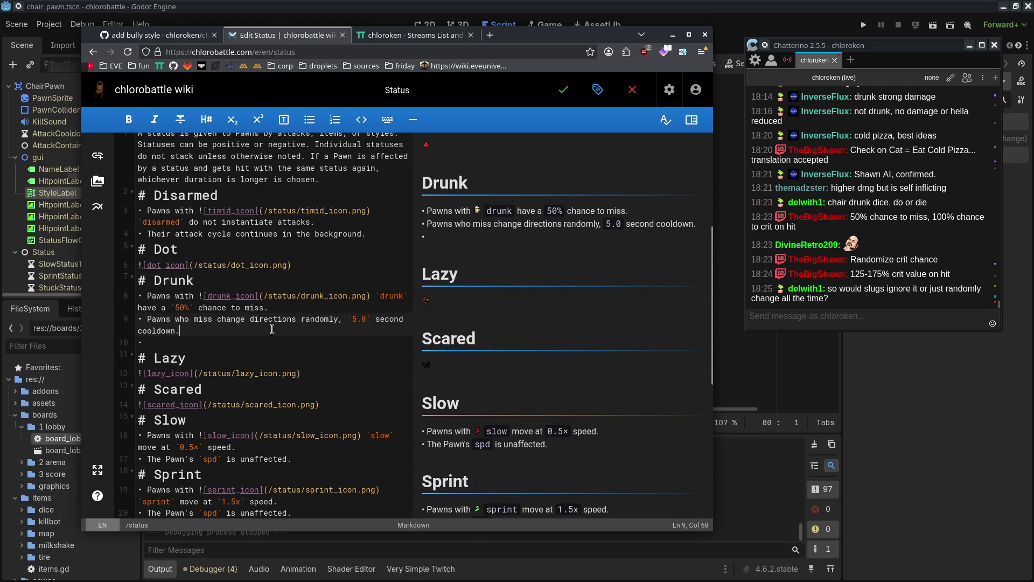
{"action": "left_click_drag", "start_coordinate": [336, 321], "coordinate": [297, 322]}
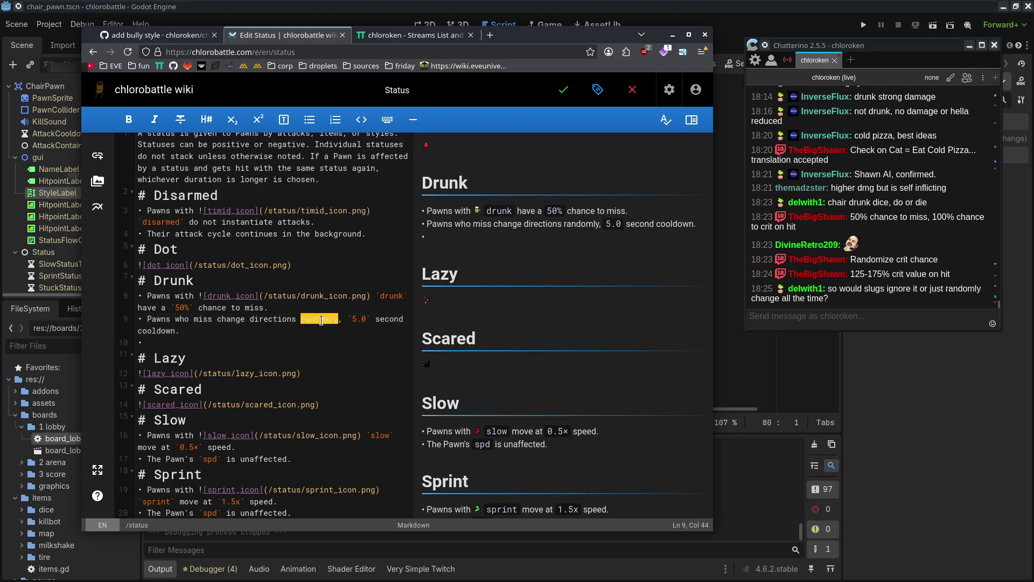
{"action": "key", "text": "BackSpace"}
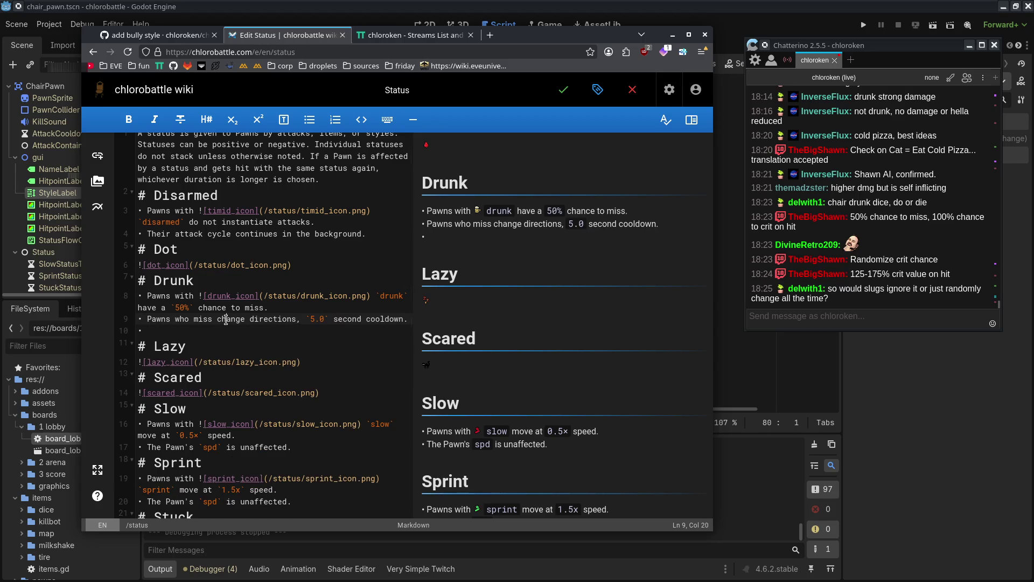
{"action": "left_click_drag", "start_coordinate": [216, 319], "coordinate": [149, 317]}
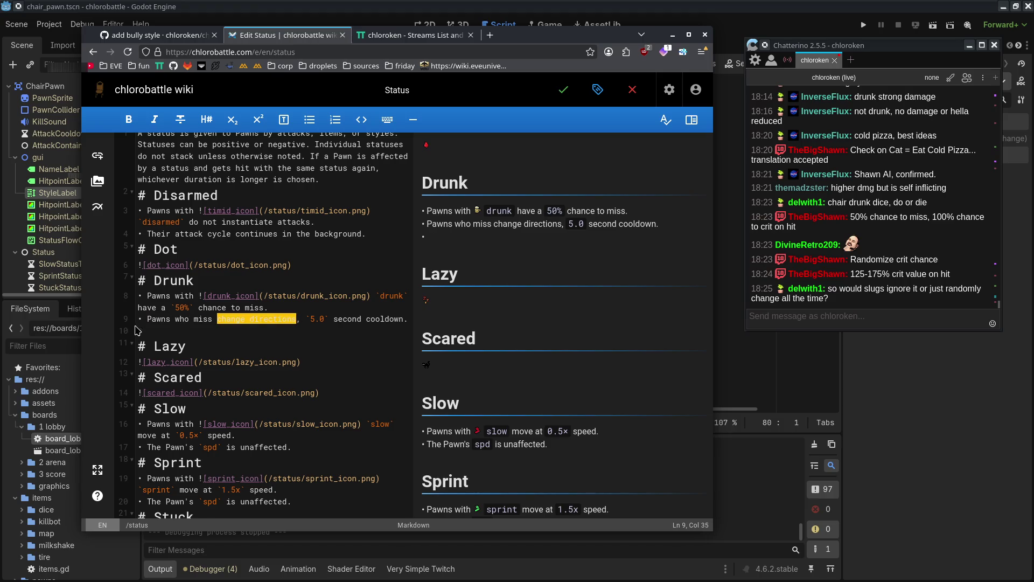
{"action": "left_click", "coordinate": [249, 340]}
{"action": "scroll", "coordinate": [672, 248], "scroll_direction": "down", "scroll_amount": 2}
{"action": "left_click", "coordinate": [900, 315]}
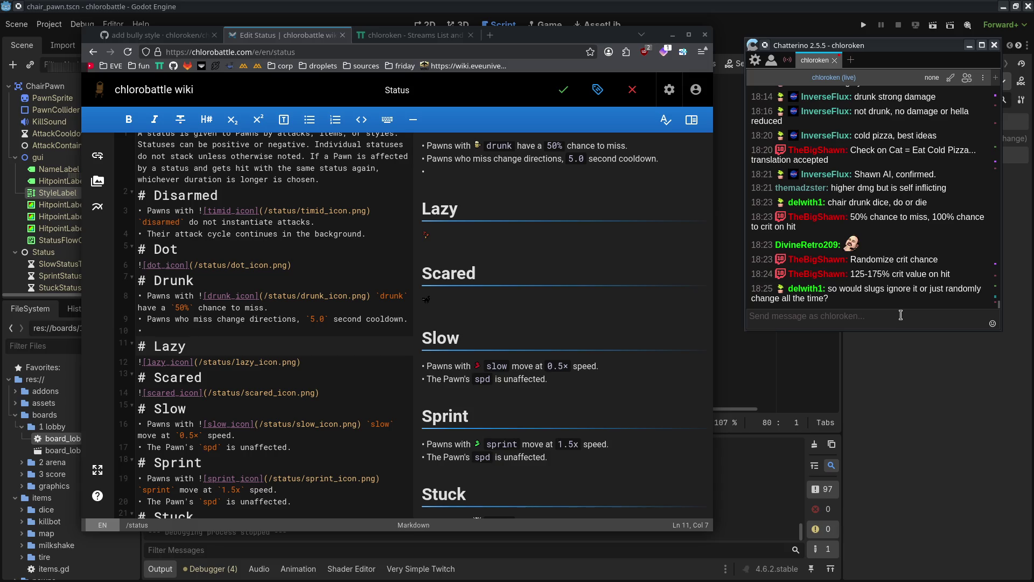
{"action": "key", "text": "alt+Tab"}
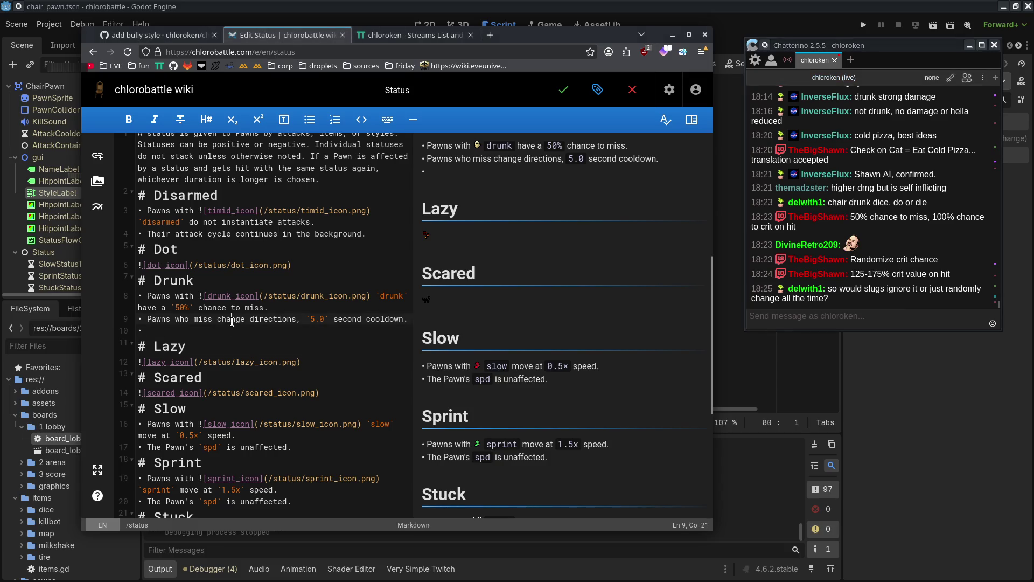
{"action": "key", "text": "Up"}
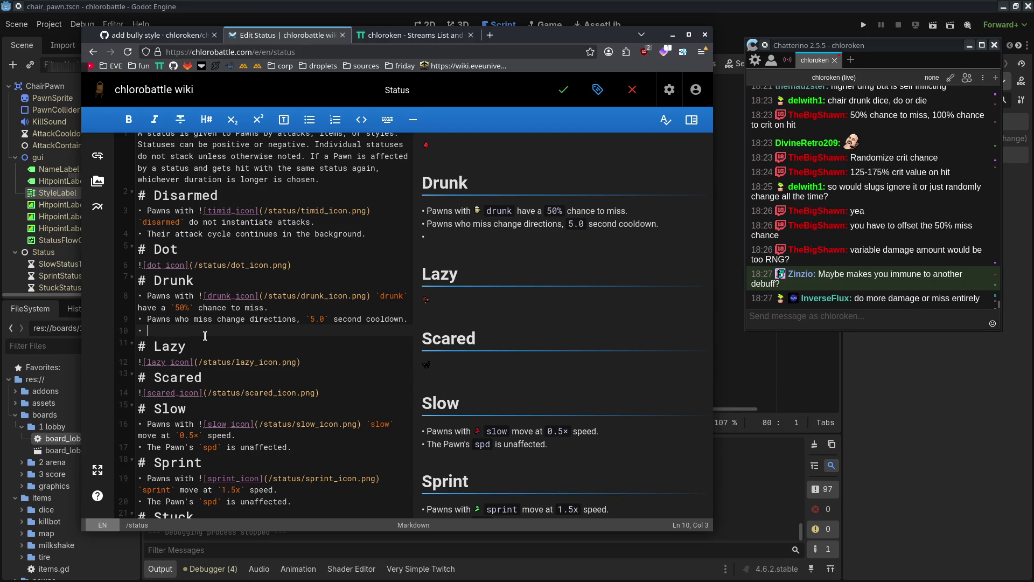
- Fill the empty bullet with 'Pawns with `drunk` do double damage.'
{"action": "type", "text": "Pawns "}
{"action": "type", "text": "with"}
{"action": "type", "text": "![drunk_icon](/status/drunk_icon.png)"}
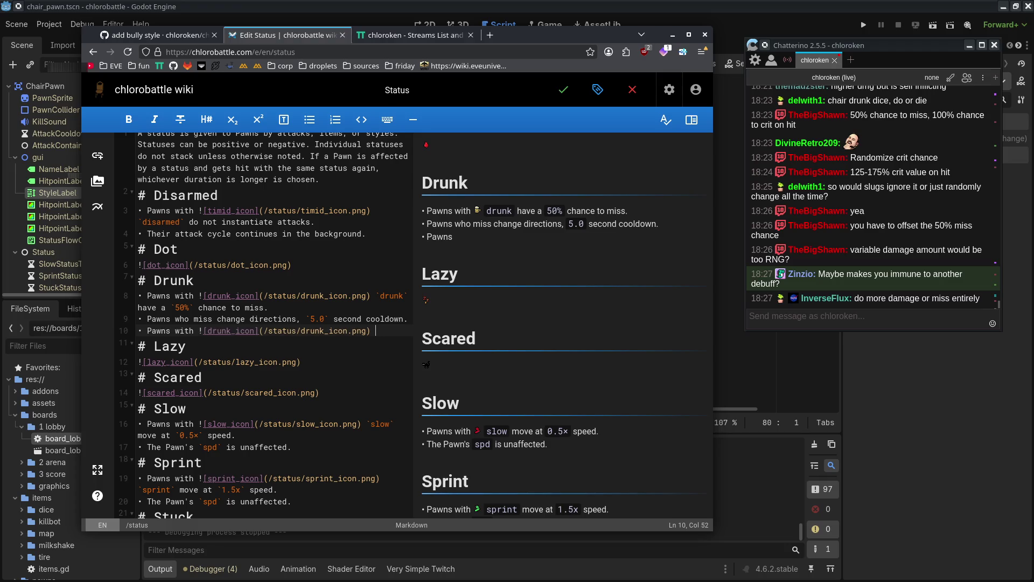
{"action": "key", "text": "ctrl+z"}
{"action": "type", "text": "`dru"}
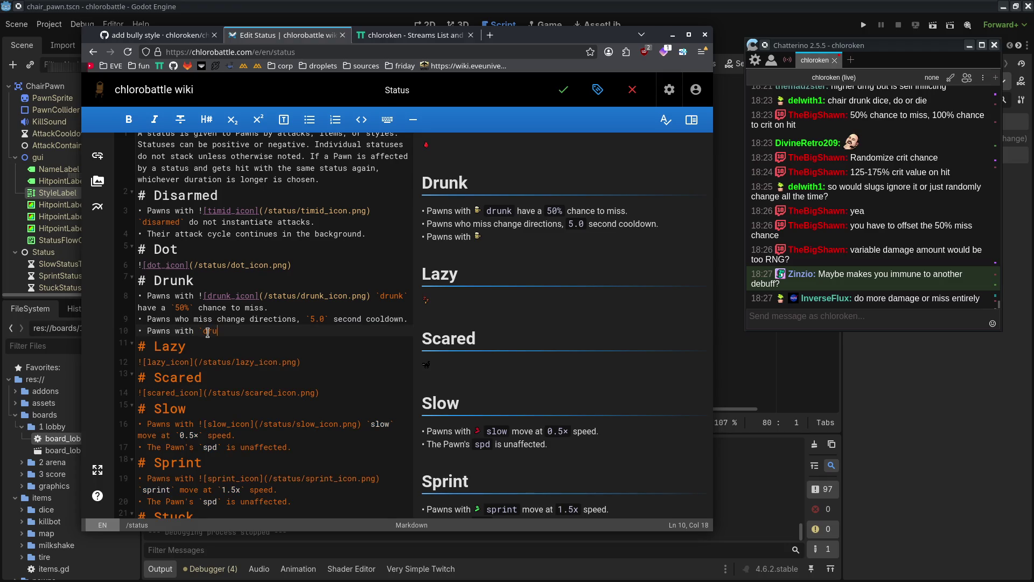
{"action": "type", "text": "nkdto"}
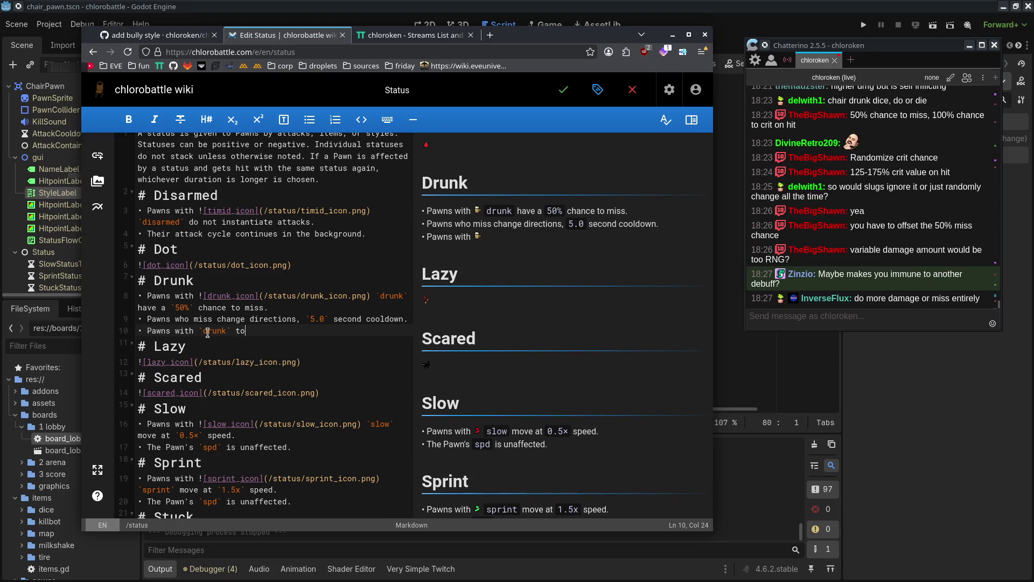
{"action": "key", "text": "BackSpace"}
{"action": "key", "text": "BackSpace"}
{"action": "type", "text": "do double damage."}
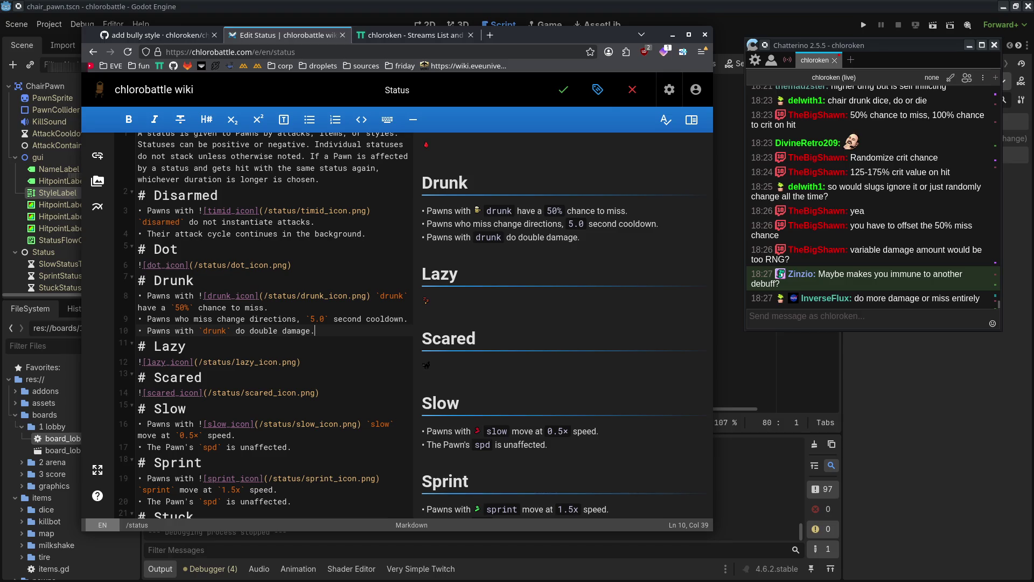
- Review the Drunk section's bullets in the editor
{"action": "mouse_move", "coordinate": [139, 280]}
{"action": "left_mouse_down"}
{"action": "mouse_move", "coordinate": [377, 319]}
{"action": "mouse_move", "coordinate": [272, 331]}
{"action": "mouse_move", "coordinate": [134, 280]}
{"action": "left_mouse_up"}
{"action": "left_click", "coordinate": [340, 333]}
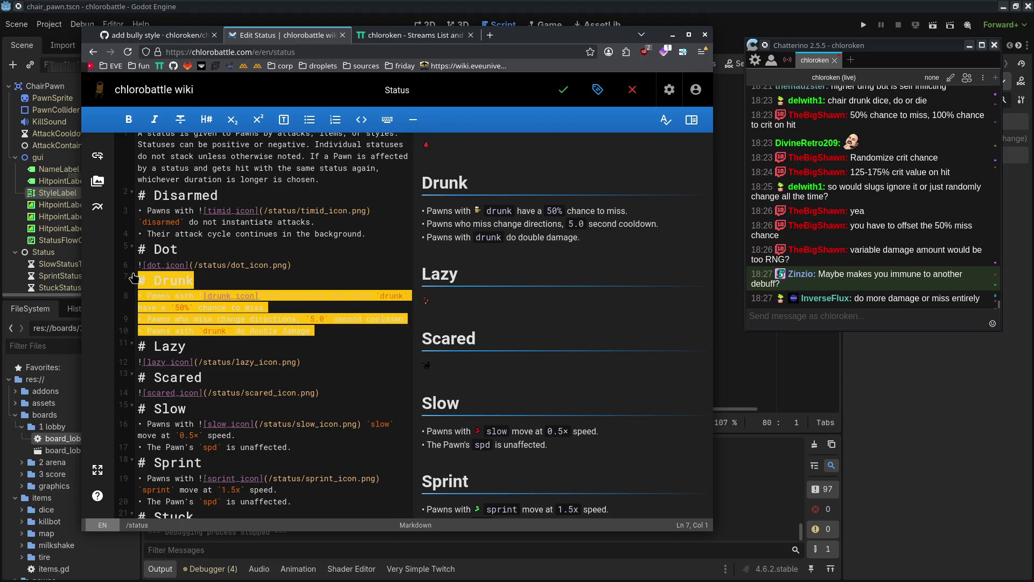
{"action": "left_click", "coordinate": [334, 319]}
{"action": "left_click_drag", "start_coordinate": [339, 333], "coordinate": [120, 291]}
{"action": "left_click", "coordinate": [356, 323]}
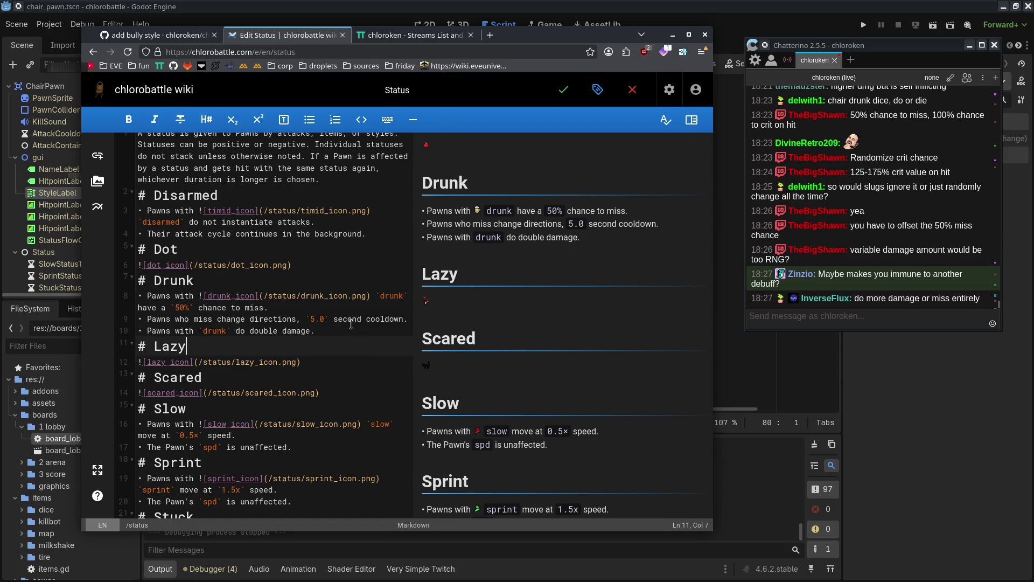
{"action": "left_click", "coordinate": [355, 336]}
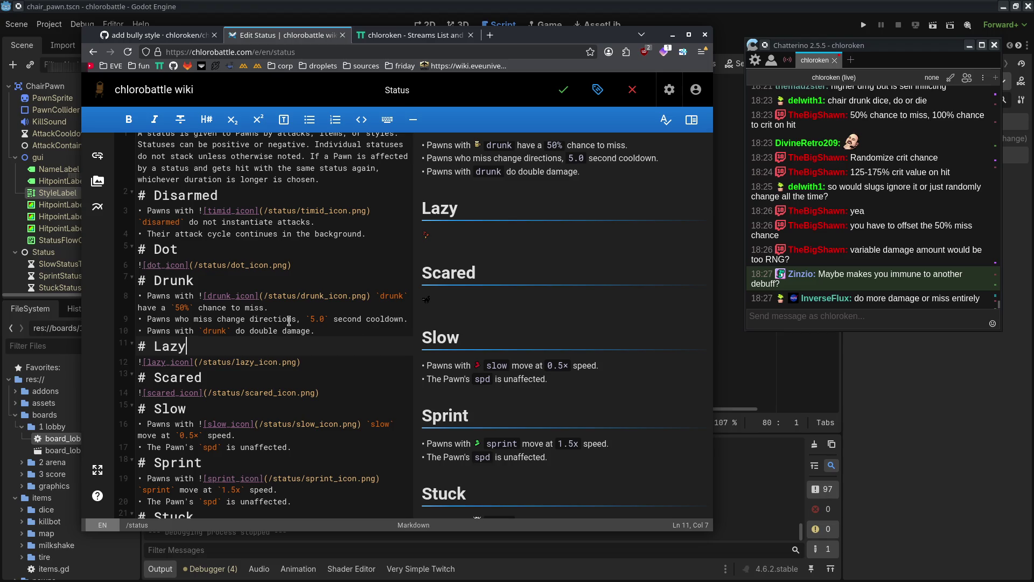
- Change the miss cooldown from `5.0` to `1.0` and check it in the preview
{"action": "left_click_drag", "start_coordinate": [296, 319], "coordinate": [401, 320]}
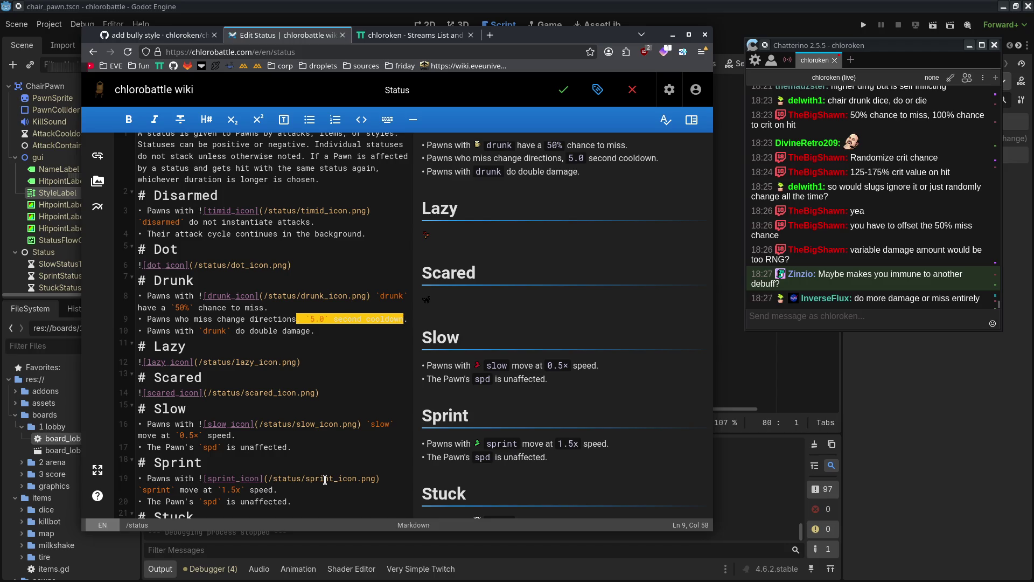
{"action": "left_click", "coordinate": [345, 371]}
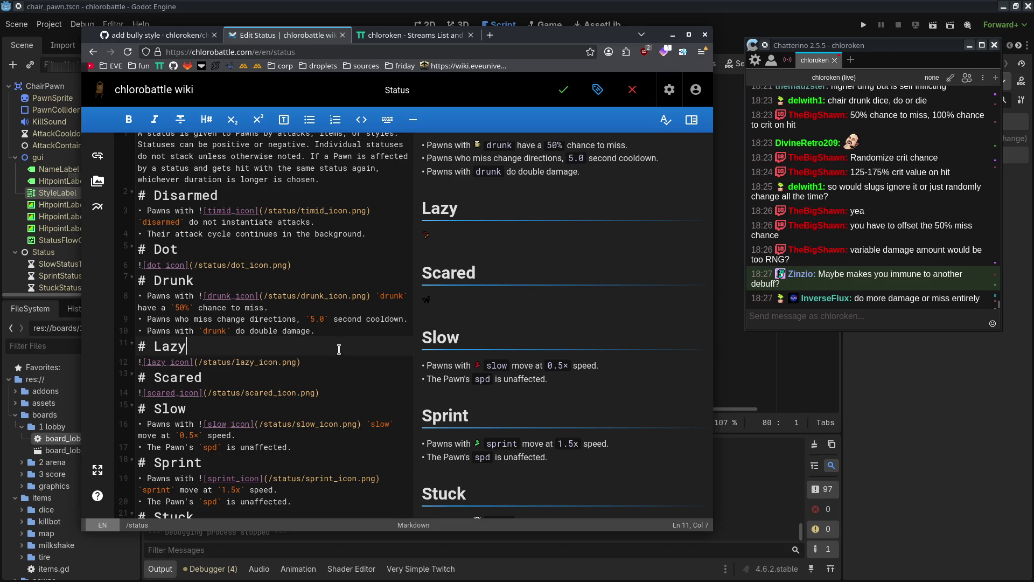
{"action": "double_click", "coordinate": [314, 318]}
{"action": "type", "text": "1"}
{"action": "left_click", "coordinate": [340, 363]}
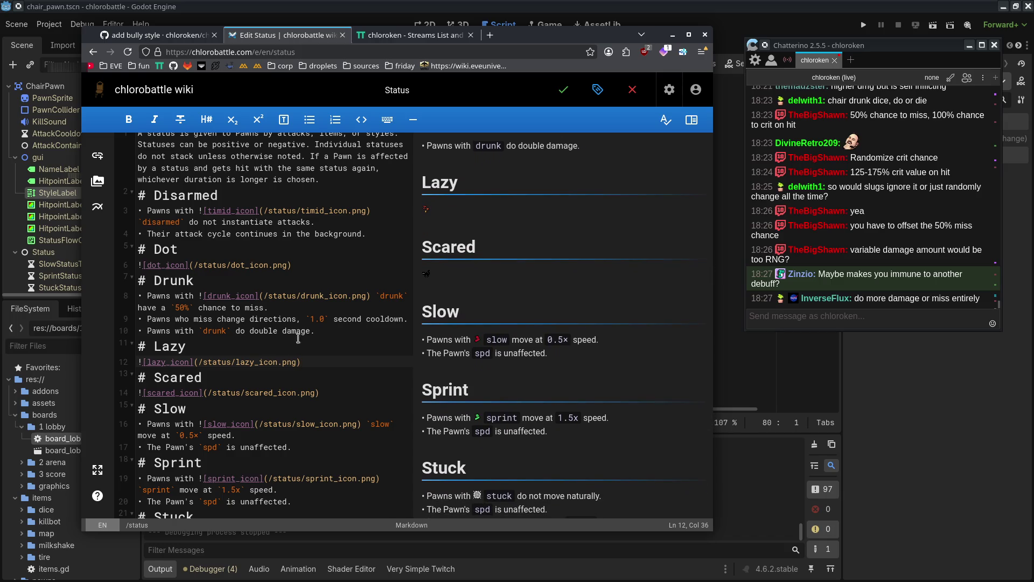
{"action": "left_click", "coordinate": [325, 320]}
{"action": "left_click", "coordinate": [327, 307]}
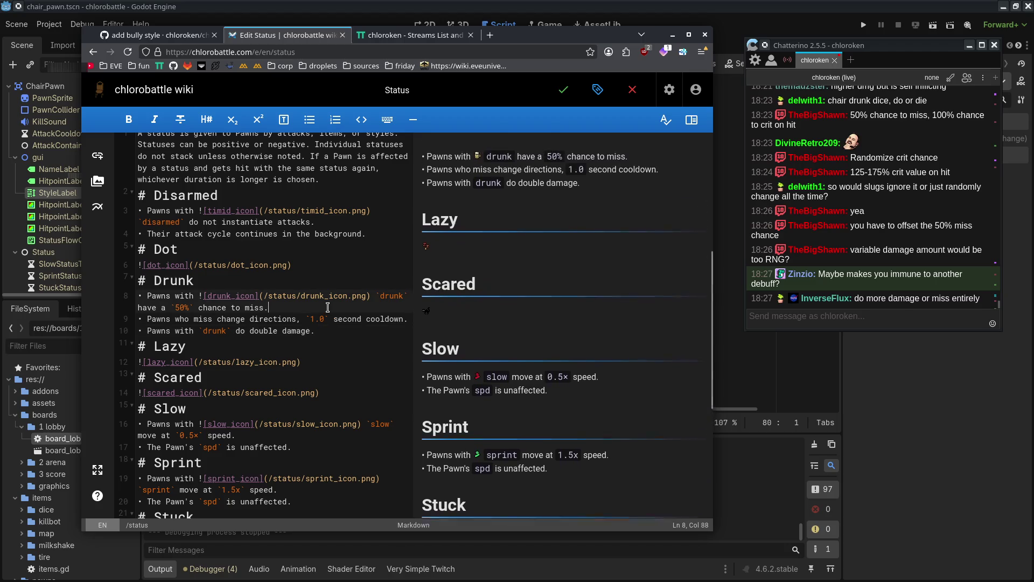
{"action": "left_click", "coordinate": [327, 329]}
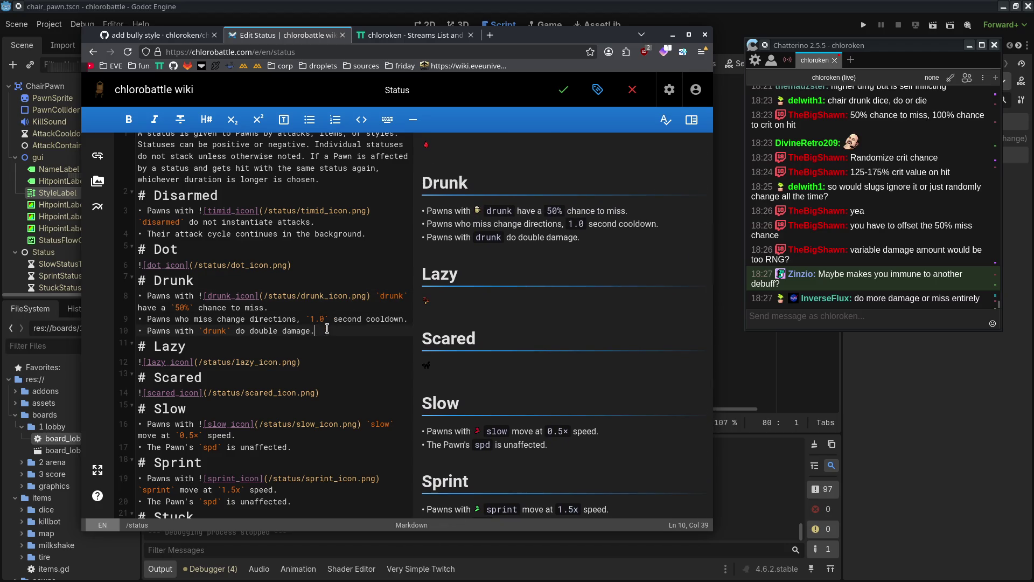
{"action": "scroll", "coordinate": [709, 273], "scroll_direction": "down", "scroll_amount": 1}
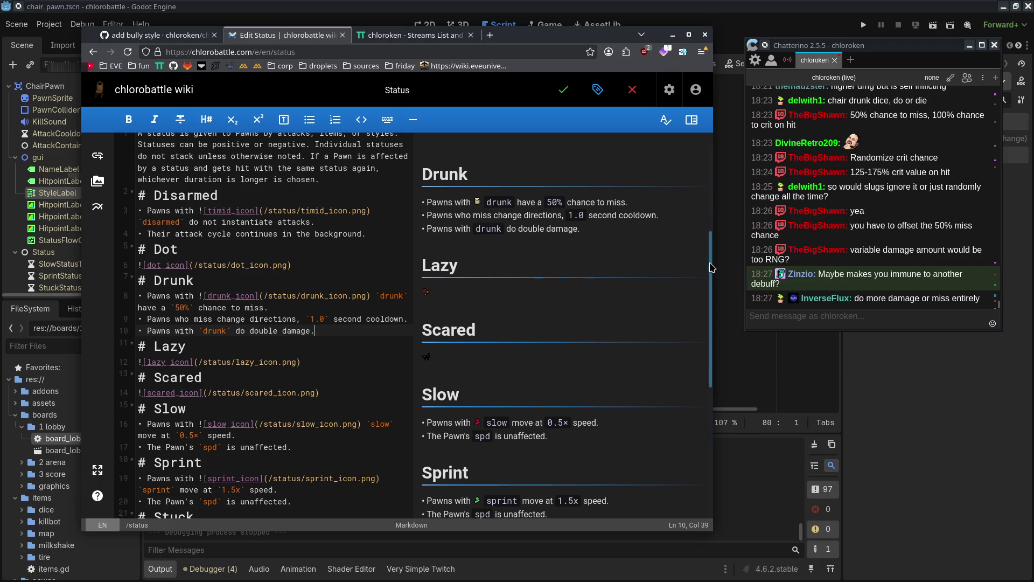
{"action": "left_click_drag", "start_coordinate": [422, 155], "coordinate": [643, 226]}
{"action": "left_click", "coordinate": [642, 226]}
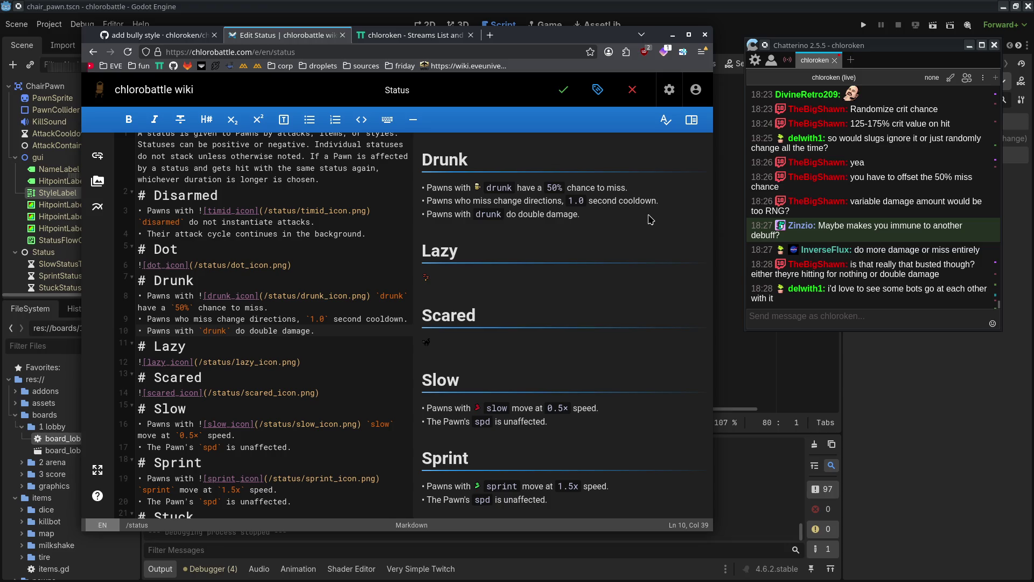
{"action": "left_click_drag", "start_coordinate": [419, 157], "coordinate": [598, 221]}
{"action": "left_click", "coordinate": [598, 222]}
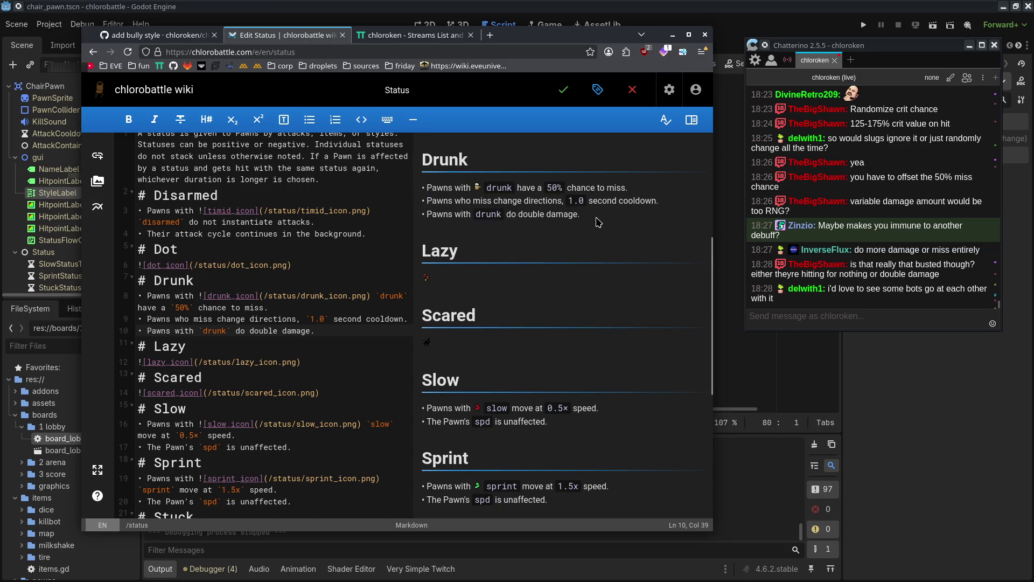
{"action": "left_click_drag", "start_coordinate": [419, 156], "coordinate": [623, 218]}
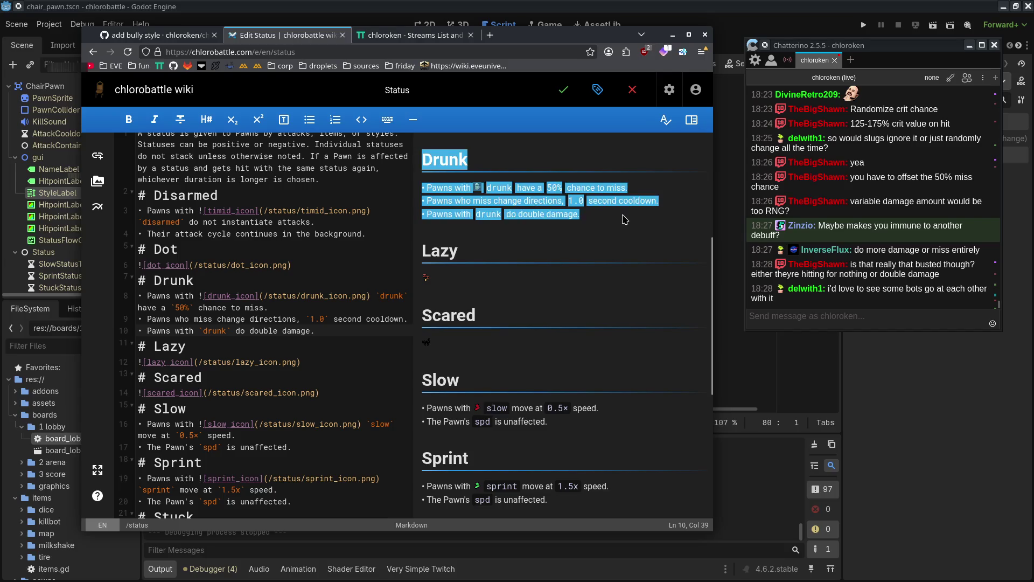
{"action": "left_click", "coordinate": [623, 218]}
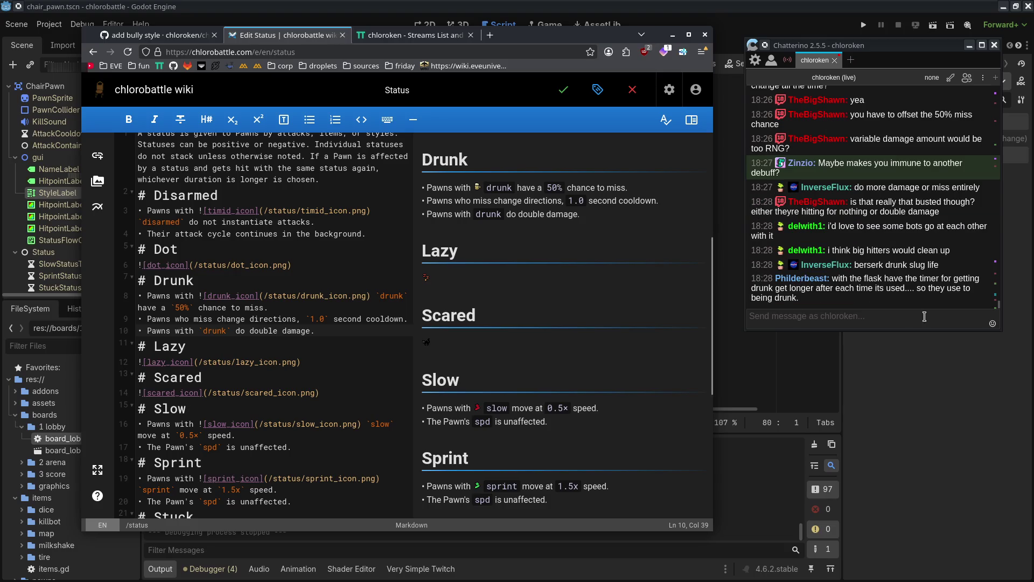
{"action": "left_click", "coordinate": [924, 316]}
{"action": "left_click", "coordinate": [670, 221]}
{"action": "left_click", "coordinate": [814, 299]}
{"action": "triple_click", "coordinate": [814, 299]}
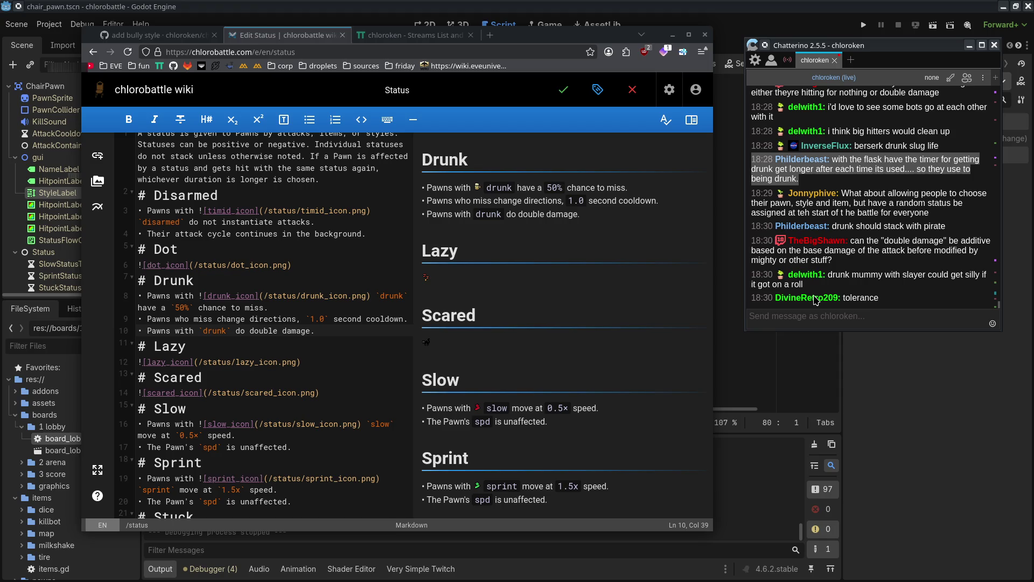
{"action": "left_click_drag", "start_coordinate": [520, 214], "coordinate": [580, 213]}
{"action": "left_click", "coordinate": [605, 217]}
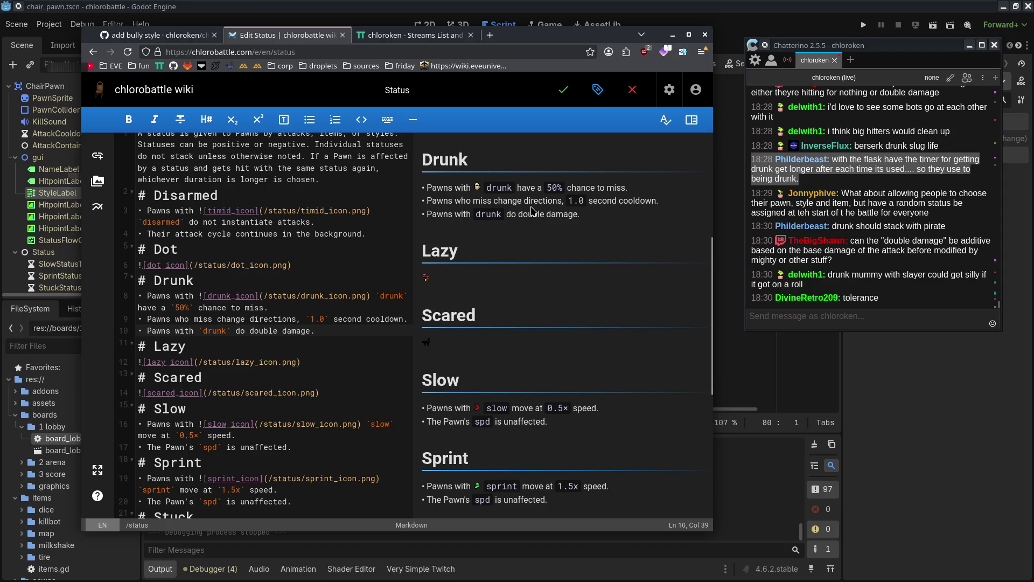
{"action": "left_click_drag", "start_coordinate": [519, 214], "coordinate": [612, 223]}
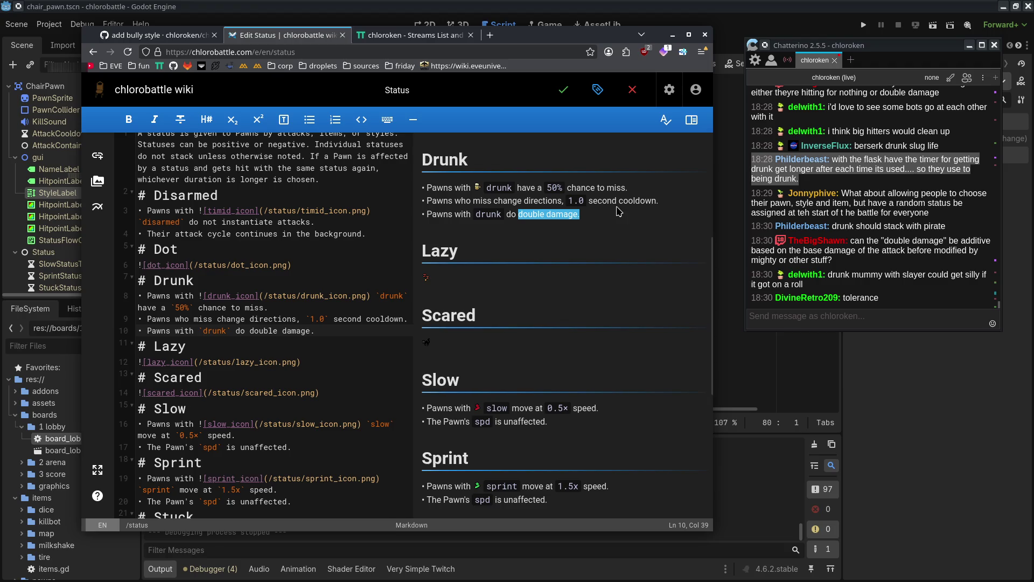
{"action": "left_click", "coordinate": [617, 210]}
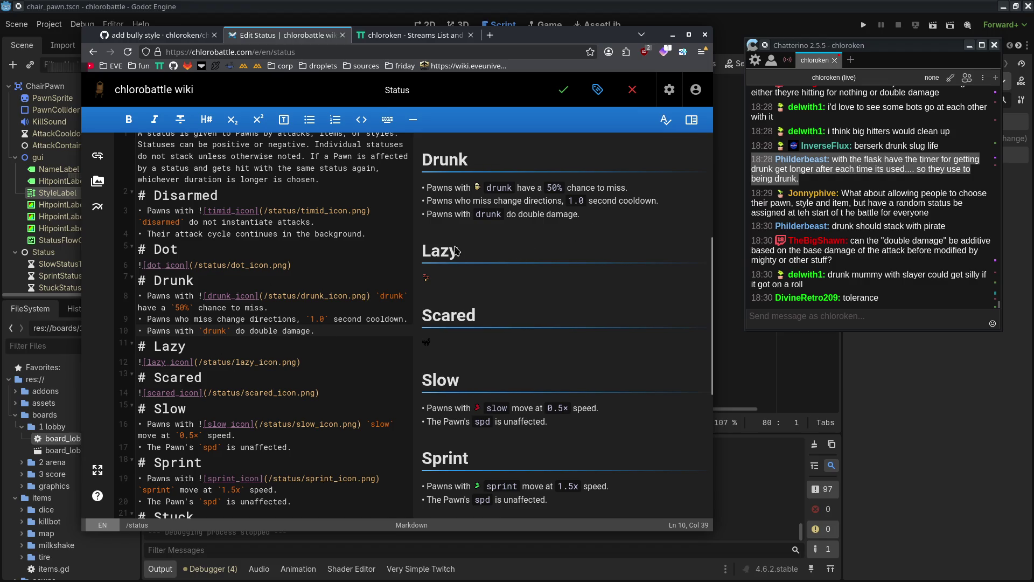
- Replace 'double' with `1.5×` in the Drunk damage bullet
{"action": "double_click", "coordinate": [264, 330]}
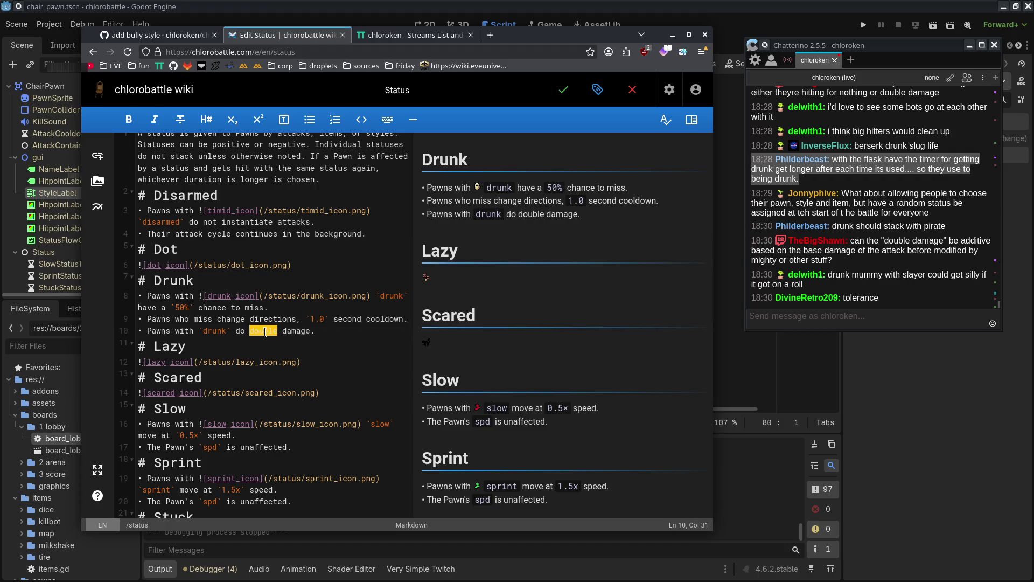
{"action": "type", "text": "`1.5"}
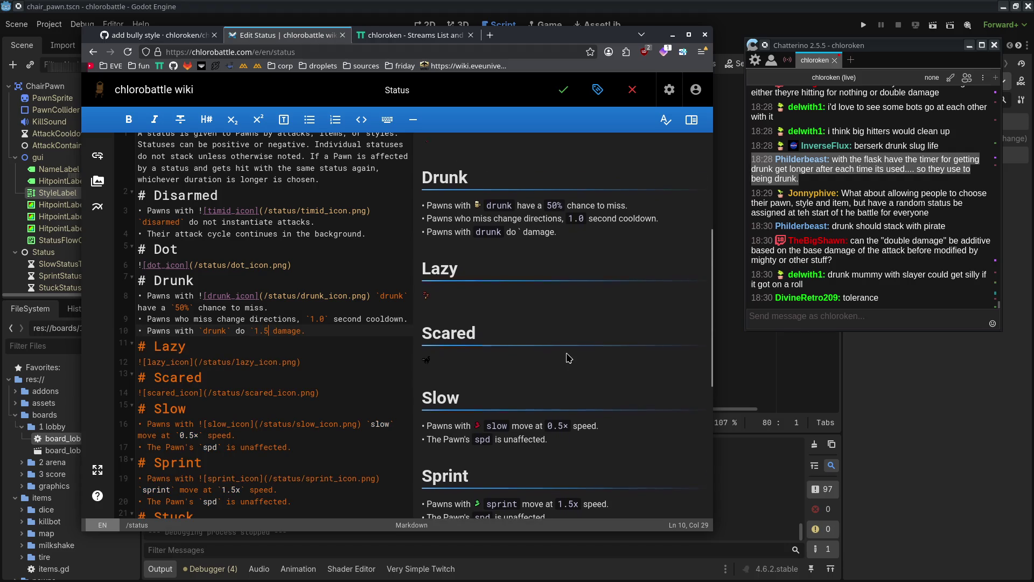
{"action": "type", "text": "×x"}
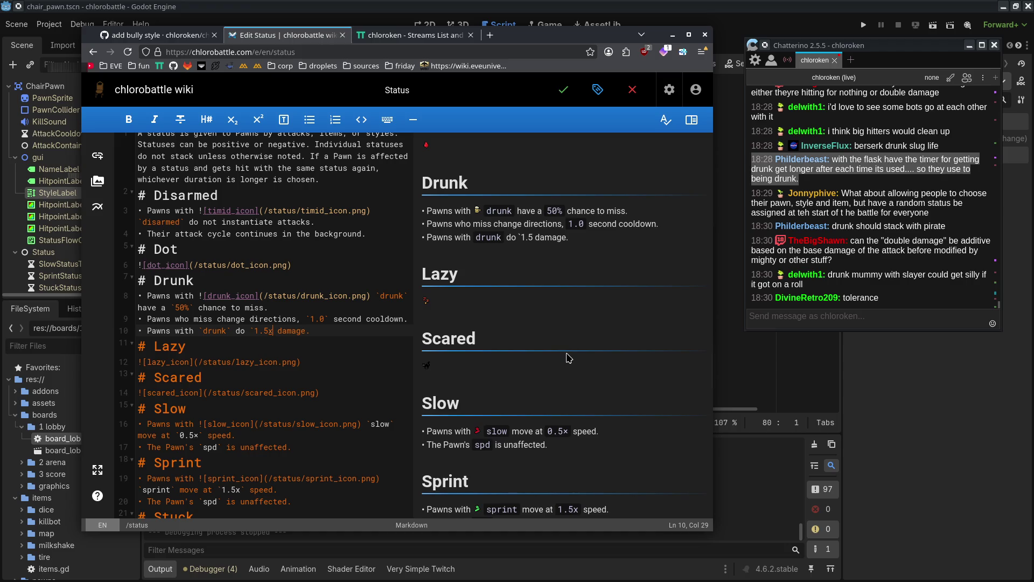
{"action": "key", "text": "BackSpace"}
{"action": "type", "text": "`"}
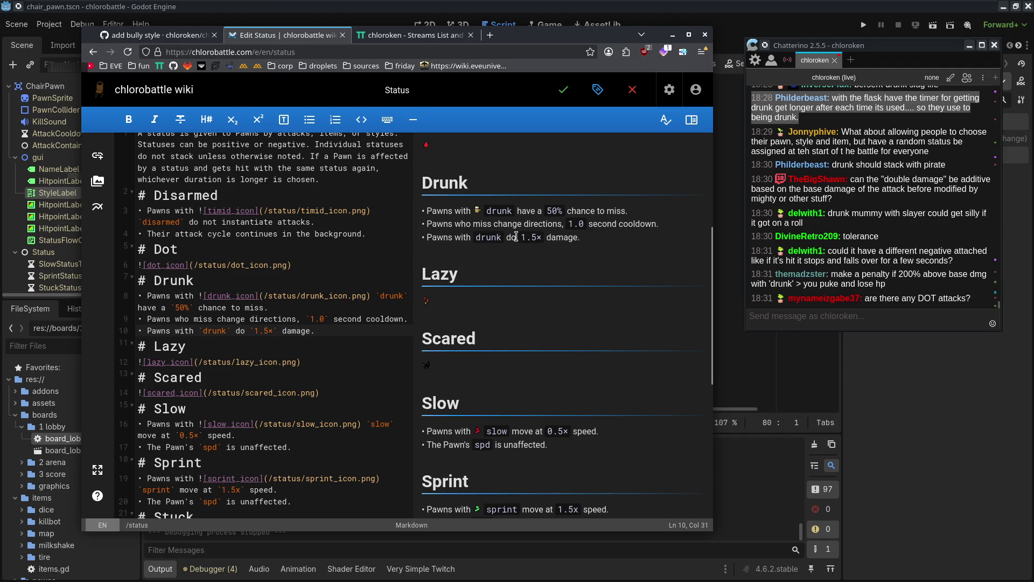
- Check the 1.5× value and the Lazy heading in the preview
{"action": "double_click", "coordinate": [525, 238]}
{"action": "left_click_drag", "start_coordinate": [530, 237], "coordinate": [537, 238]}
{"action": "left_click", "coordinate": [527, 256]}
{"action": "left_click_drag", "start_coordinate": [425, 272], "coordinate": [455, 307]}
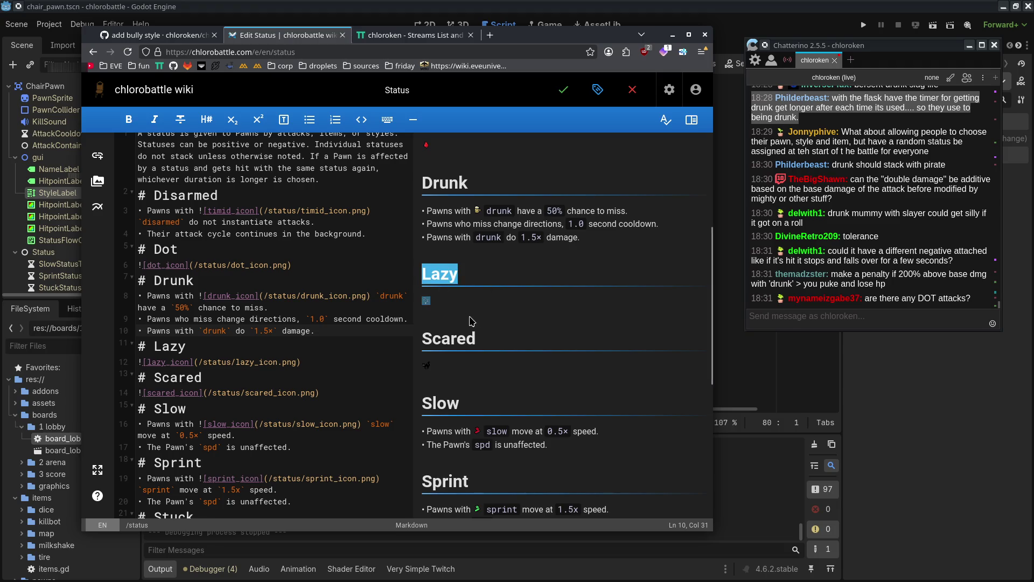
{"action": "left_click", "coordinate": [474, 321]}
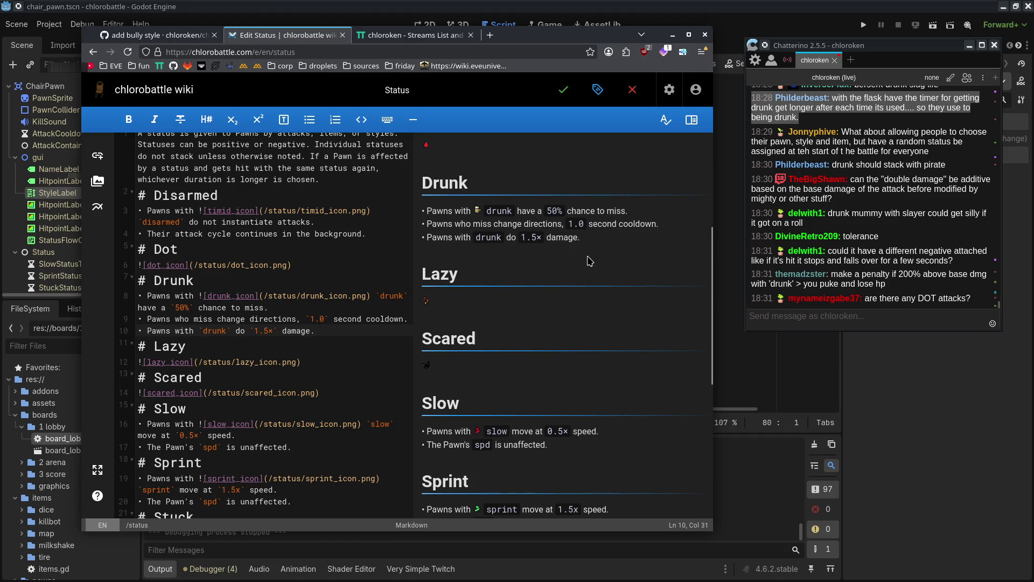
{"action": "scroll", "coordinate": [590, 260], "scroll_direction": "up", "scroll_amount": 4}
{"action": "scroll", "coordinate": [454, 295], "scroll_direction": "down", "scroll_amount": 2}
{"action": "double_click", "coordinate": [435, 229]}
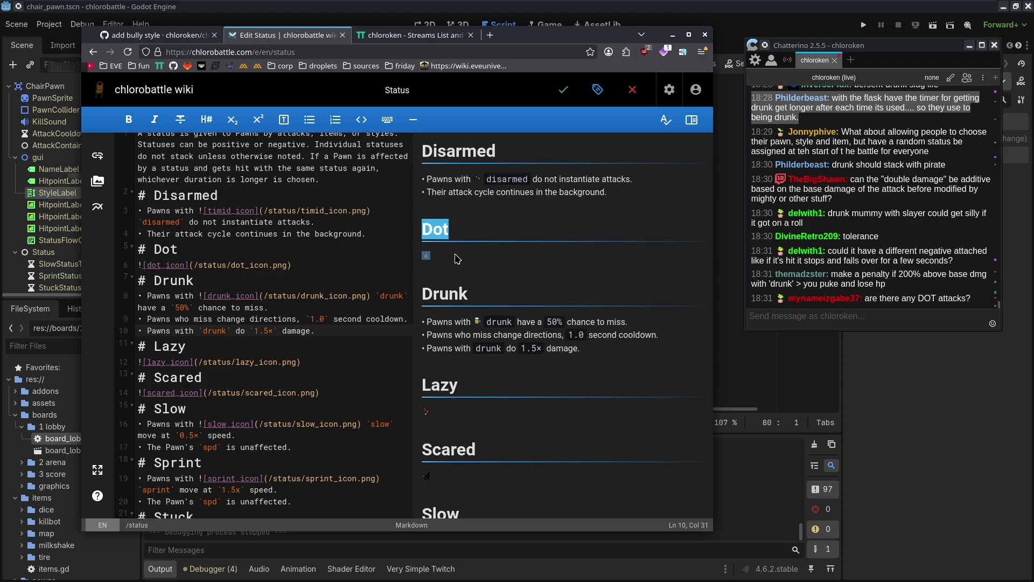
{"action": "left_click", "coordinate": [456, 259]}
{"action": "left_click_drag", "start_coordinate": [419, 221], "coordinate": [461, 268]}
{"action": "left_click", "coordinate": [419, 221]}
{"action": "left_click", "coordinate": [420, 226]}
{"action": "left_click", "coordinate": [426, 229]}
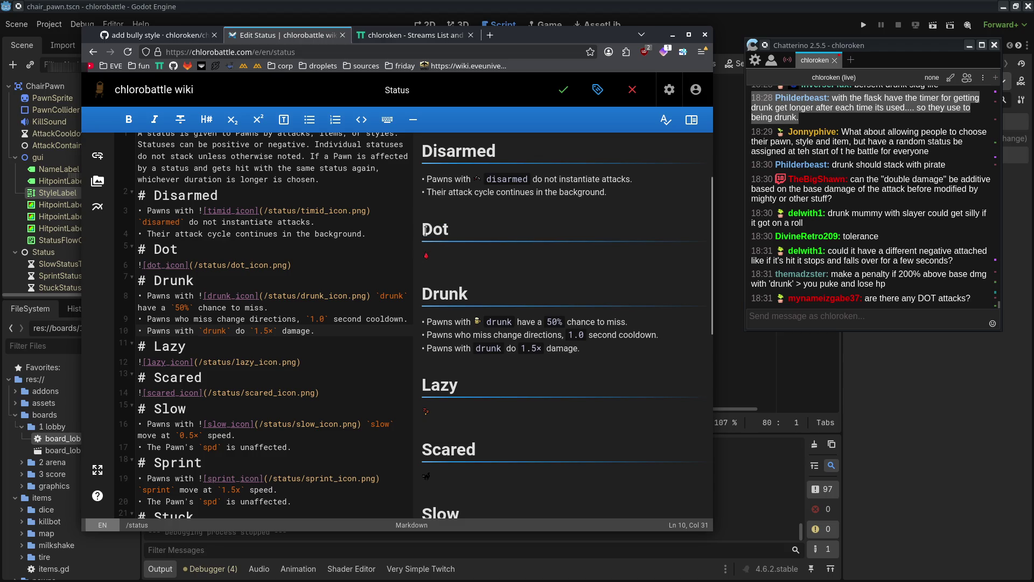
{"action": "left_click_drag", "start_coordinate": [425, 229], "coordinate": [464, 266]}
{"action": "left_click", "coordinate": [464, 266]}
- Save the Status page, close the editor, and open the Items page for editing in a new tab
{"action": "left_click", "coordinate": [563, 88]}
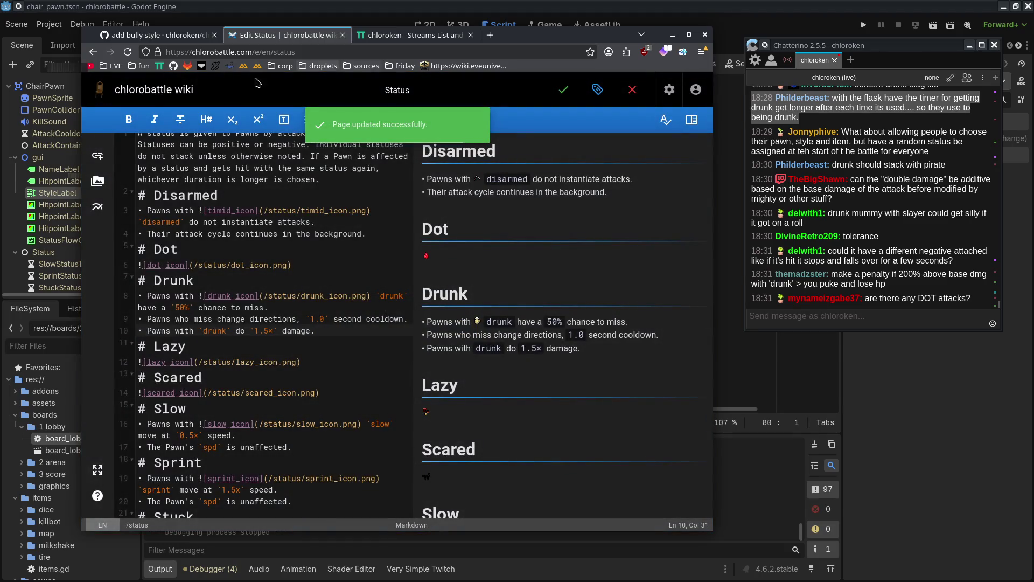
{"action": "left_click", "coordinate": [103, 91]}
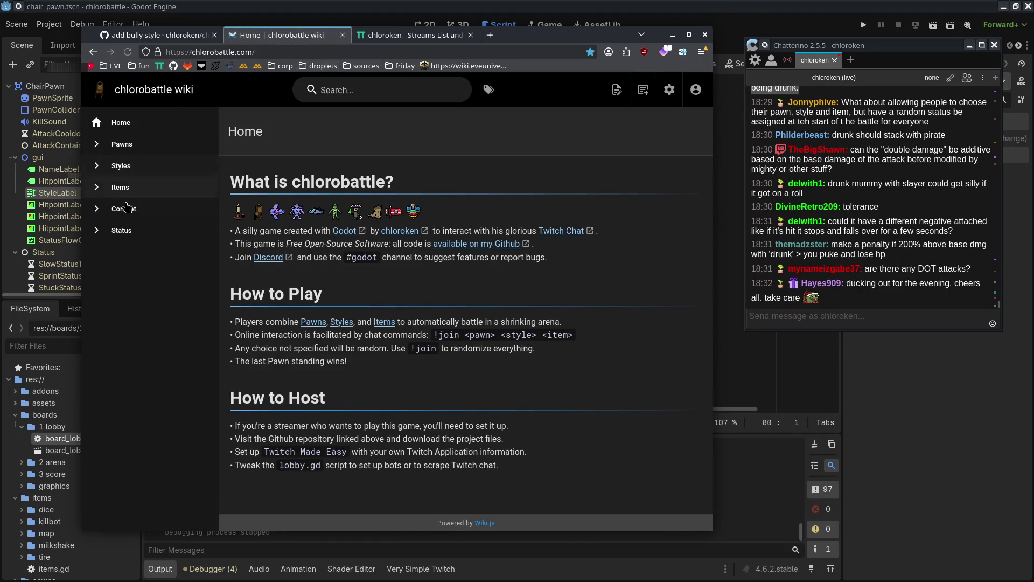
{"action": "middle_click", "coordinate": [120, 186]}
{"action": "left_click", "coordinate": [411, 37]}
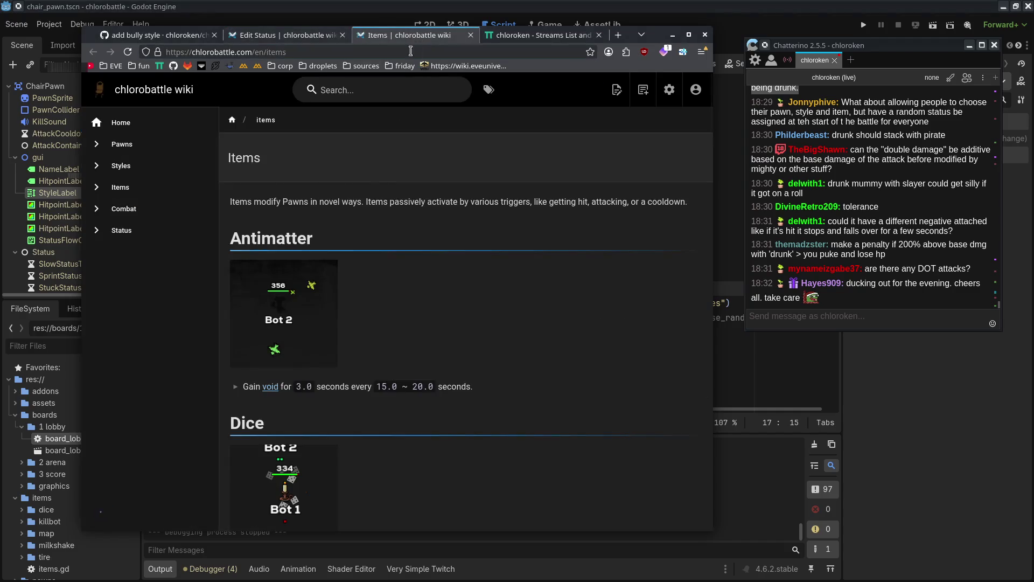
{"action": "left_click", "coordinate": [616, 90]}
{"action": "left_click", "coordinate": [605, 148]}
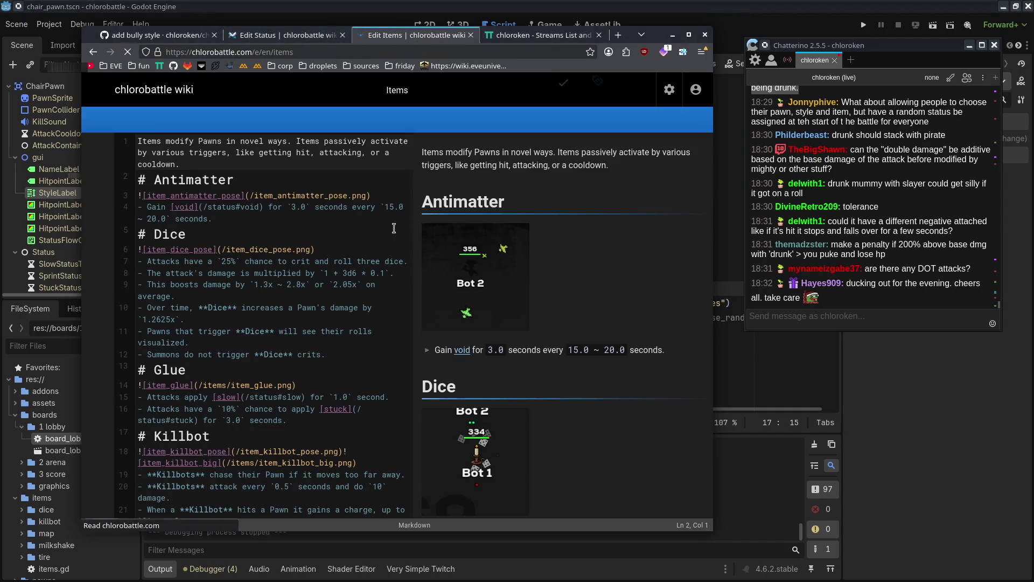
{"action": "scroll", "coordinate": [259, 310], "scroll_direction": "down", "scroll_amount": 7}
{"action": "scroll", "coordinate": [260, 311], "scroll_direction": "up", "scroll_amount": 4}
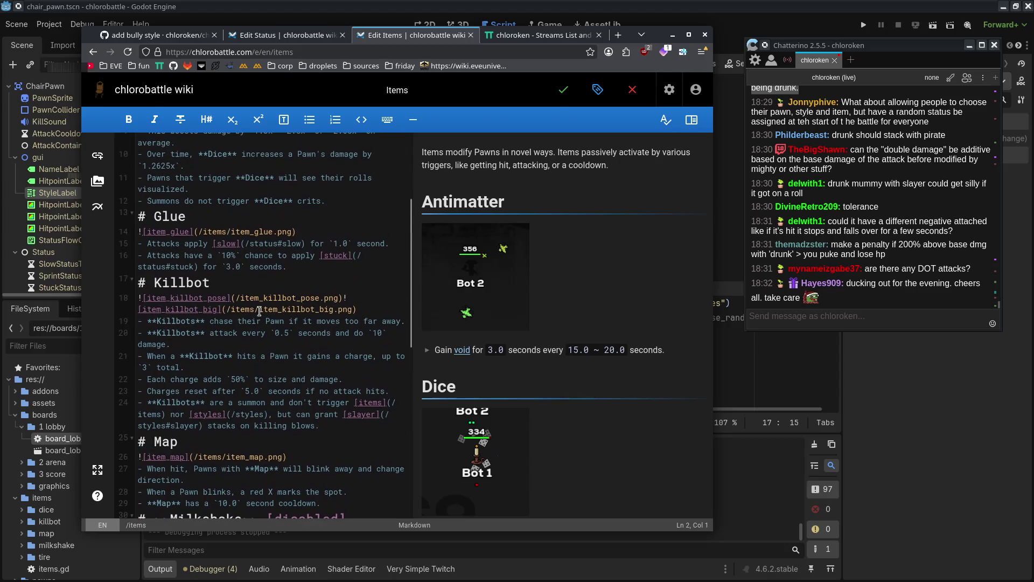
- Add a '# Flask' heading before Glue with a bullet saying flask pawns become drunk for 5.0 seconds
{"action": "left_click", "coordinate": [329, 200]}
{"action": "key", "text": "Return"}
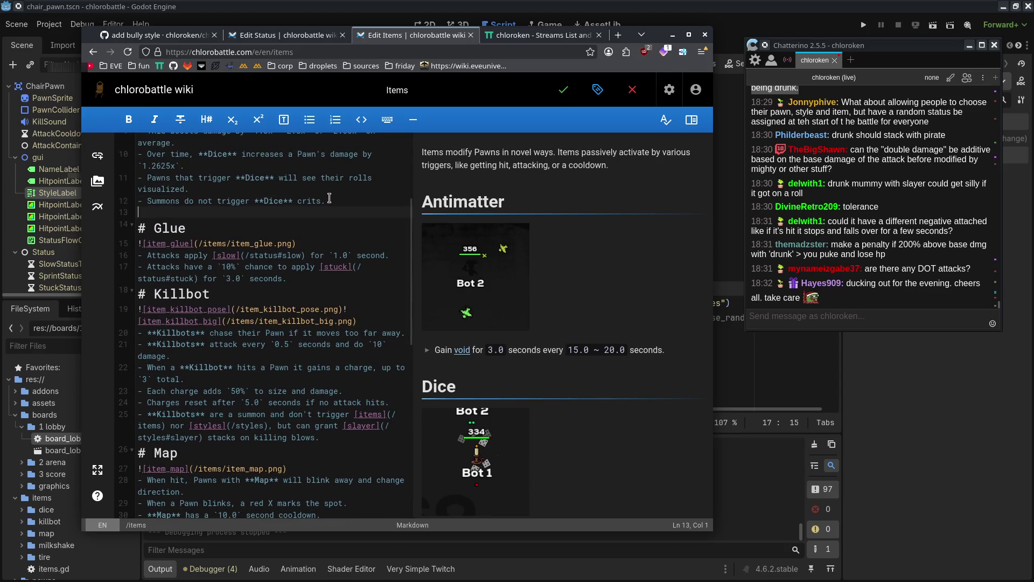
{"action": "type", "text": "# Flask"}
{"action": "key", "text": "Return"}
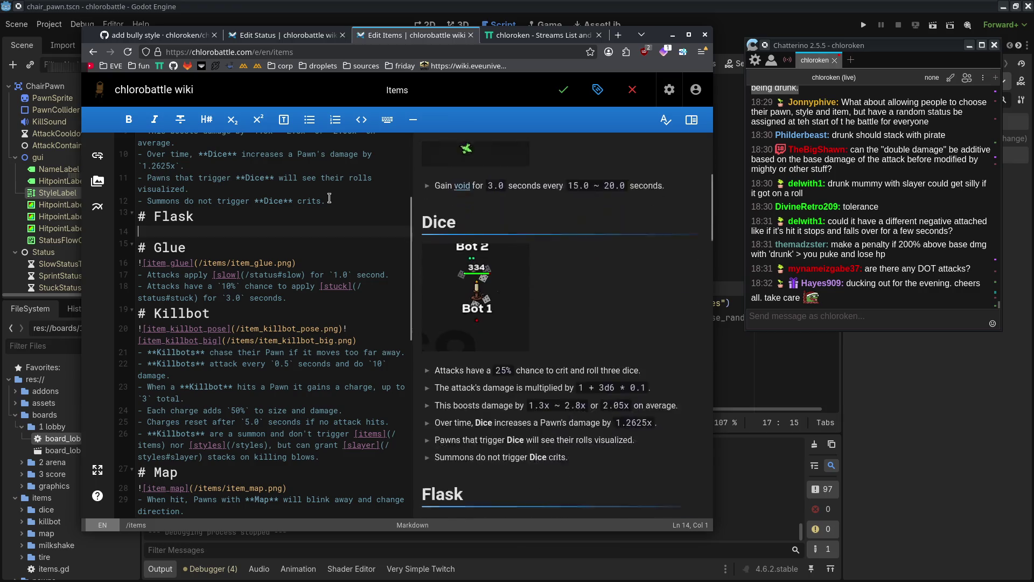
{"action": "type", "text": "- P"}
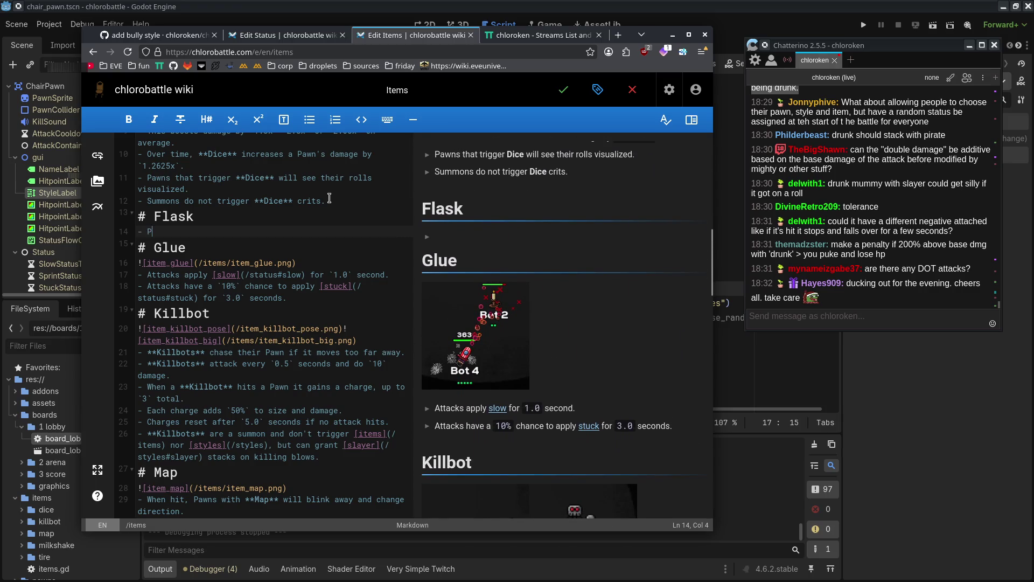
{"action": "type", "text": "awns with "}
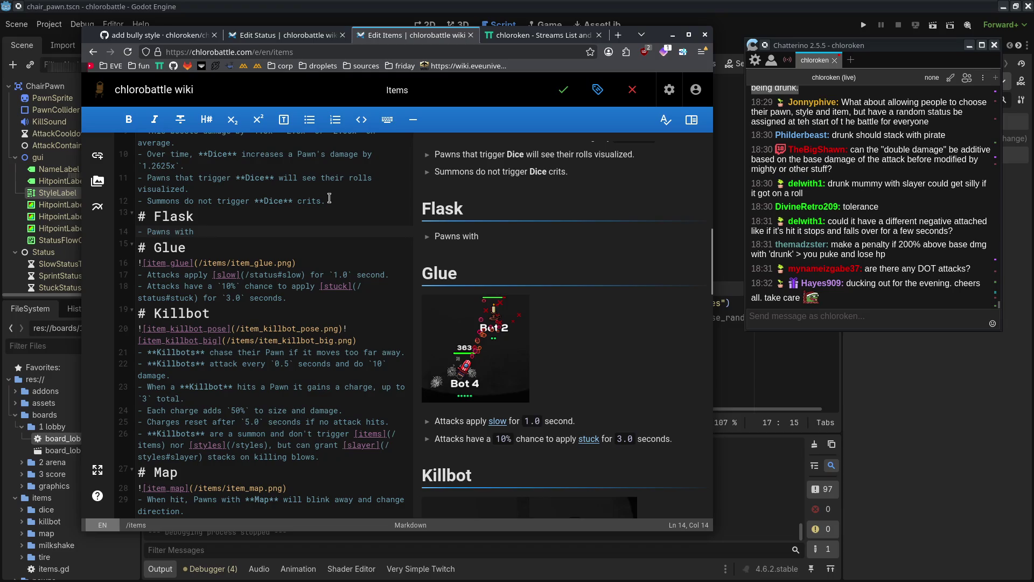
{"action": "type", "text": "flask "}
{"action": "type", "text": "become ["}
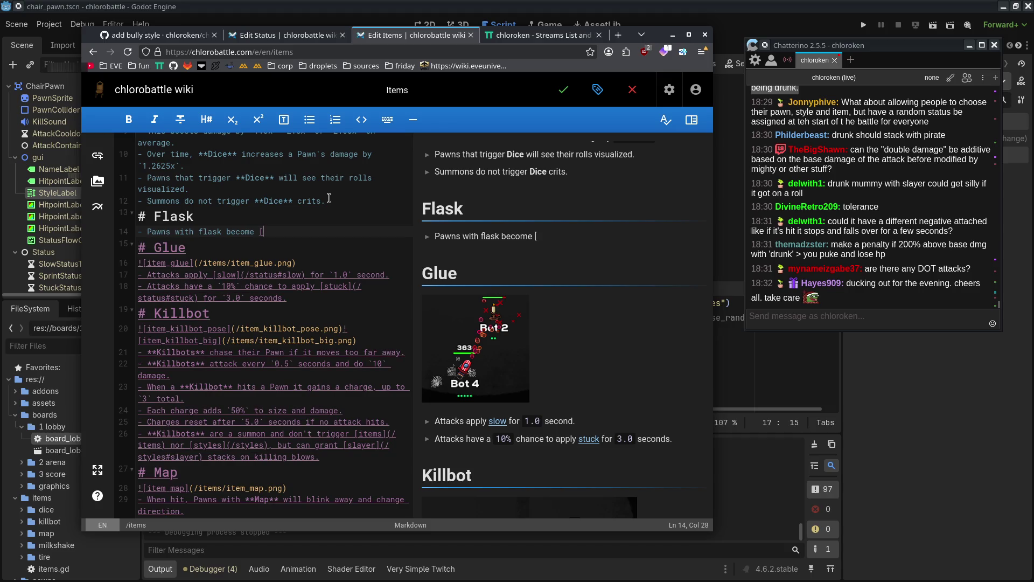
{"action": "type", "text": "drunk]"}
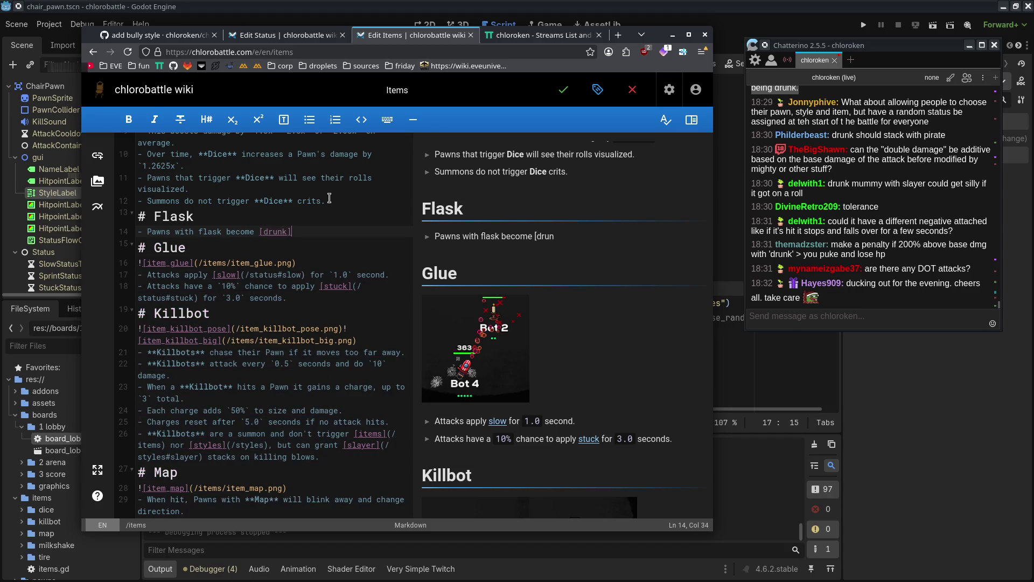
{"action": "type", "text": "(/status#"}
{"action": "type", "text": "drunk) "}
{"action": "type", "text": "for `5.0"}
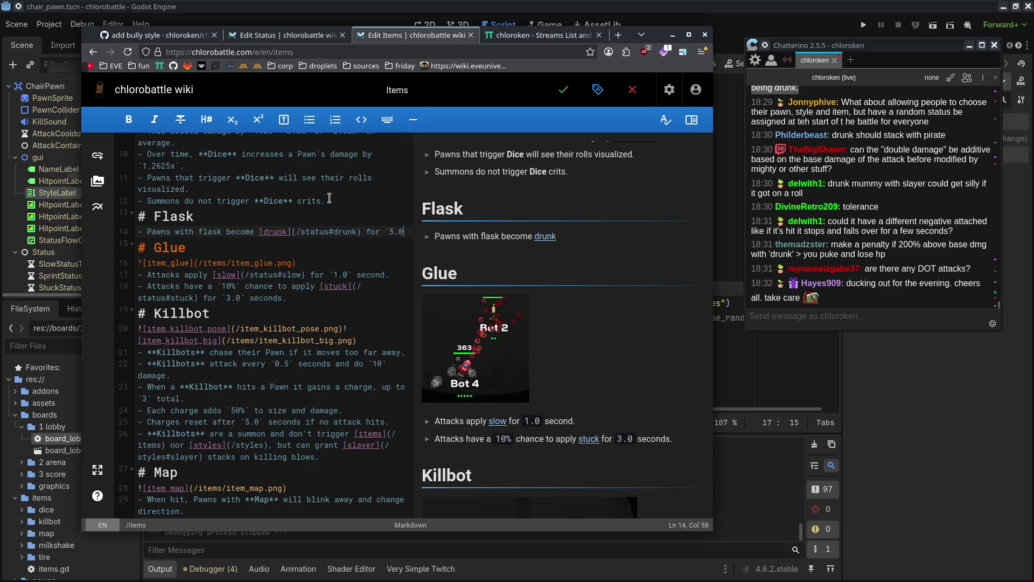
{"action": "type", "text": "` seconds."}
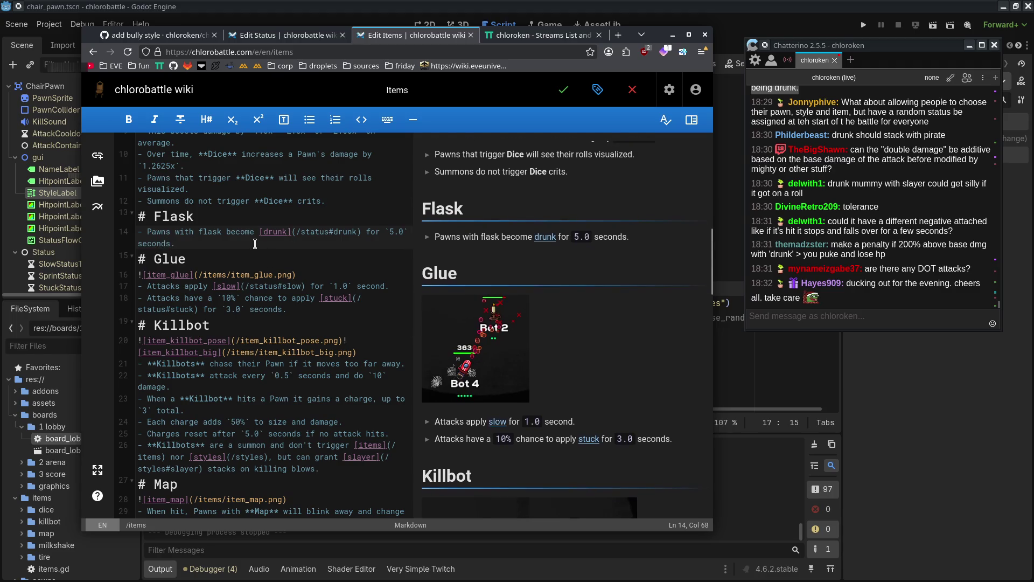
- Reword the Flask bullet to 'Pawns with flask take a drink every `10.0 ~ 15.0` seconds.'
{"action": "mouse_move", "coordinate": [354, 243]}
{"action": "left_mouse_down"}
{"action": "mouse_move", "coordinate": [242, 239]}
{"action": "mouse_move", "coordinate": [253, 231]}
{"action": "mouse_move", "coordinate": [224, 228]}
{"action": "left_mouse_up"}
{"action": "key", "text": "ctrl+c"}
{"action": "key", "text": "BackSpace"}
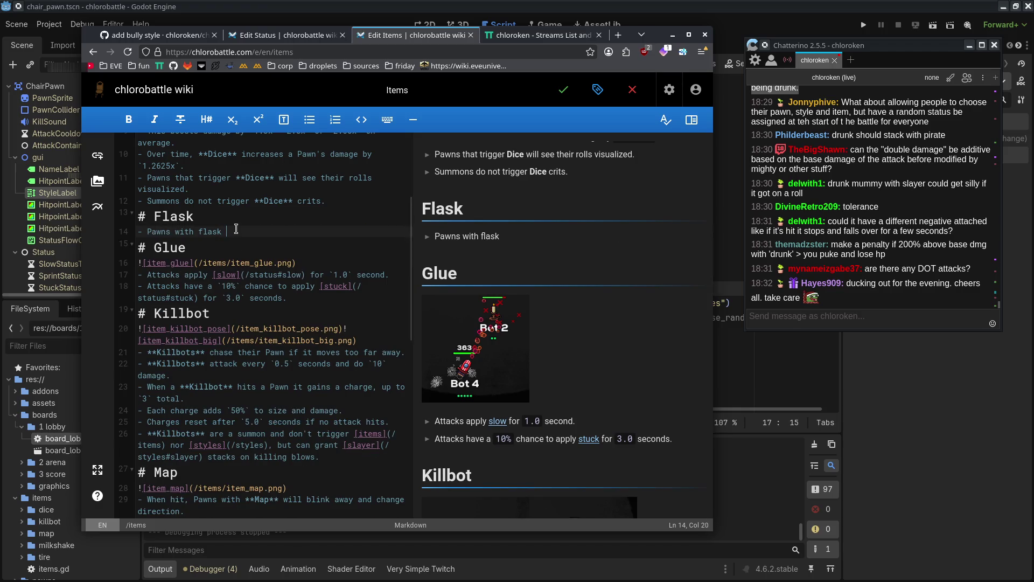
{"action": "type", "text": "d"}
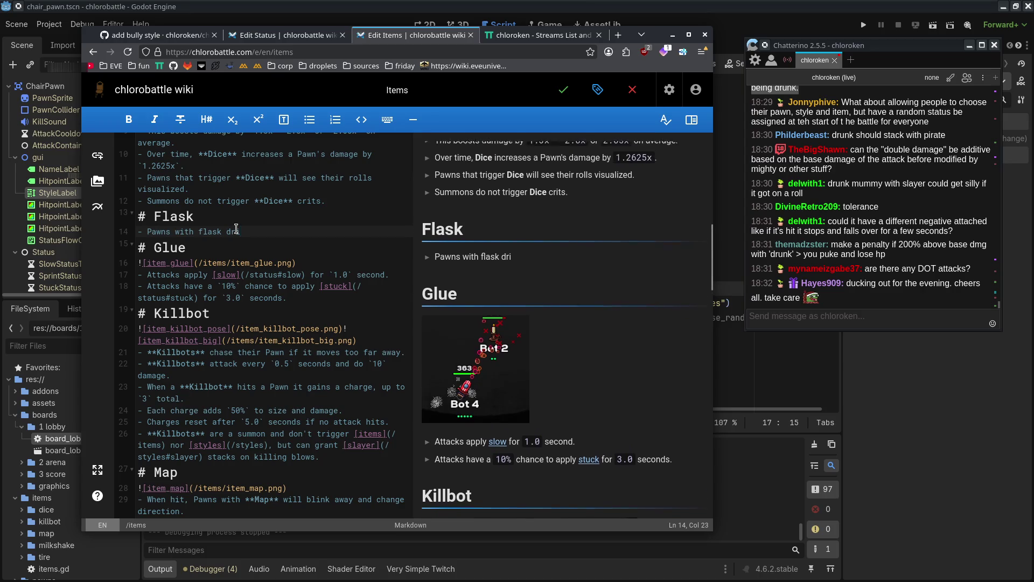
{"action": "key", "text": "BackSpace"}
{"action": "type", "text": "take"}
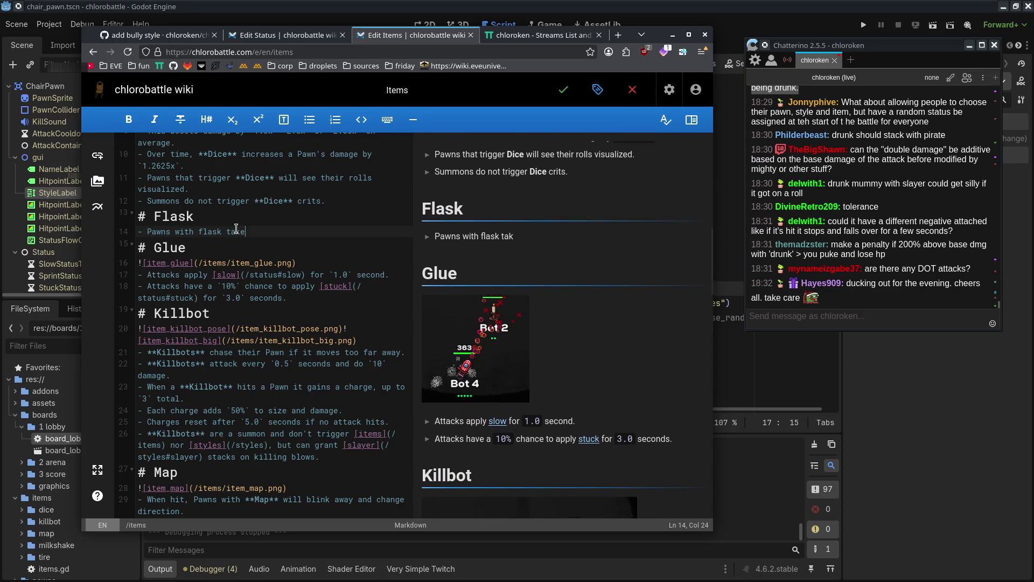
{"action": "type", "text": " a drink every `10"}
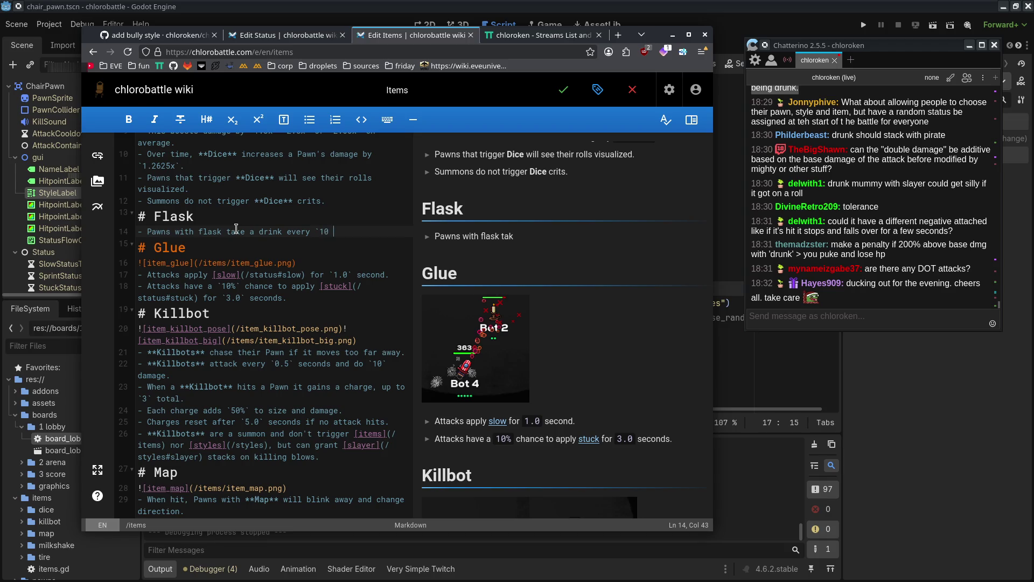
{"action": "type", "text": ".0 ~ 15.0~ seocnd"}
{"action": "key", "text": "BackSpace"}
{"action": "key", "text": "BackSpace"}
{"action": "key", "text": "BackSpace"}
{"action": "type", "text": "` seconds."}
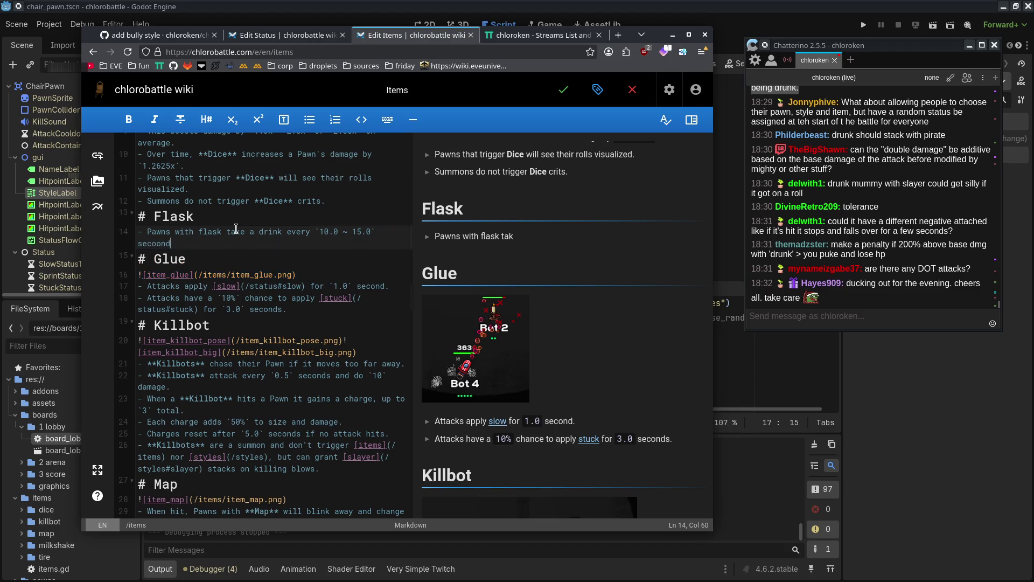
- Add the bullet 'Pawns who drink become [drunk](/status#drunk) for `5.0` seconds.'
{"action": "key", "text": "Return"}
{"action": "key", "text": "ctrl+v"}
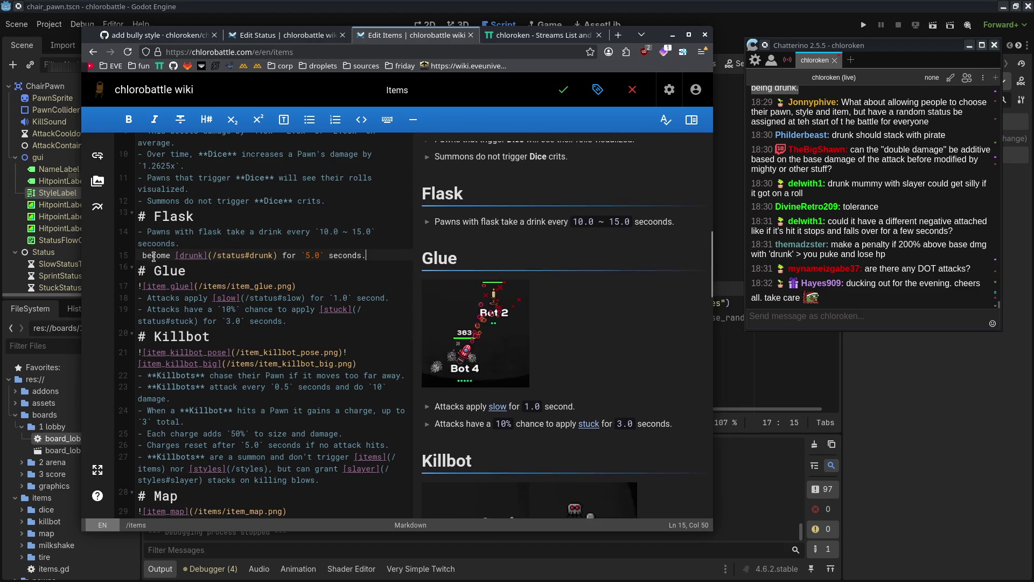
{"action": "left_click", "coordinate": [161, 245]}
{"action": "key", "text": "Left"}
{"action": "type", "text": "- "}
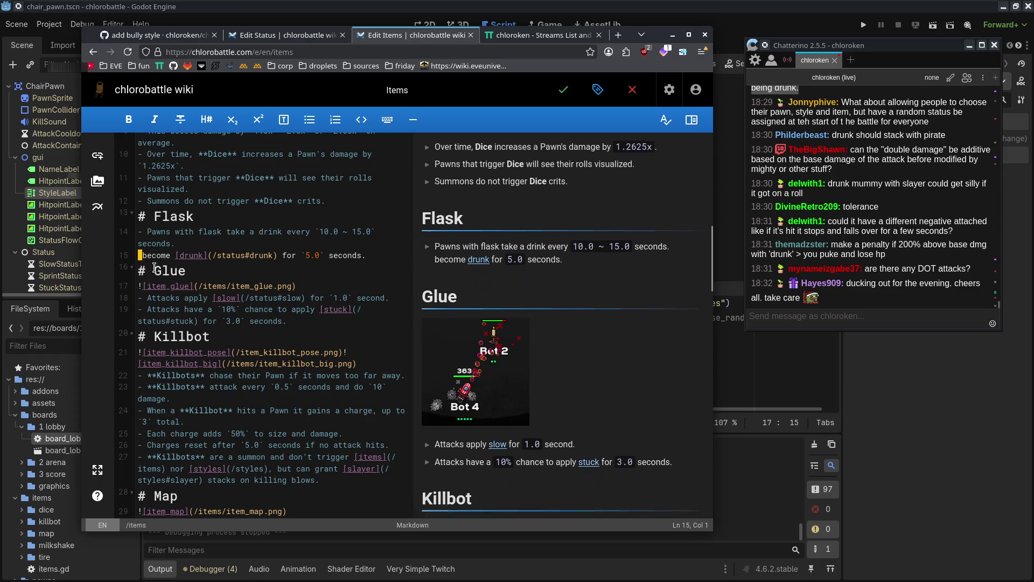
{"action": "type", "text": "Pawns who drink"}
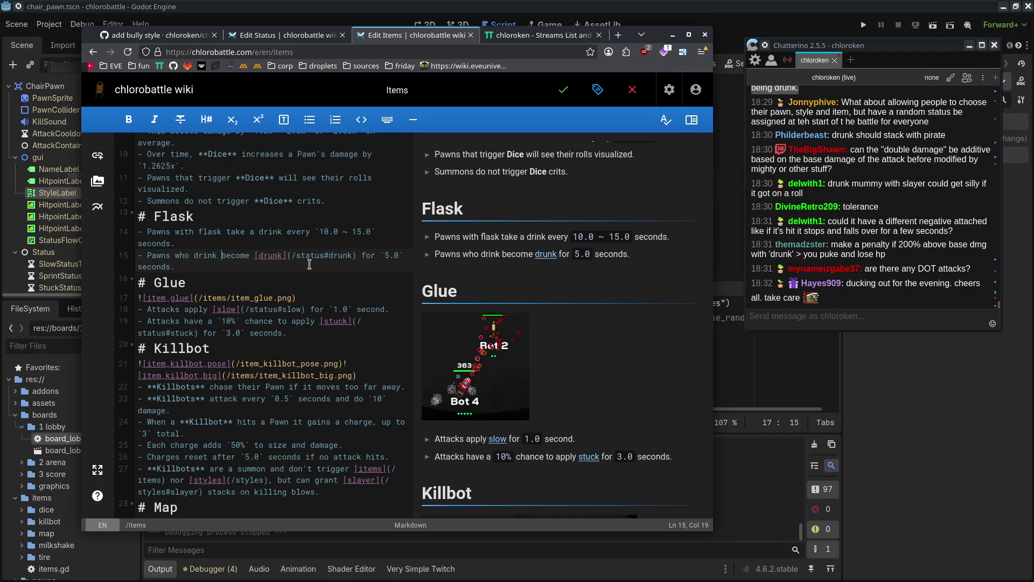
{"action": "left_click", "coordinate": [332, 270]}
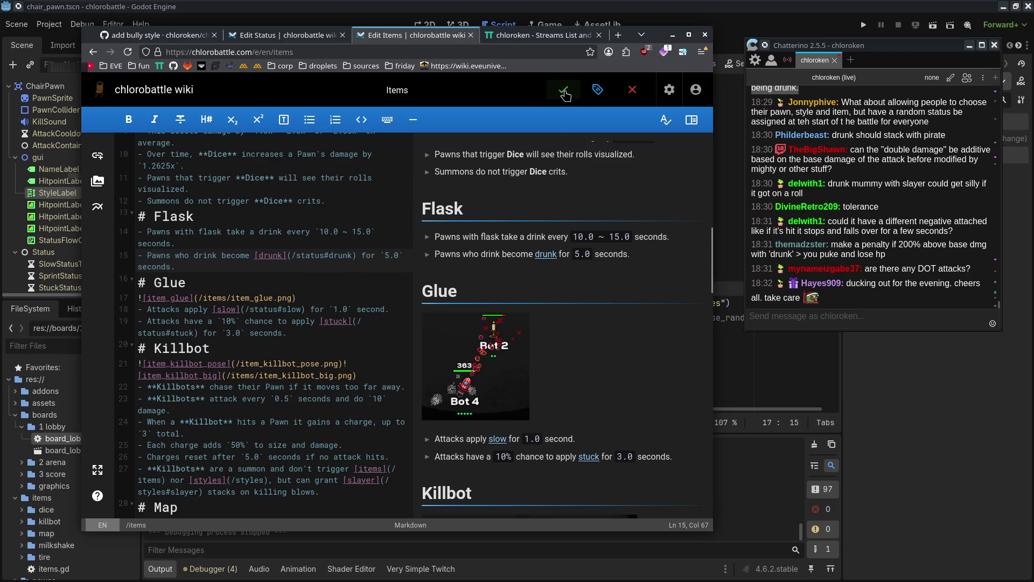
- On the Status page, change Drunk's damage from 1.5× to 2× and save
{"action": "left_click", "coordinate": [280, 37]}
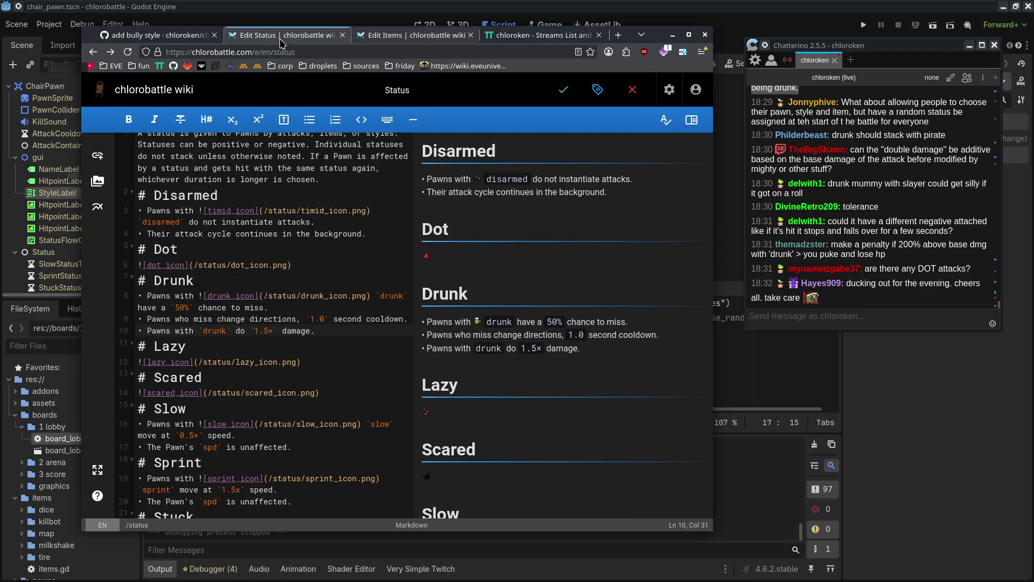
{"action": "double_click", "coordinate": [257, 331]}
{"action": "type", "text": "2"}
{"action": "left_click", "coordinate": [265, 332]}
{"action": "key", "text": "Delete"}
{"action": "type", "text": "0"}
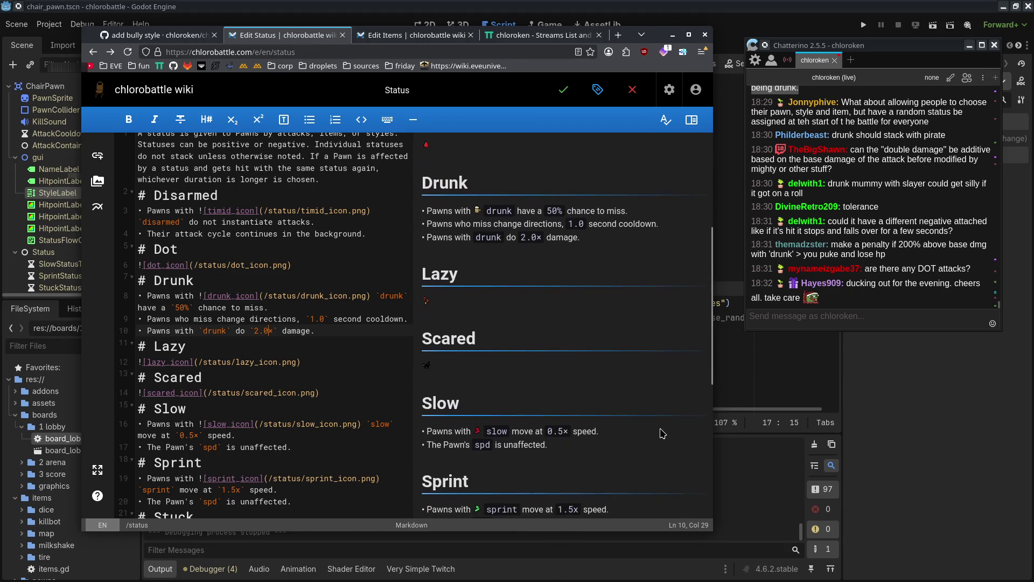
{"action": "key", "text": "BackSpace"}
{"action": "key", "text": "BackSpace"}
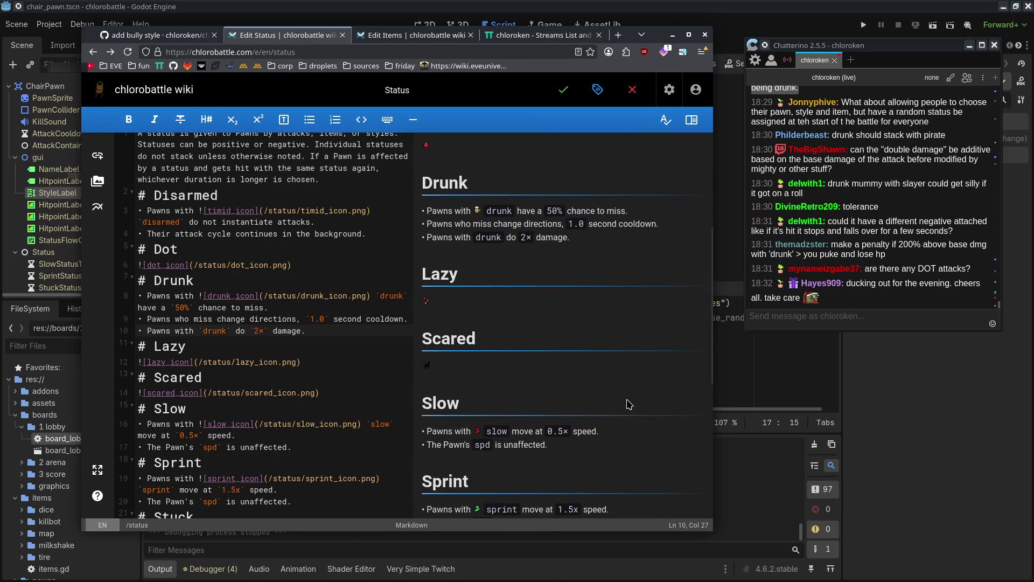
{"action": "left_click", "coordinate": [563, 90]}
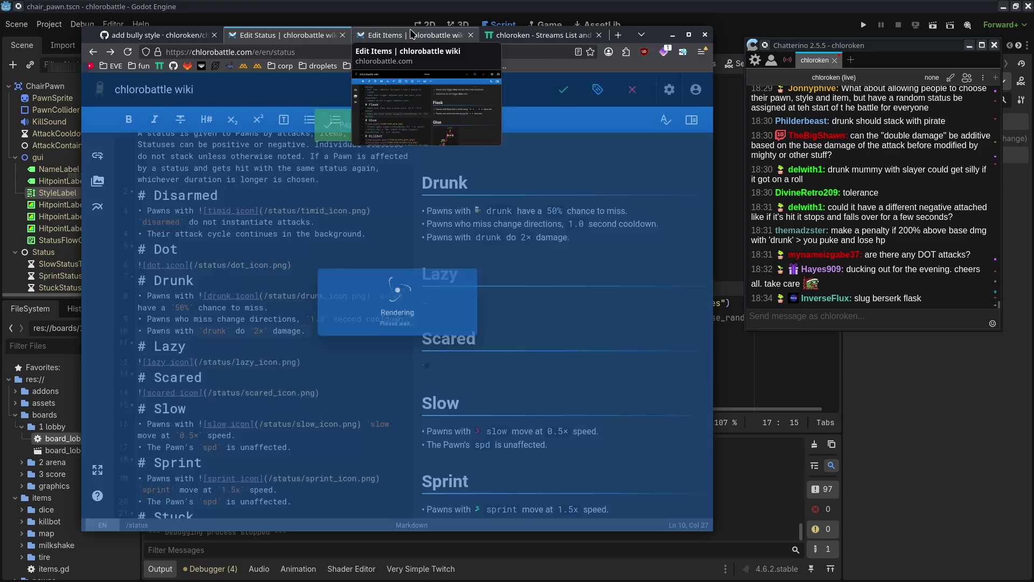
- Change the Flask drink interval from 10.0 ~ 15.0 to 5.0 ~ 10.0 seconds and save Items
{"action": "left_click", "coordinate": [411, 34]}
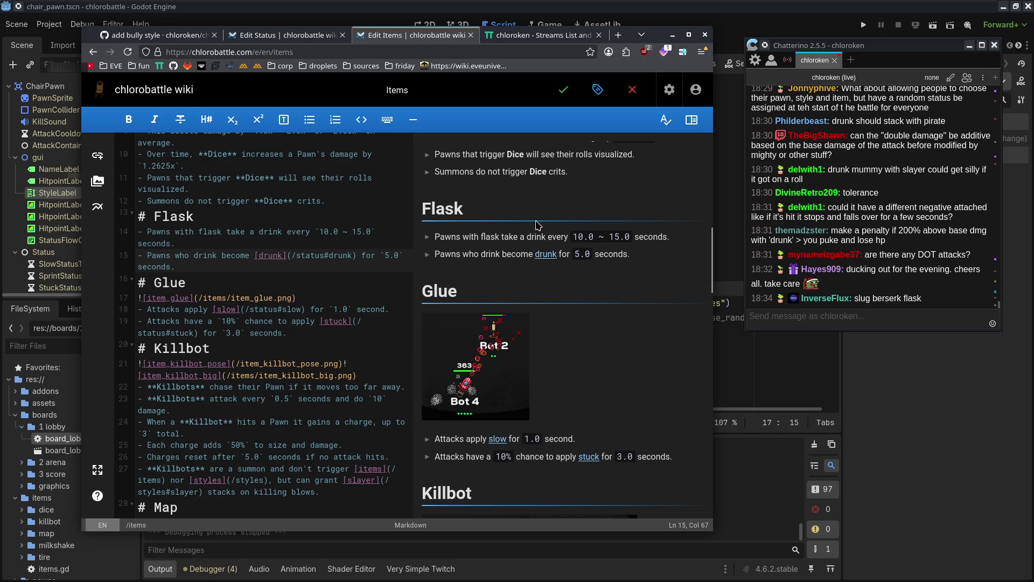
{"action": "left_click_drag", "start_coordinate": [537, 225], "coordinate": [662, 286]}
{"action": "left_click", "coordinate": [662, 287]}
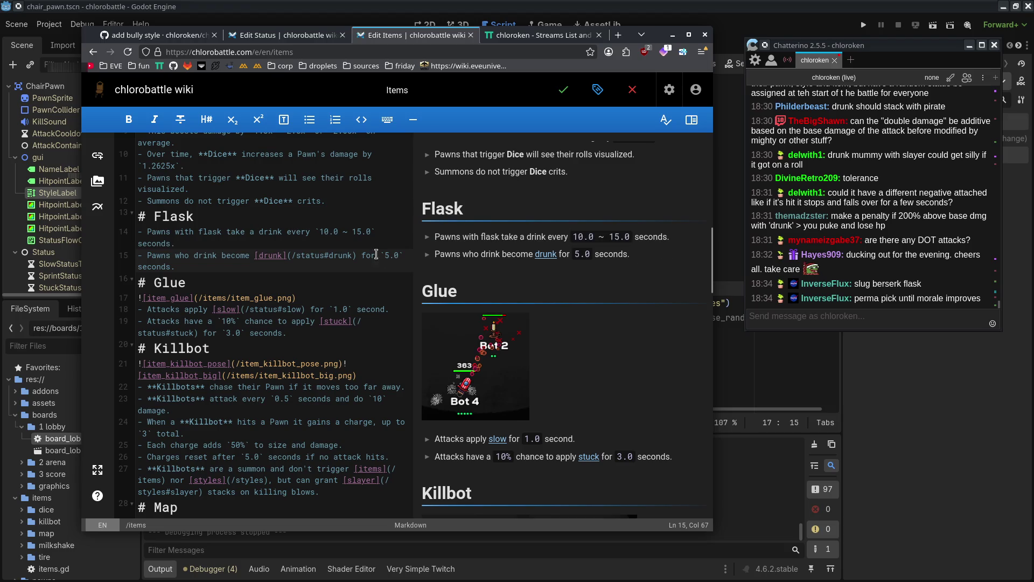
{"action": "double_click", "coordinate": [323, 232]}
{"action": "type", "text": "5"}
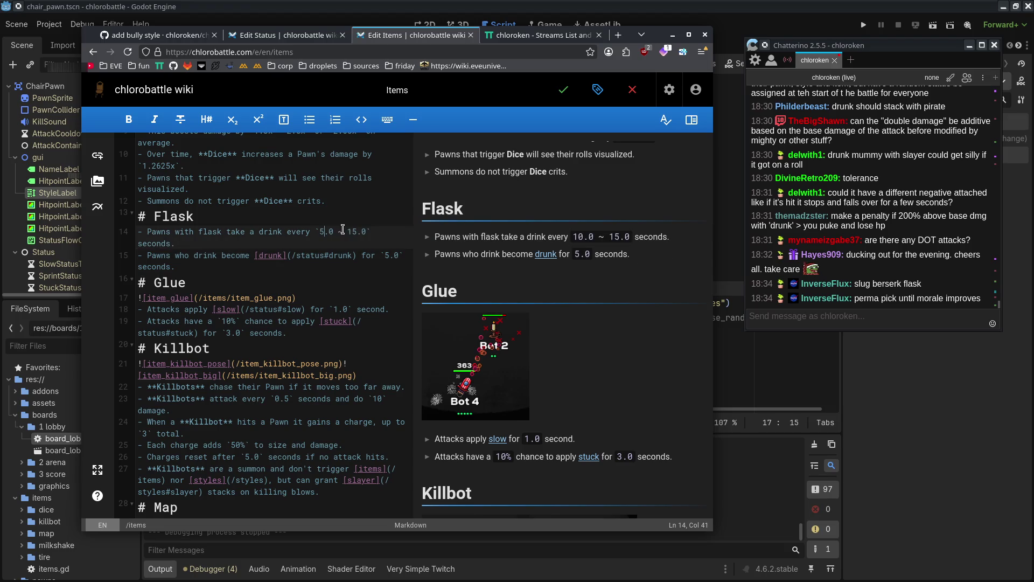
{"action": "left_click", "coordinate": [355, 232]}
{"action": "key", "text": "BackSpace"}
{"action": "type", "text": "0"}
{"action": "left_click", "coordinate": [385, 269]}
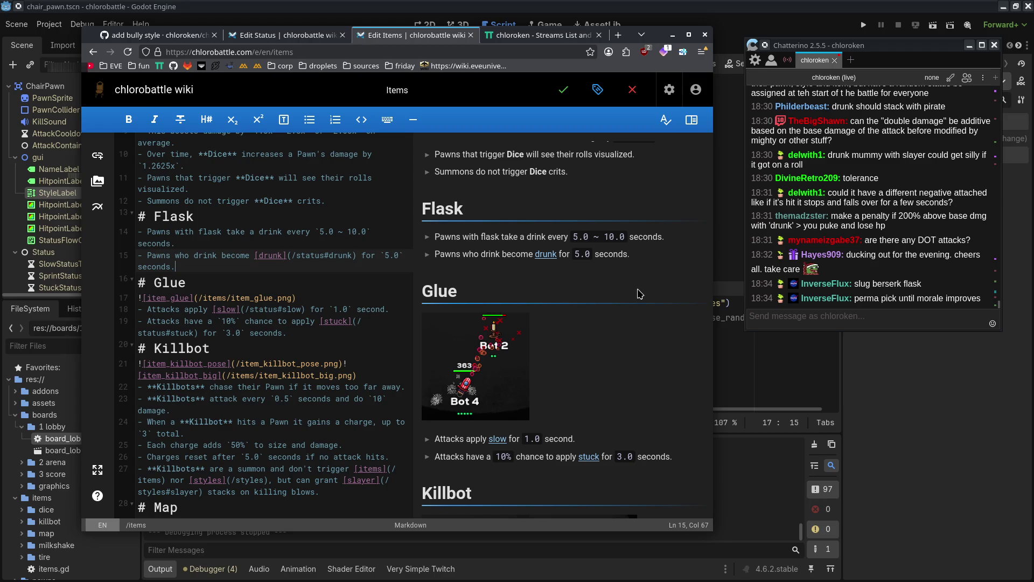
{"action": "left_click", "coordinate": [565, 91]}
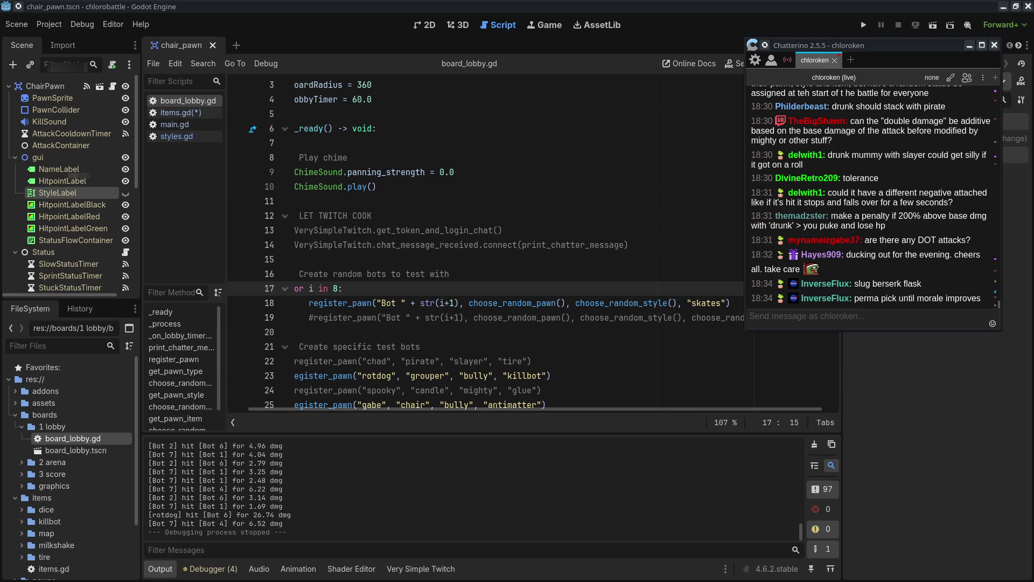
- Start a YouTube live chat message and move the chat window off the script
{"action": "key", "text": "alt+Tab"}
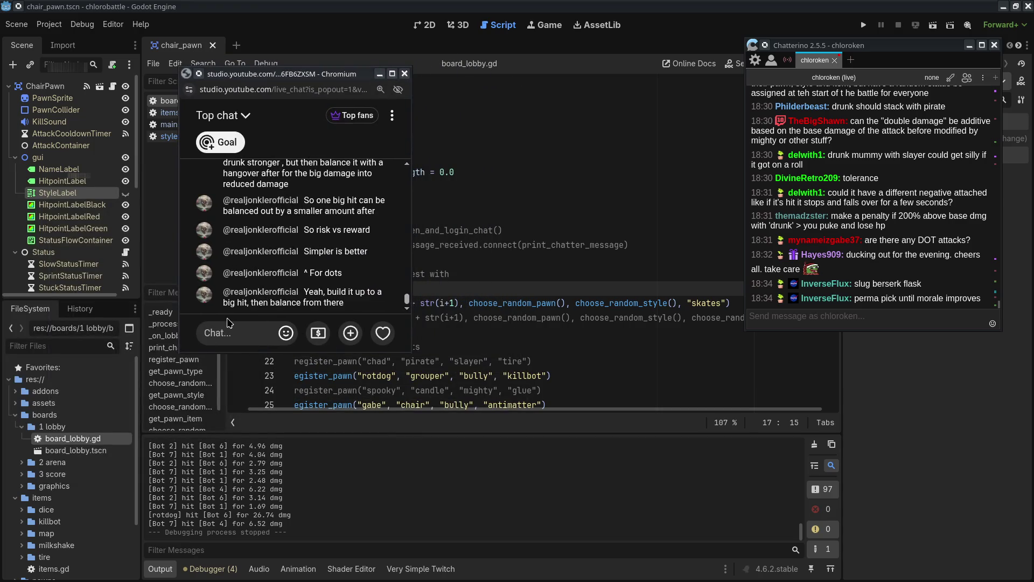
{"action": "left_click", "coordinate": [240, 333]}
{"action": "left_click_drag", "start_coordinate": [291, 74], "coordinate": [0, 200]}
- Comment out the rotdog and gabe test-bot lines and the random test-bot loop with #
{"action": "left_click", "coordinate": [311, 376]}
{"action": "type", "text": "#"}
{"action": "scroll", "coordinate": [311, 388], "scroll_direction": "down", "scroll_amount": 3}
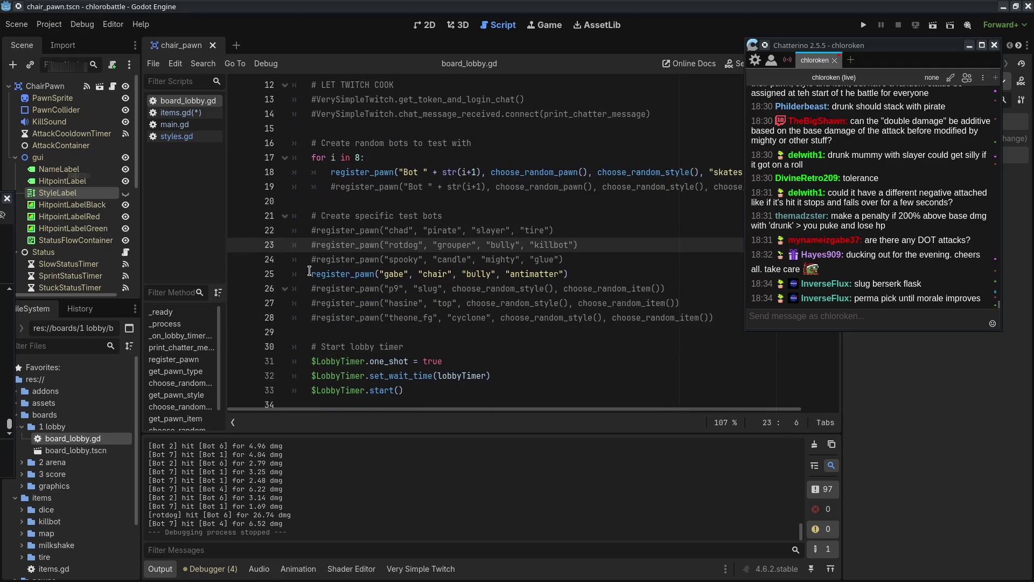
{"action": "left_click", "coordinate": [310, 274]}
{"action": "type", "text": "#"}
{"action": "left_click", "coordinate": [329, 172]}
{"action": "type", "text": "#"}
{"action": "left_click", "coordinate": [309, 157]}
{"action": "type", "text": "#"}
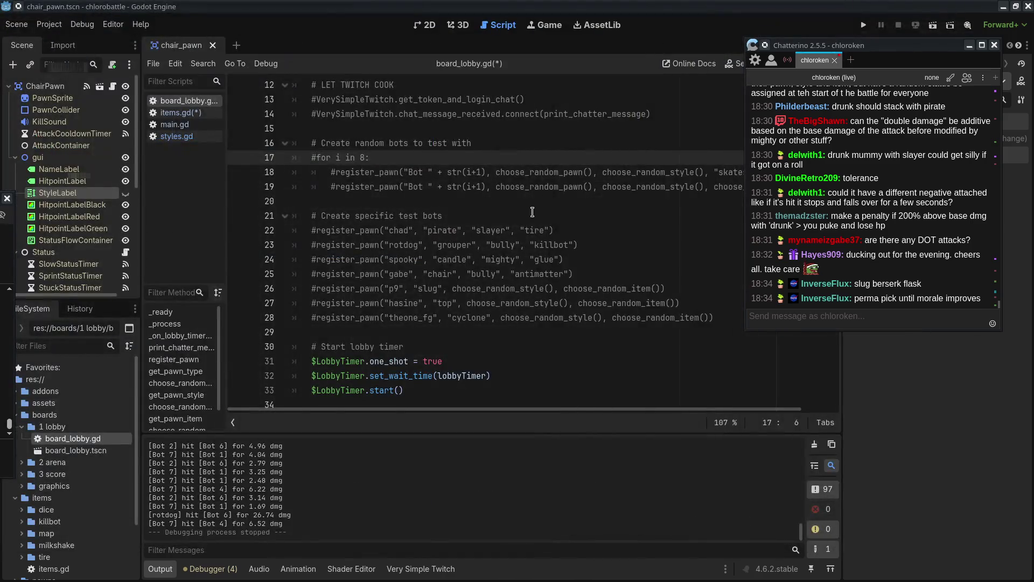
- Save all the edited scripts with Ctrl+S
{"action": "left_click", "coordinate": [557, 230]}
{"action": "key", "text": "ctrl+s"}
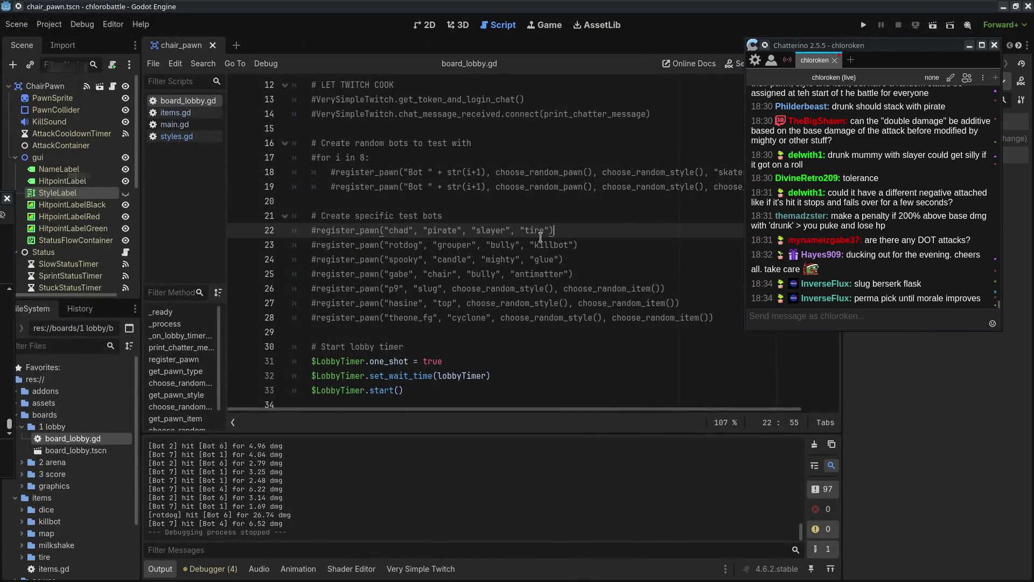
{"action": "scroll", "coordinate": [81, 507], "scroll_direction": "down", "scroll_amount": 3}
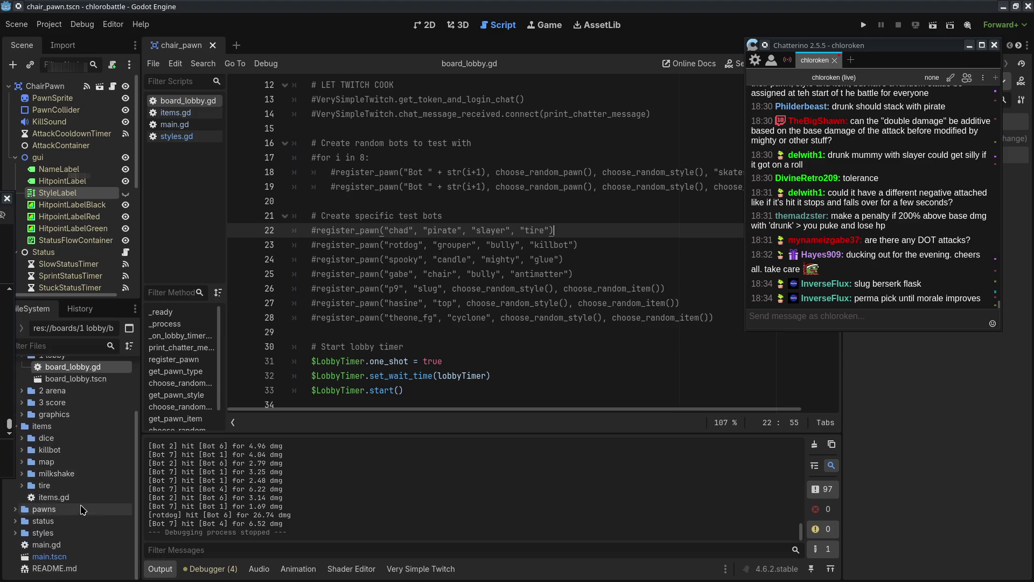
- Expand the status folder and its icons subfolder in the FileSystem dock
{"action": "left_click", "coordinate": [81, 520]}
{"action": "double_click", "coordinate": [81, 521]}
{"action": "double_click", "coordinate": [48, 533]}
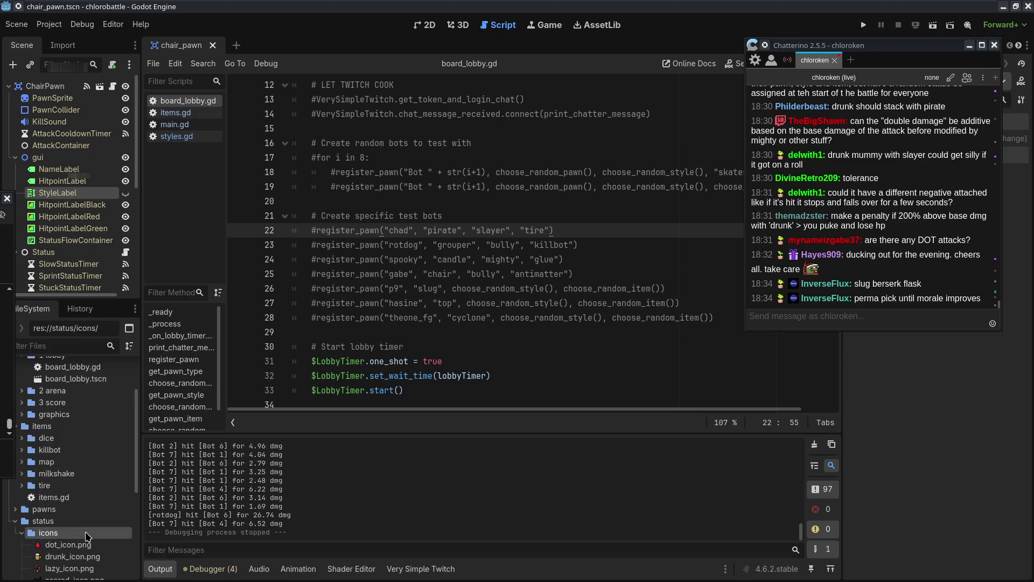
{"action": "scroll", "coordinate": [89, 534], "scroll_direction": "down", "scroll_amount": 3}
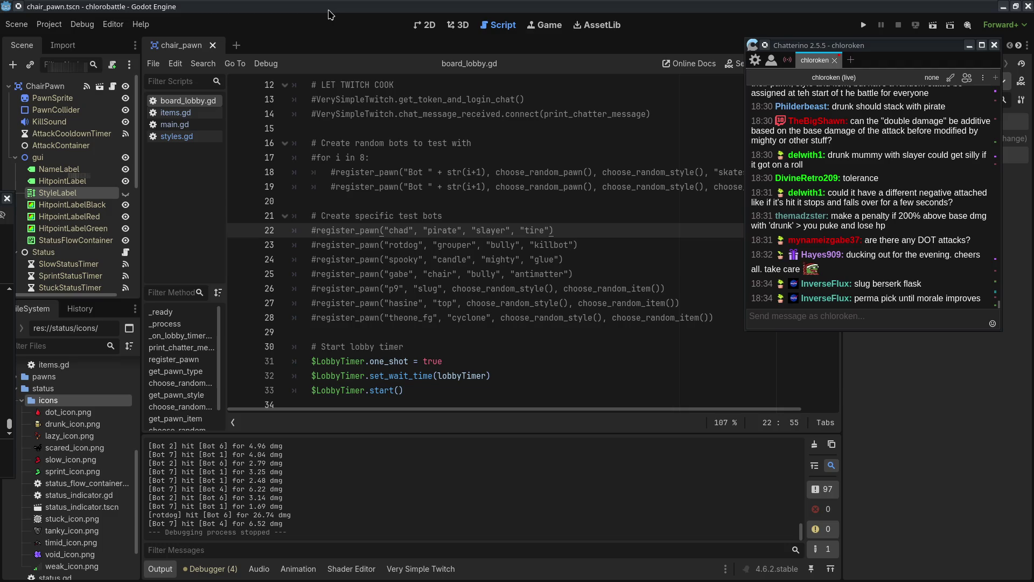
- Close the chair_pawn scene and expand the res://pawns/ folder
{"action": "middle_click", "coordinate": [174, 46]}
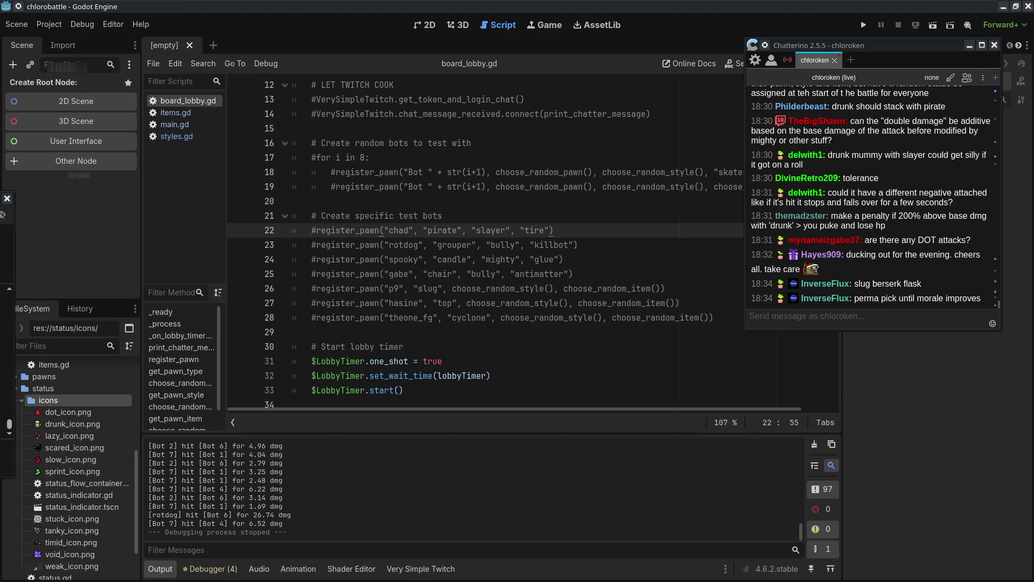
{"action": "scroll", "coordinate": [70, 430], "scroll_direction": "right", "scroll_amount": 1}
{"action": "left_click", "coordinate": [48, 376]}
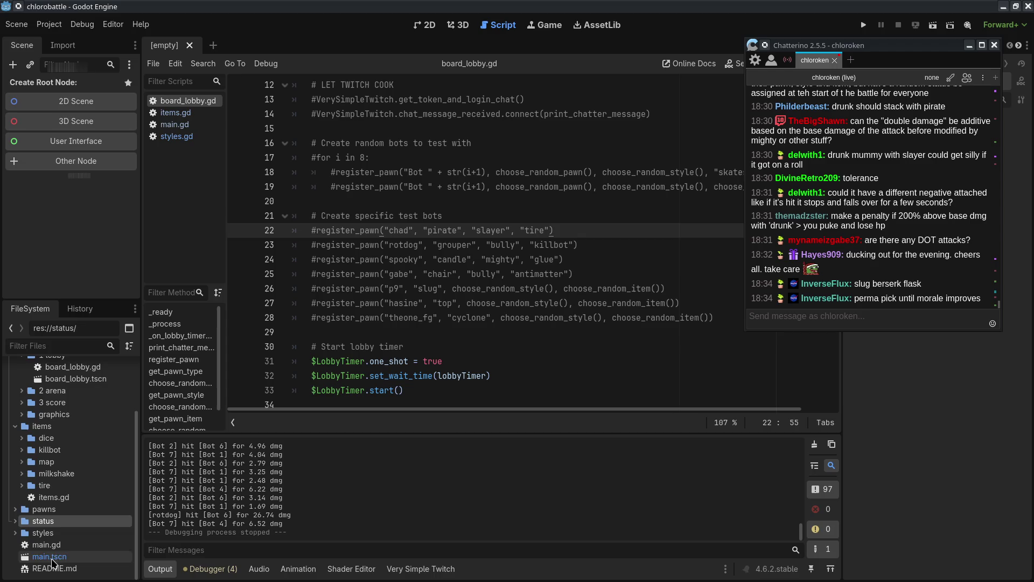
{"action": "scroll", "coordinate": [64, 513], "scroll_direction": "down", "scroll_amount": 3}
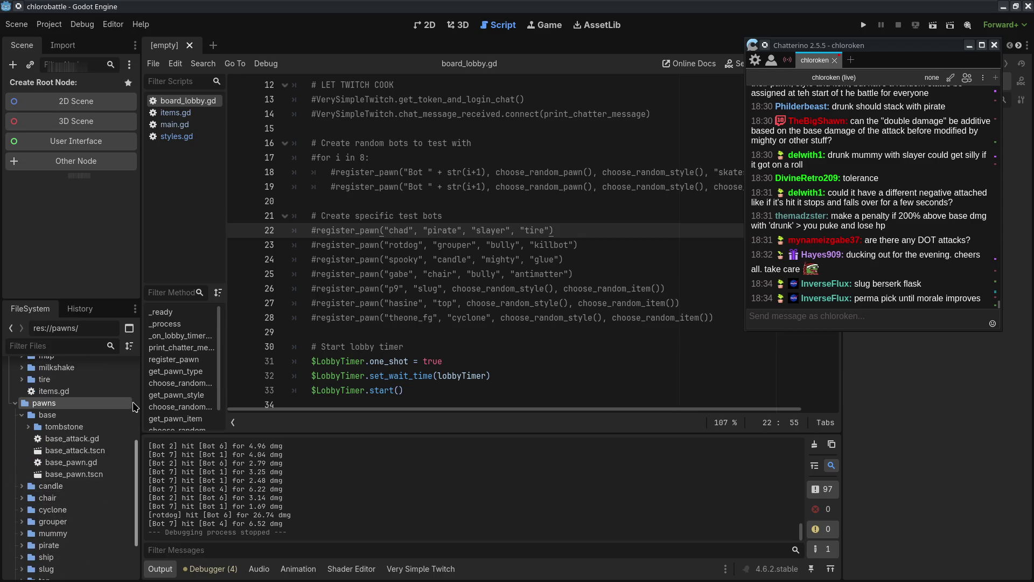
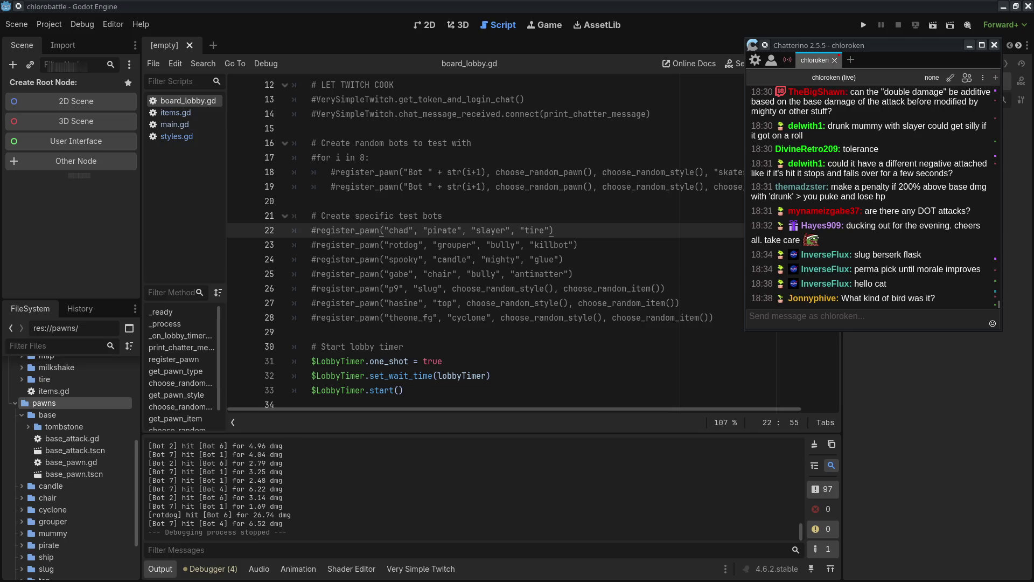
- Bring Waterfox forward and browse the redwing blackbird image results
{"action": "key", "text": "alt+Tab"}
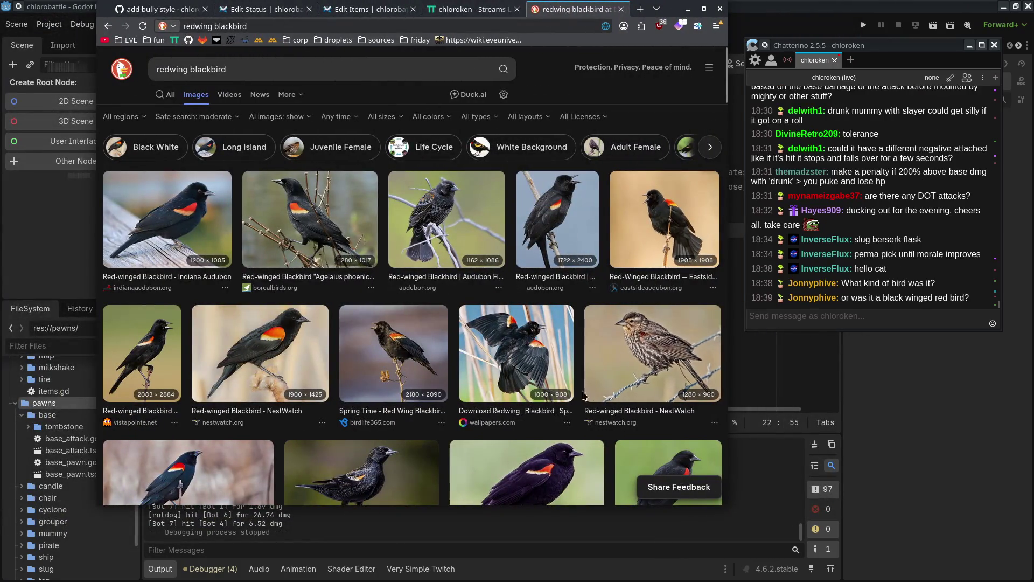
{"action": "scroll", "coordinate": [607, 436], "scroll_direction": "down", "scroll_amount": 2}
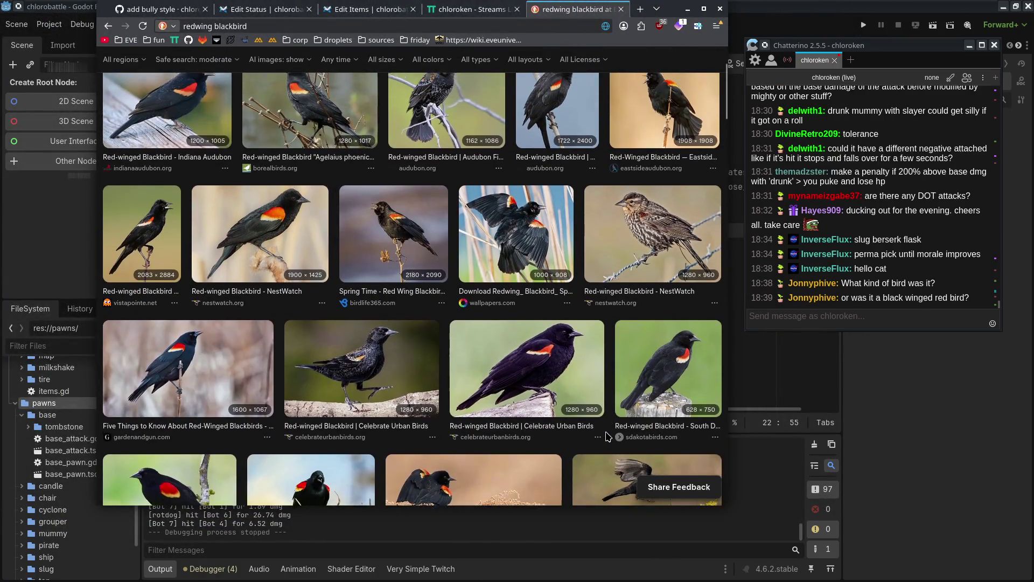
{"action": "scroll", "coordinate": [431, 377], "scroll_direction": "up", "scroll_amount": 2}
{"action": "scroll", "coordinate": [305, 375], "scroll_direction": "down", "scroll_amount": 3}
{"action": "scroll", "coordinate": [305, 375], "scroll_direction": "down", "scroll_amount": 10}
{"action": "scroll", "coordinate": [305, 375], "scroll_direction": "down", "scroll_amount": 10}
{"action": "scroll", "coordinate": [305, 376], "scroll_direction": "down", "scroll_amount": 9}
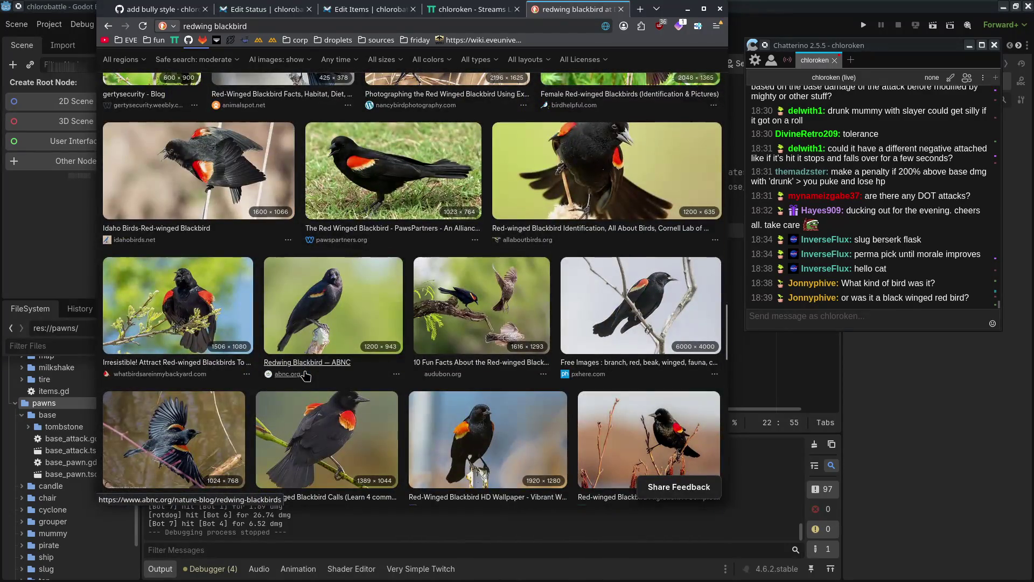
{"action": "scroll", "coordinate": [305, 376], "scroll_direction": "up", "scroll_amount": 10}
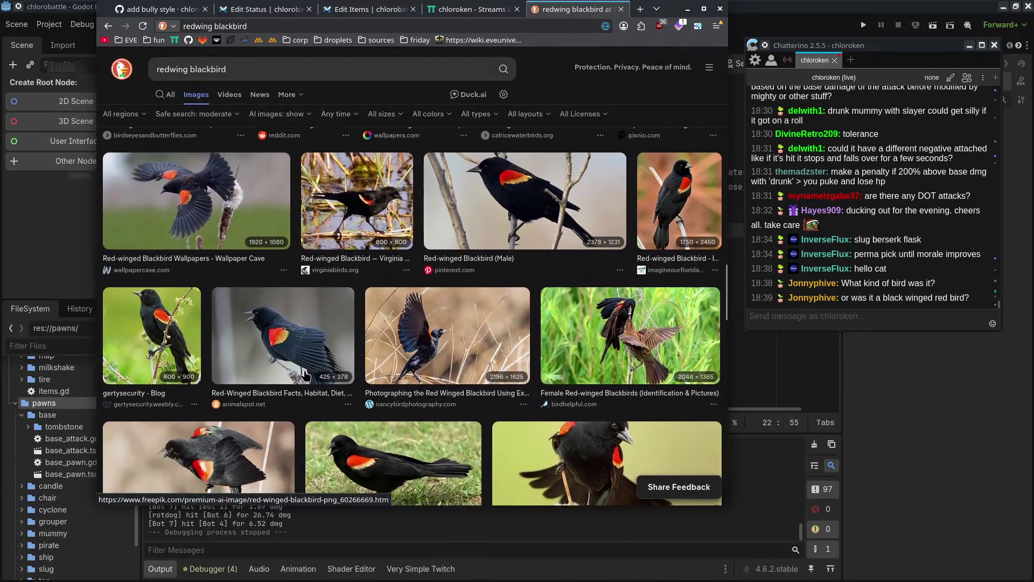
{"action": "scroll", "coordinate": [305, 375], "scroll_direction": "up", "scroll_amount": 10}
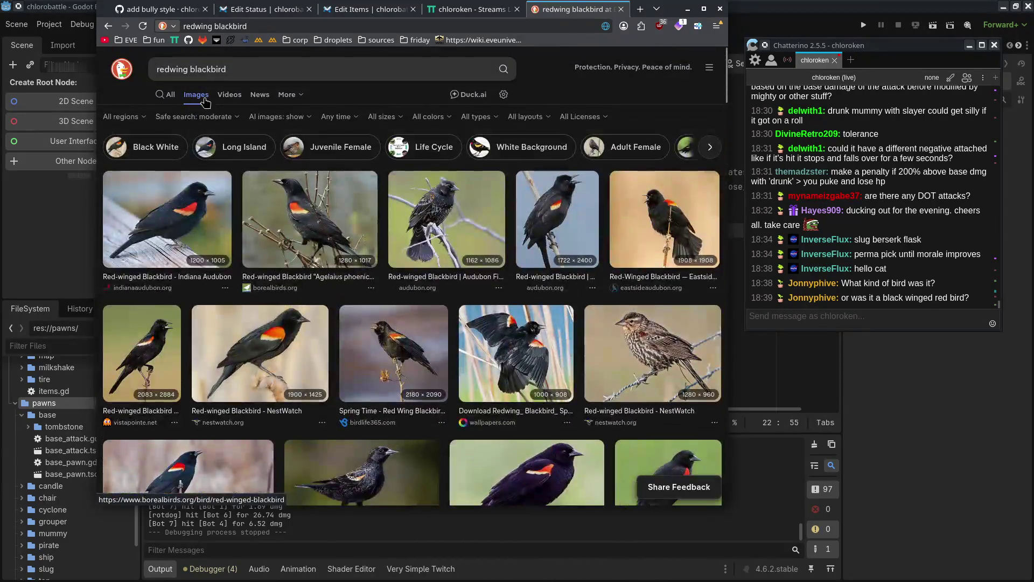
- Refine the image search to 'redwing blackbird orange underwing' and look through the results
{"action": "left_click", "coordinate": [240, 69]}
{"action": "type", "text": "orange underwing"}
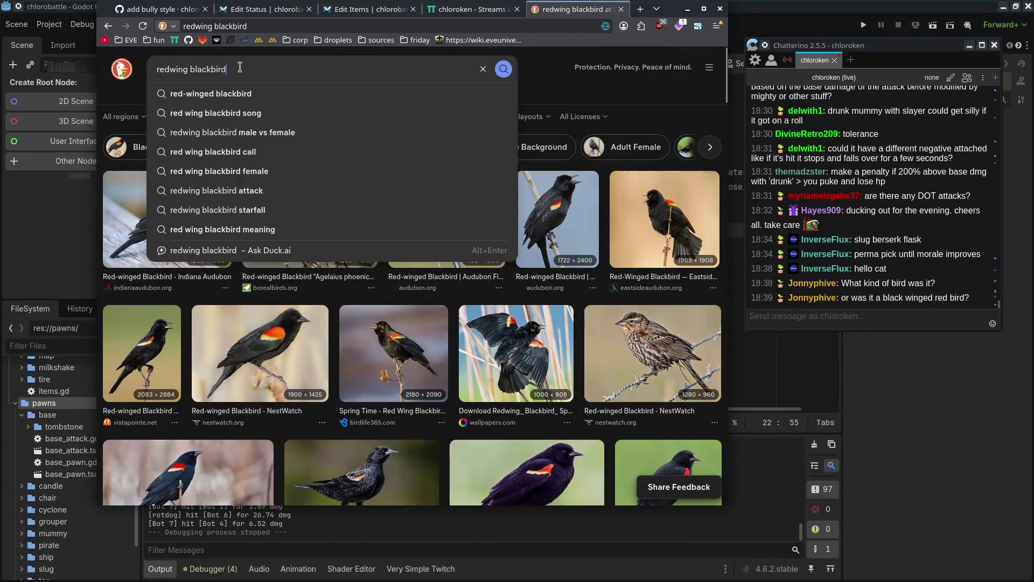
{"action": "key", "text": "Return"}
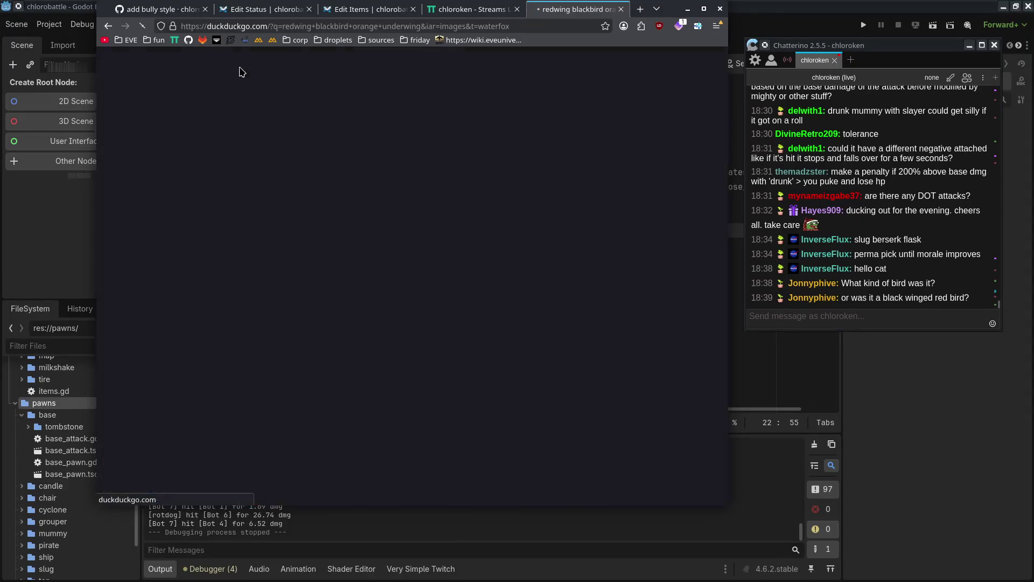
{"action": "scroll", "coordinate": [498, 279], "scroll_direction": "down", "scroll_amount": 5}
{"action": "scroll", "coordinate": [497, 279], "scroll_direction": "down", "scroll_amount": 6}
{"action": "scroll", "coordinate": [492, 283], "scroll_direction": "down", "scroll_amount": 3}
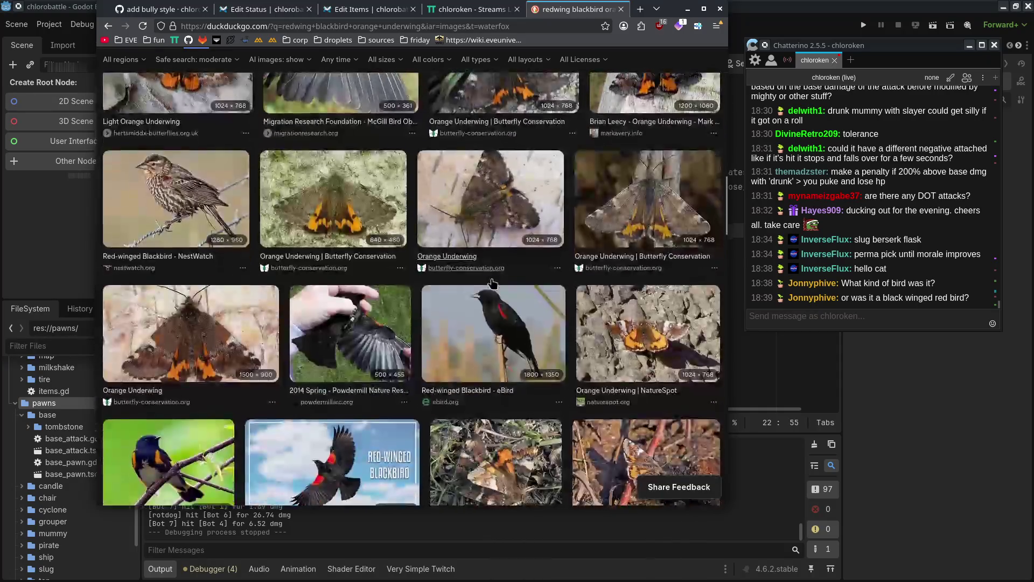
{"action": "scroll", "coordinate": [492, 284], "scroll_direction": "down", "scroll_amount": 5}
{"action": "scroll", "coordinate": [492, 284], "scroll_direction": "up", "scroll_amount": 10}
{"action": "scroll", "coordinate": [493, 284], "scroll_direction": "up", "scroll_amount": 5}
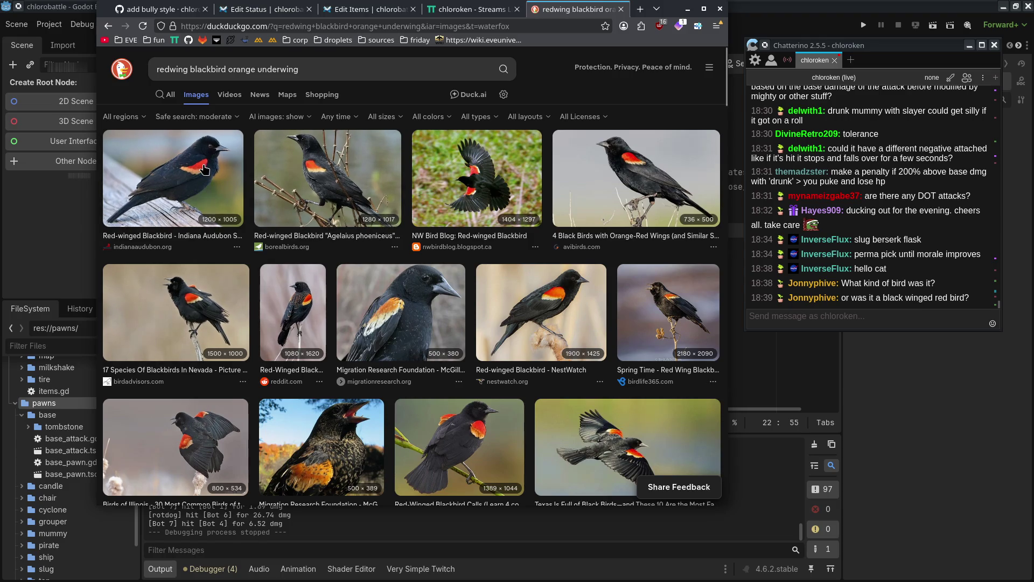
- Minimize the browser, glance back at the images, then return to the Godot script
{"action": "left_click", "coordinate": [688, 10]}
{"action": "key", "text": "alt+Tab"}
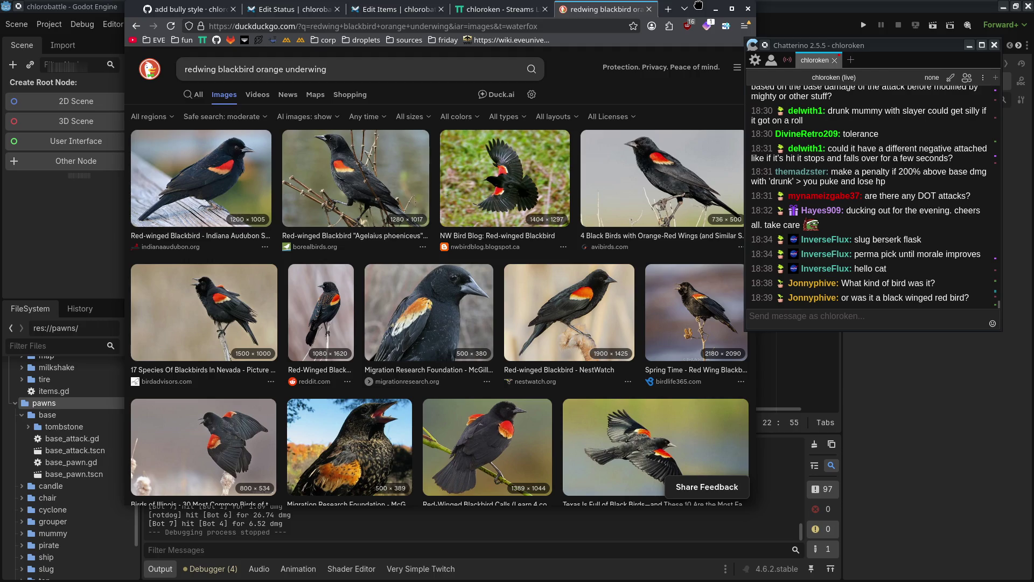
{"action": "key", "text": "alt+Tab"}
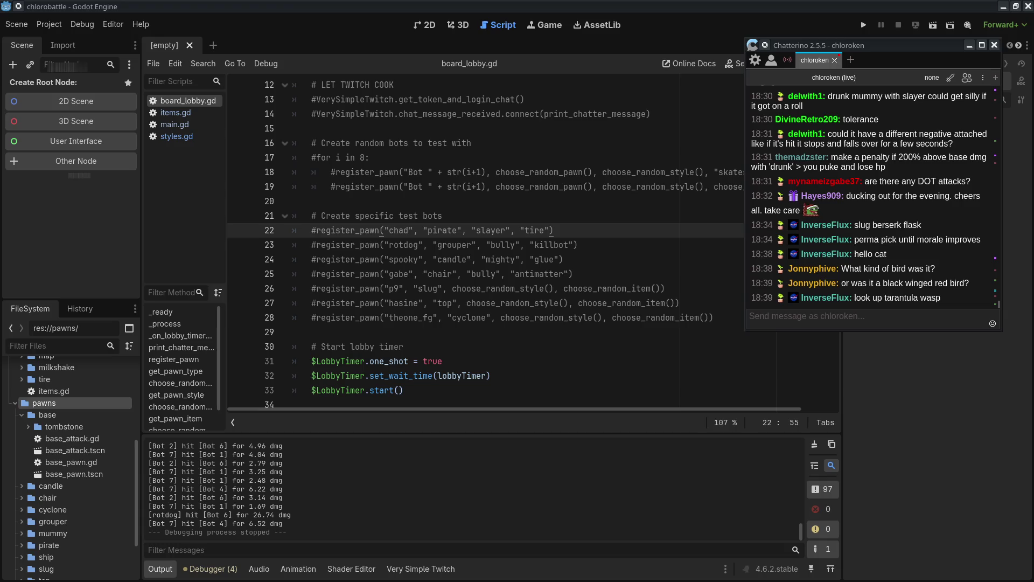
- Bring up the YouTube live-chat popup to read it, then close it
{"action": "key", "text": "alt+Tab"}
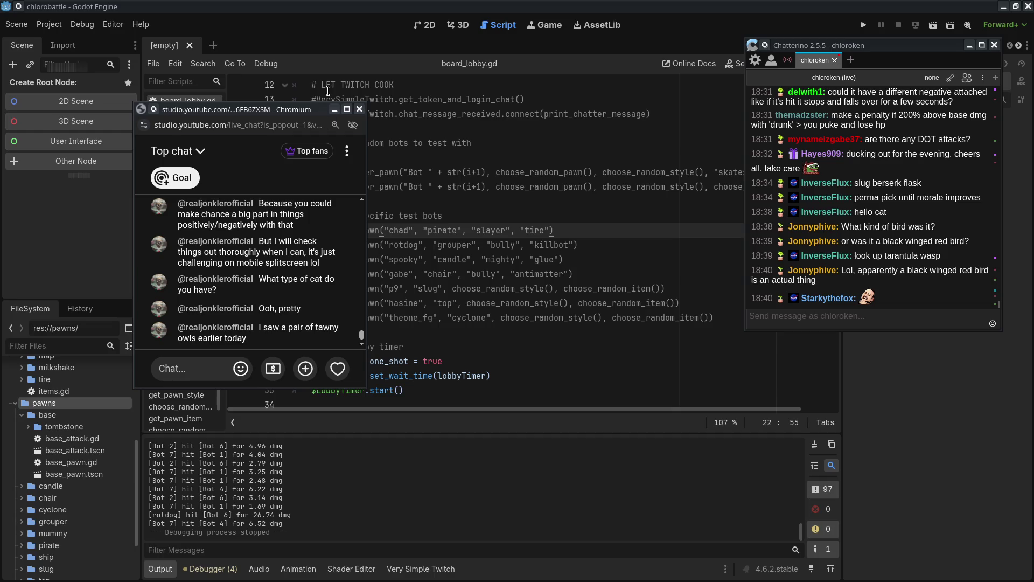
{"action": "left_click", "coordinate": [334, 110]}
- Expand the status folder in FileSystem and open status.gd
{"action": "scroll", "coordinate": [81, 485], "scroll_direction": "down", "scroll_amount": 5}
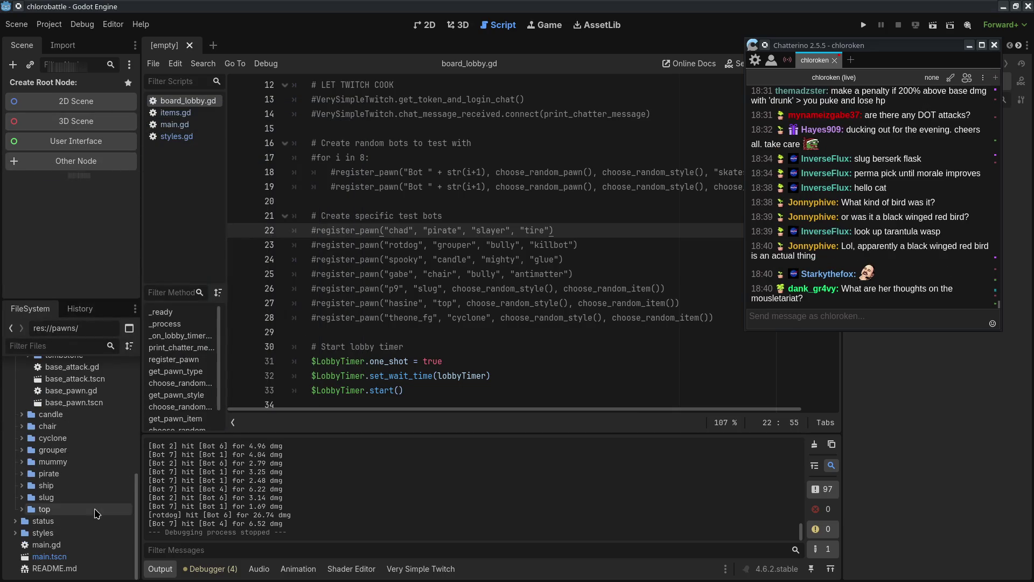
{"action": "double_click", "coordinate": [89, 522]}
{"action": "scroll", "coordinate": [92, 525], "scroll_direction": "down", "scroll_amount": 3}
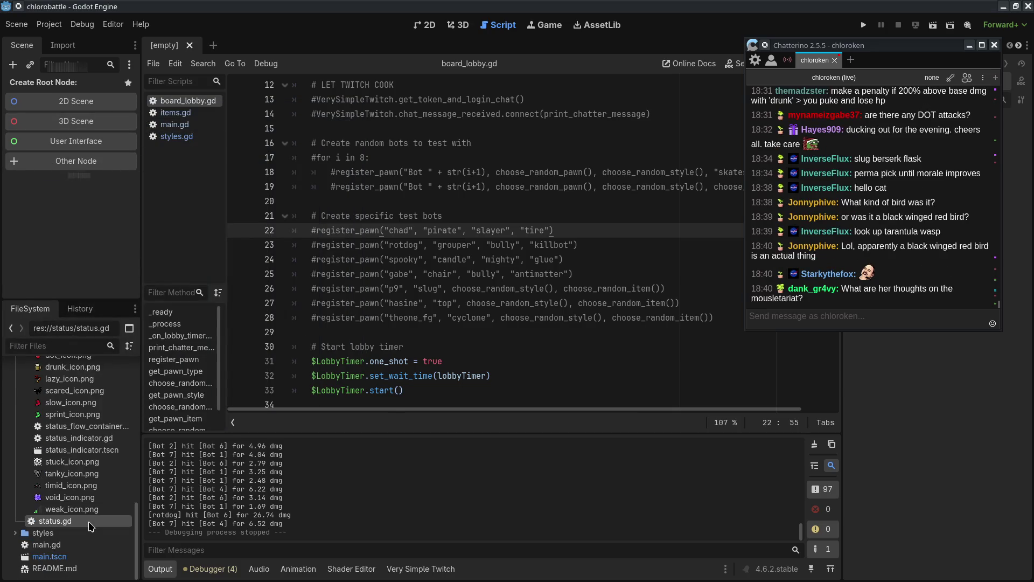
{"action": "double_click", "coordinate": [91, 525]}
- Review status.gd and add a blank line after disable_status_icon for the drunk section
{"action": "scroll", "coordinate": [373, 206], "scroll_direction": "down", "scroll_amount": 1}
{"action": "scroll", "coordinate": [373, 207], "scroll_direction": "down", "scroll_amount": 3}
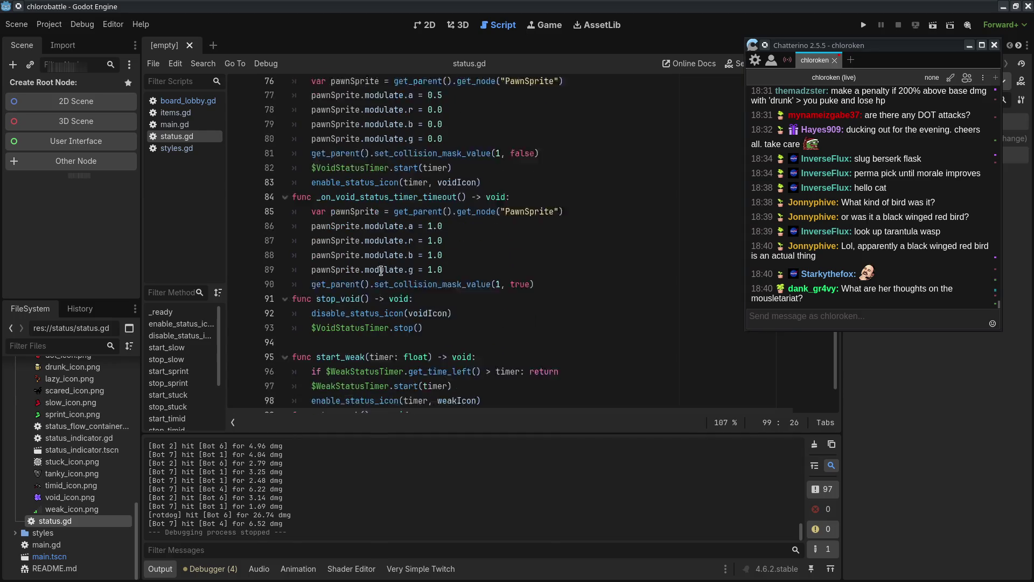
{"action": "left_click_drag", "start_coordinate": [324, 245], "coordinate": [406, 346]}
{"action": "key", "text": "alt+Up"}
{"action": "key", "text": "alt+Up"}
{"action": "key", "text": "alt+Up"}
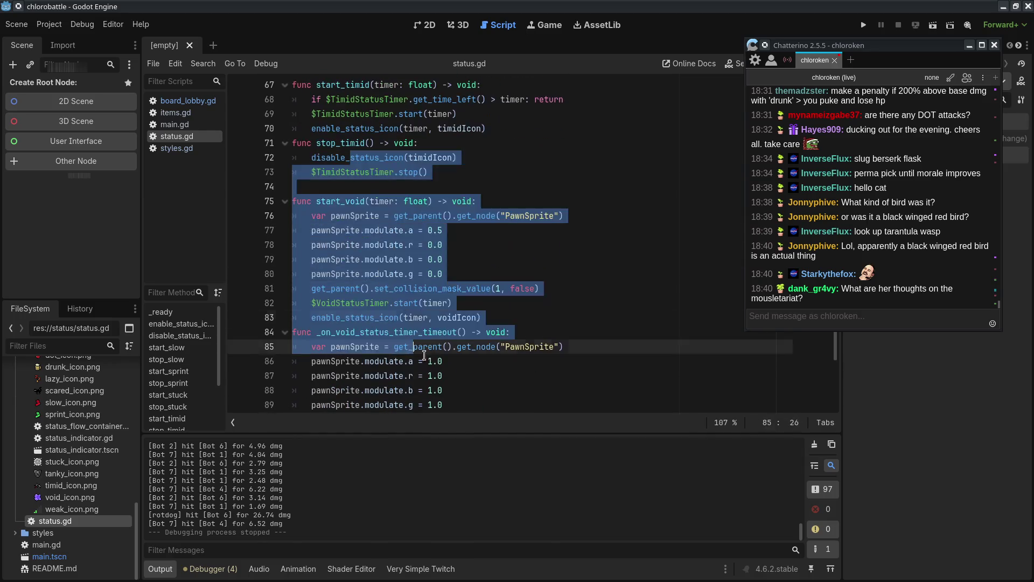
{"action": "scroll", "coordinate": [458, 350], "scroll_direction": "up", "scroll_amount": 20}
{"action": "scroll", "coordinate": [471, 361], "scroll_direction": "down", "scroll_amount": 7}
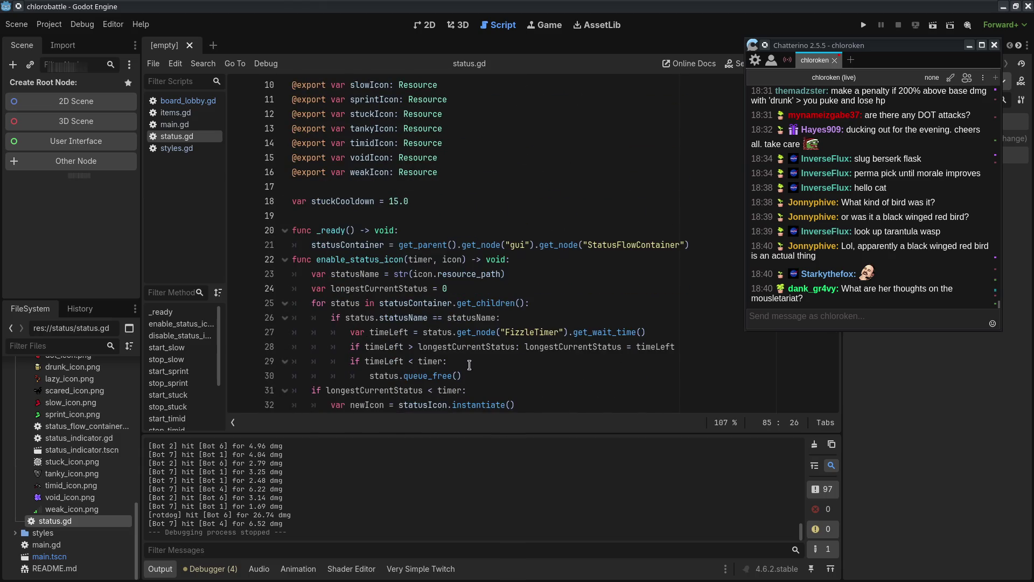
{"action": "scroll", "coordinate": [461, 357], "scroll_direction": "up", "scroll_amount": 4}
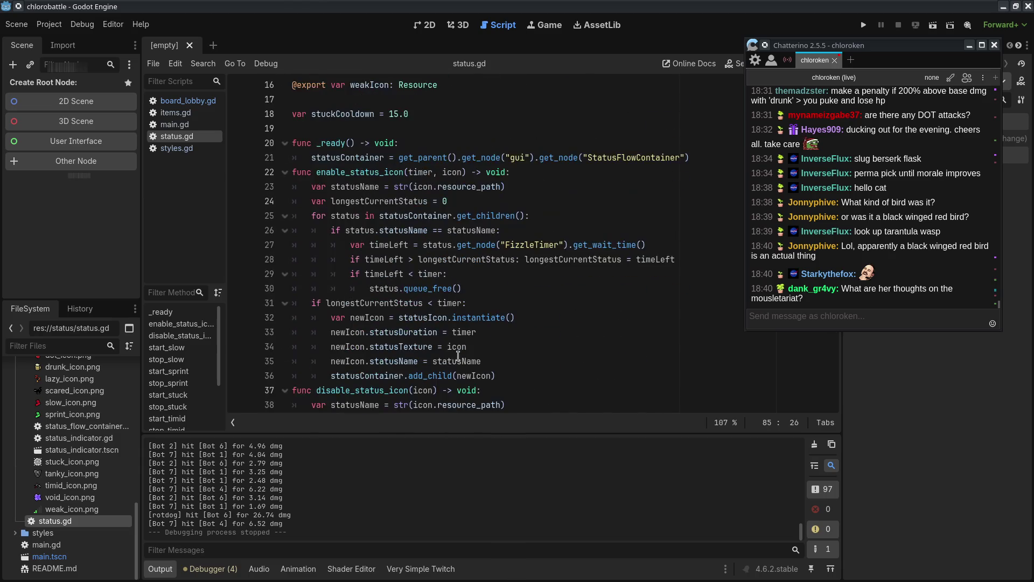
{"action": "scroll", "coordinate": [458, 356], "scroll_direction": "down", "scroll_amount": 3}
{"action": "left_click", "coordinate": [447, 333]}
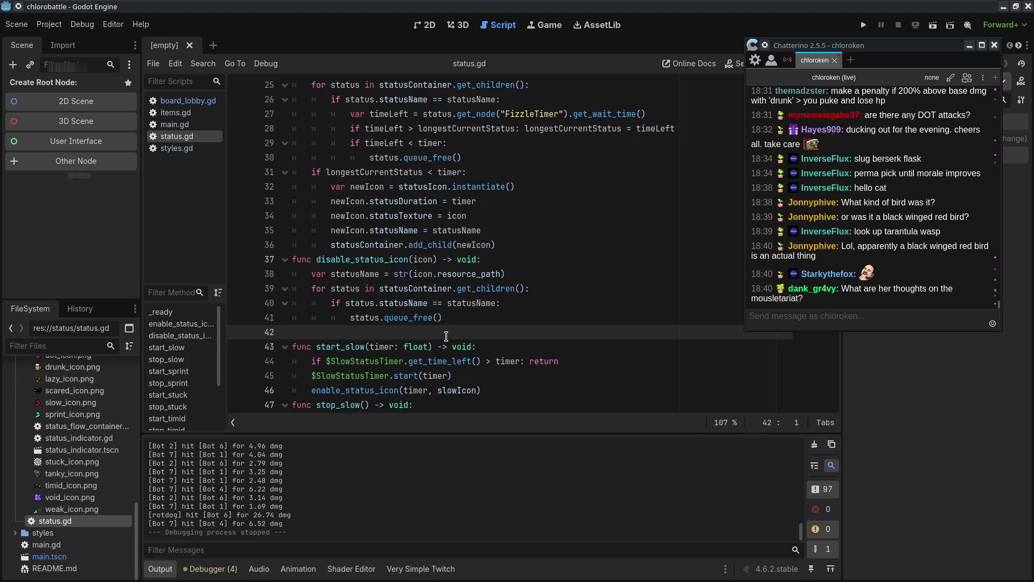
{"action": "key", "text": "Return"}
{"action": "key", "text": "Return"}
- Add a '# drunk status' heading comment above func start_slow
{"action": "key", "text": "Up"}
{"action": "type", "text": "# drunk status"}
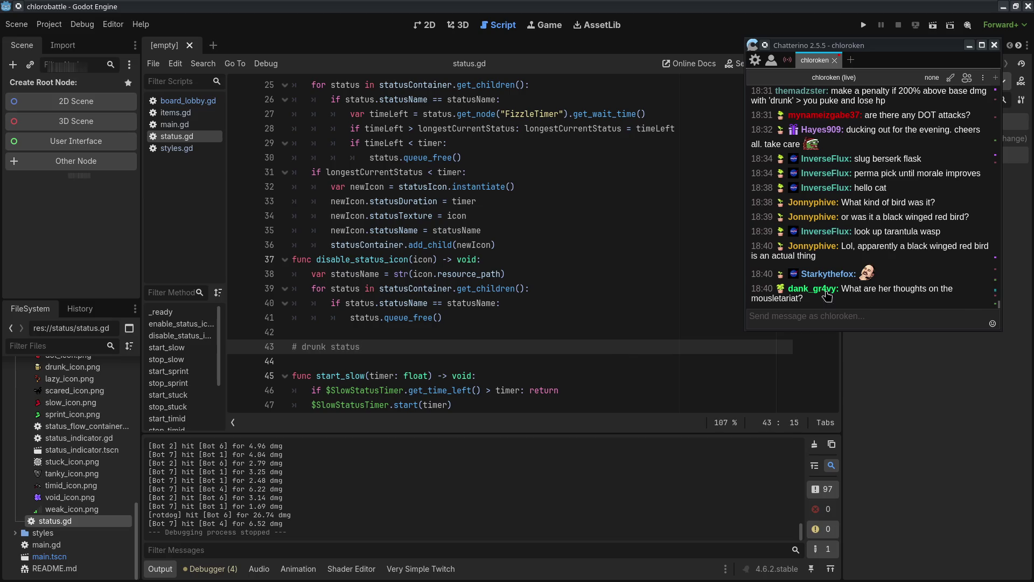
{"action": "scroll", "coordinate": [384, 185], "scroll_direction": "down", "scroll_amount": 6}
{"action": "scroll", "coordinate": [384, 185], "scroll_direction": "up", "scroll_amount": 2}
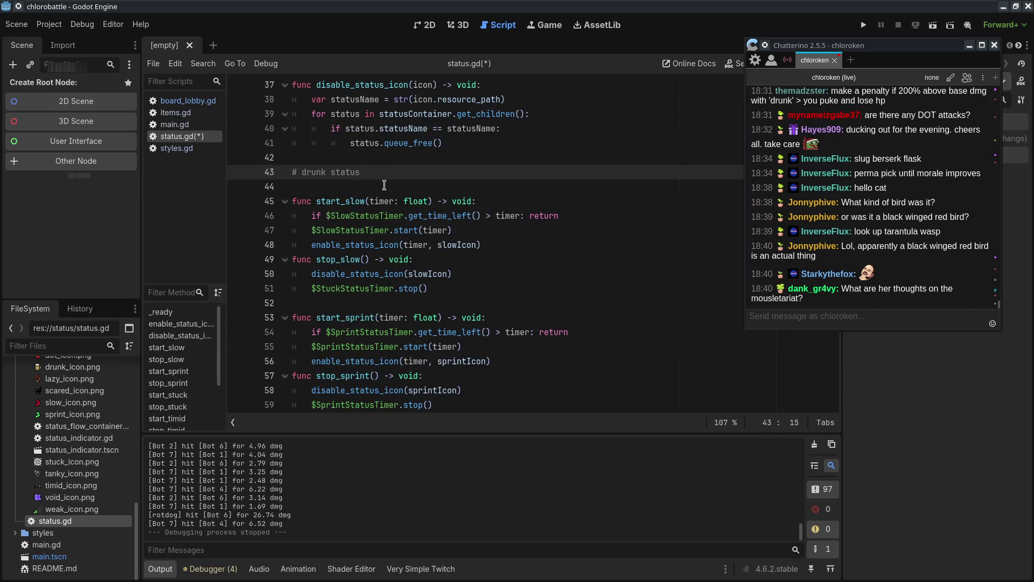
{"action": "mouse_move", "coordinate": [383, 185]}
{"action": "left_mouse_down"}
{"action": "mouse_move", "coordinate": [334, 191]}
{"action": "mouse_move", "coordinate": [305, 146]}
{"action": "left_mouse_up"}
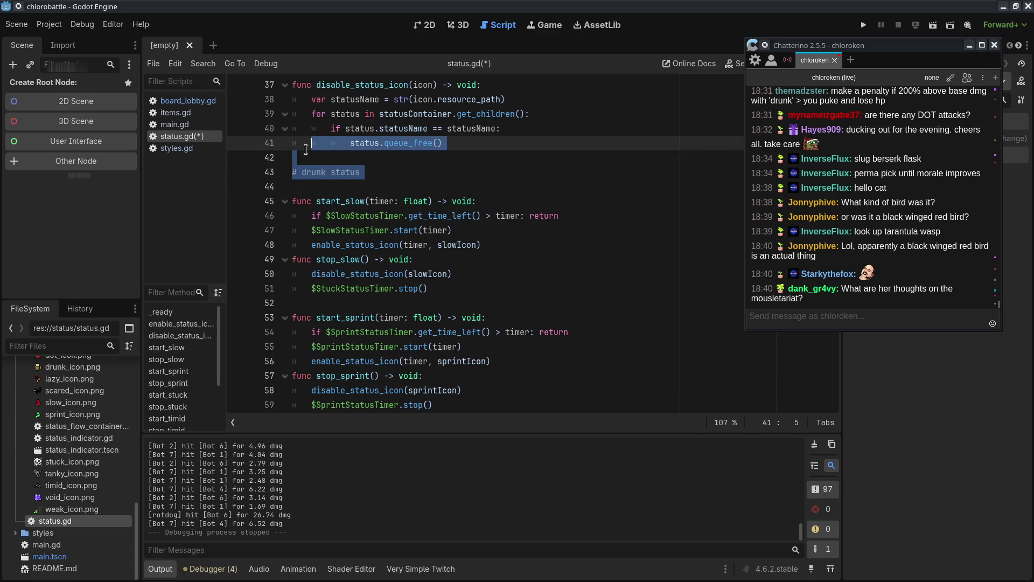
{"action": "left_click", "coordinate": [310, 187]}
{"action": "left_click", "coordinate": [422, 167]}
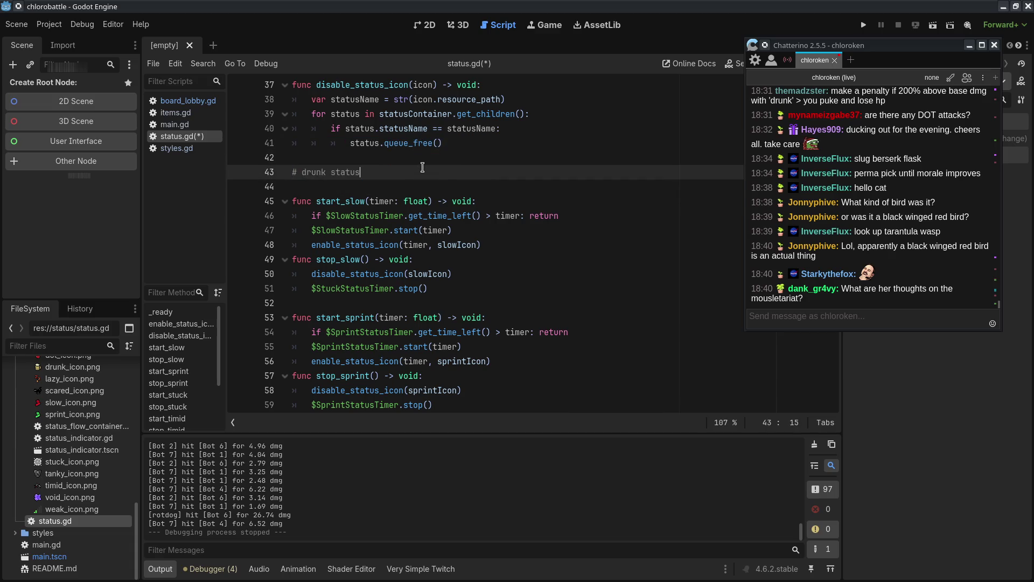
- Add to-do notes: crit/miss in dmg code, create drunk status icon, connect everything
{"action": "key", "text": "Return"}
{"action": "type", "text": "dd cri"}
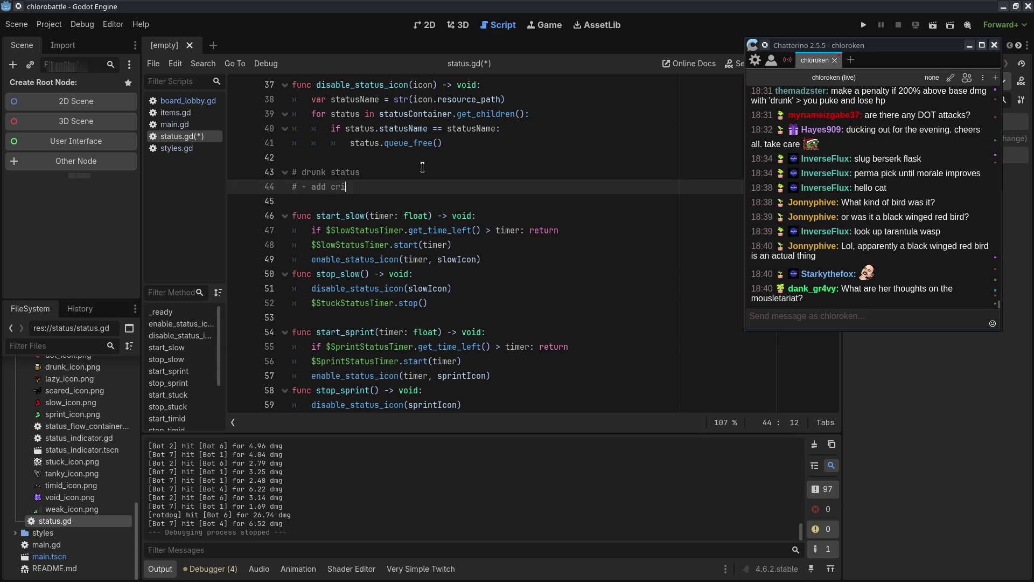
{"action": "type", "text": "t/miss in dmg code"}
{"action": "key", "text": "Return"}
{"action": "type", "text": "# - a"}
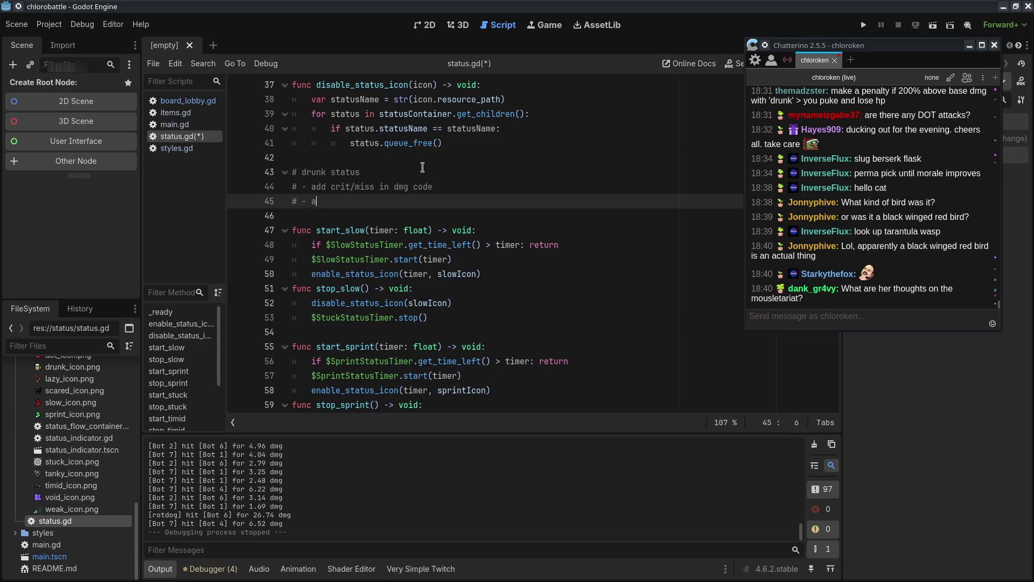
{"action": "type", "text": "dd "}
{"action": "type", "text": "drunk status"}
{"action": "key", "text": "BackSpace"}
{"action": "key", "text": "BackSpace"}
{"action": "key", "text": "BackSpace"}
{"action": "type", "text": "create st"}
{"action": "key", "text": "BackSpace"}
{"action": "key", "text": "BackSpace"}
{"action": "type", "text": "drunk status icon"}
{"action": "key", "text": "Return"}
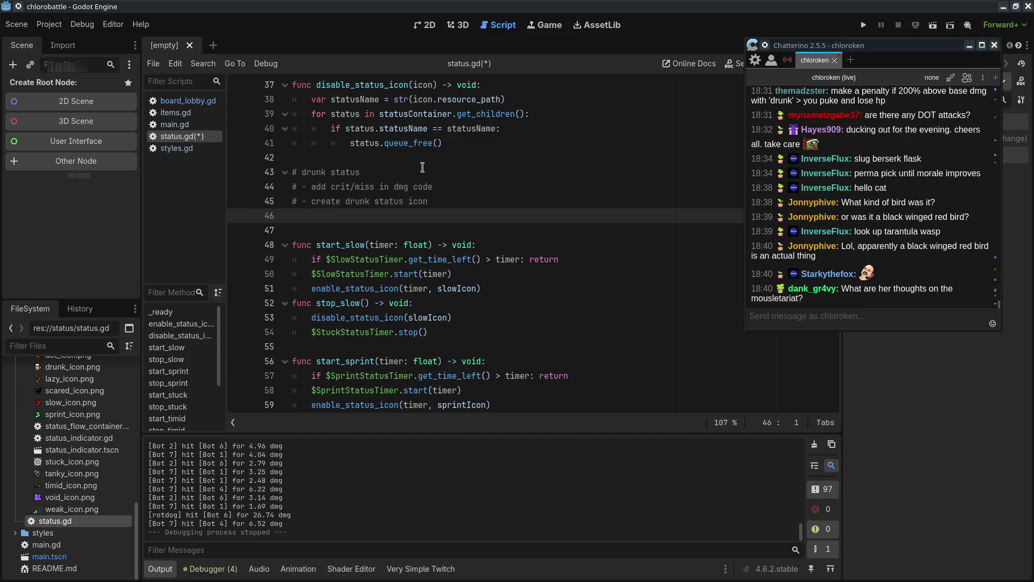
{"action": "type", "text": "#- connect everything"}
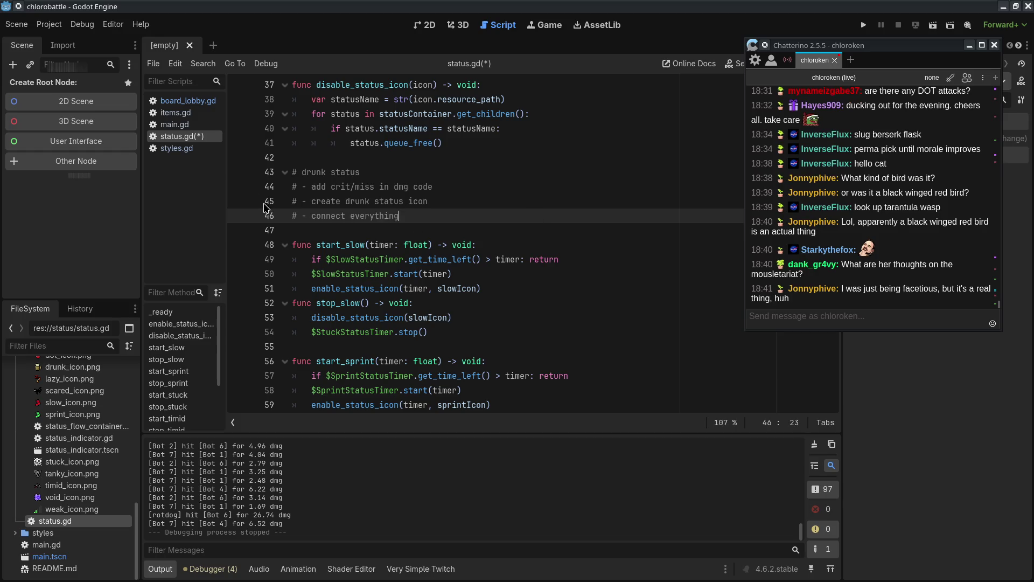
- Reword the heading to '# add drunk status functions here'
{"action": "left_click", "coordinate": [304, 172]}
{"action": "type", "text": "add"}
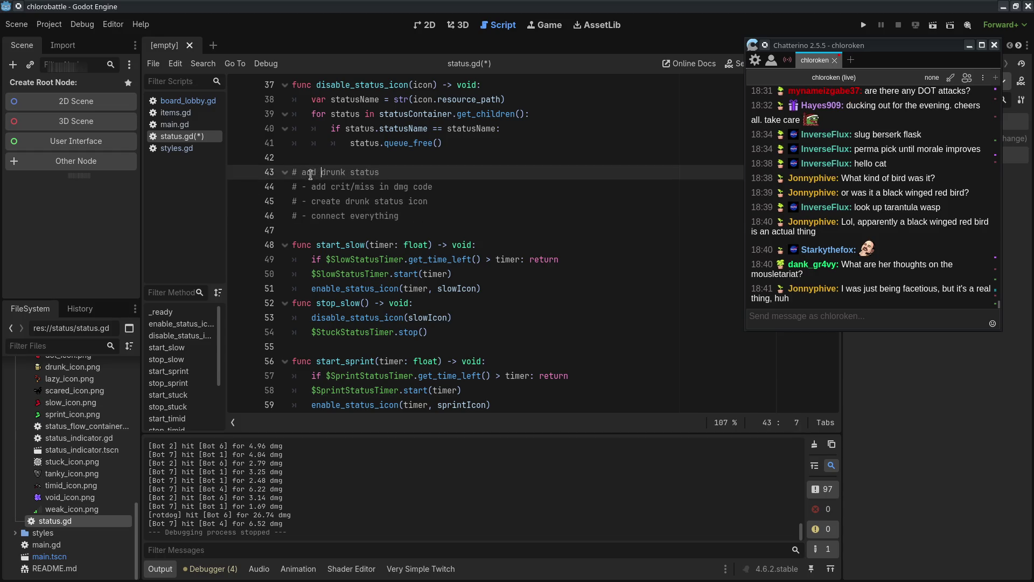
{"action": "left_click", "coordinate": [406, 173]}
{"action": "type", "text": "functions here"}
{"action": "left_click", "coordinate": [498, 203]}
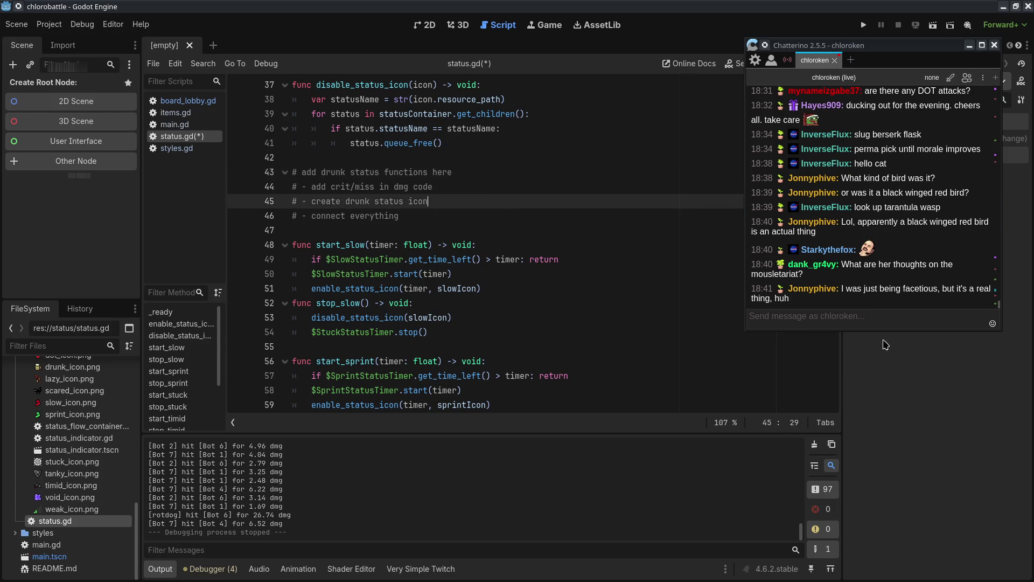
{"action": "left_click", "coordinate": [900, 323]}
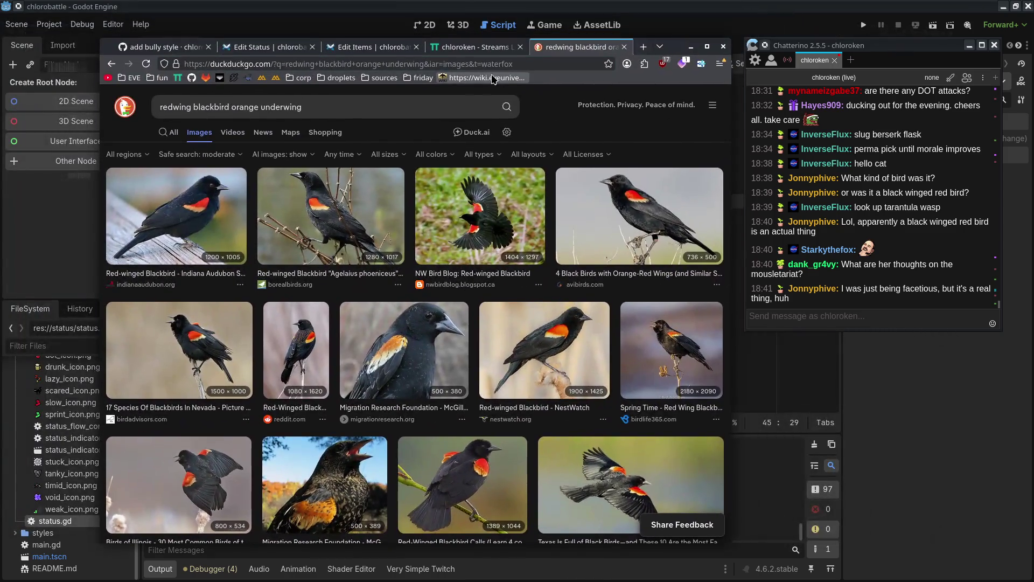
- Try an image search for 'balck winged redbird', then go back to the previous results
{"action": "left_click", "coordinate": [368, 106]}
{"action": "type", "text": "balck winged redbird"}
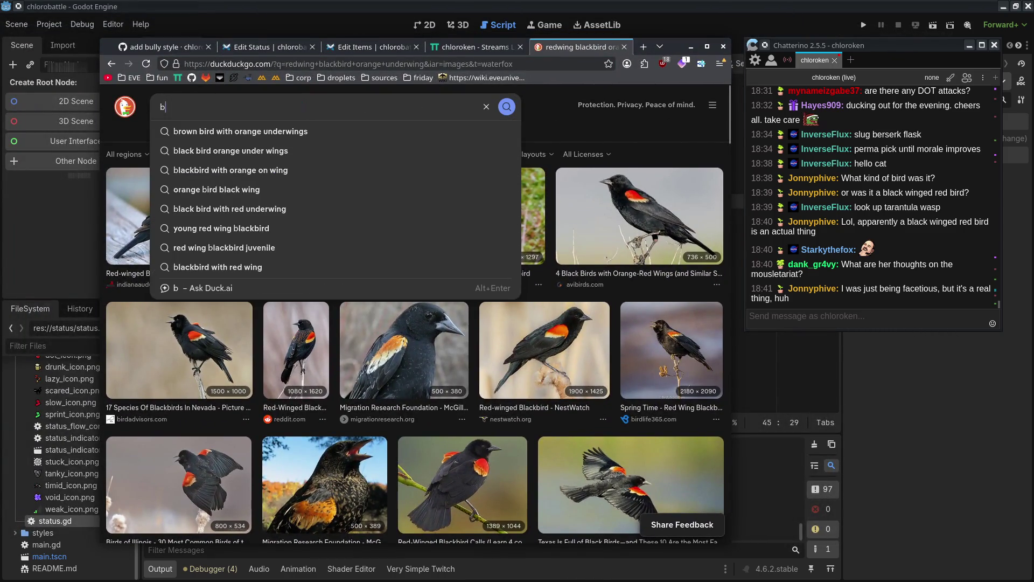
{"action": "key", "text": "Return"}
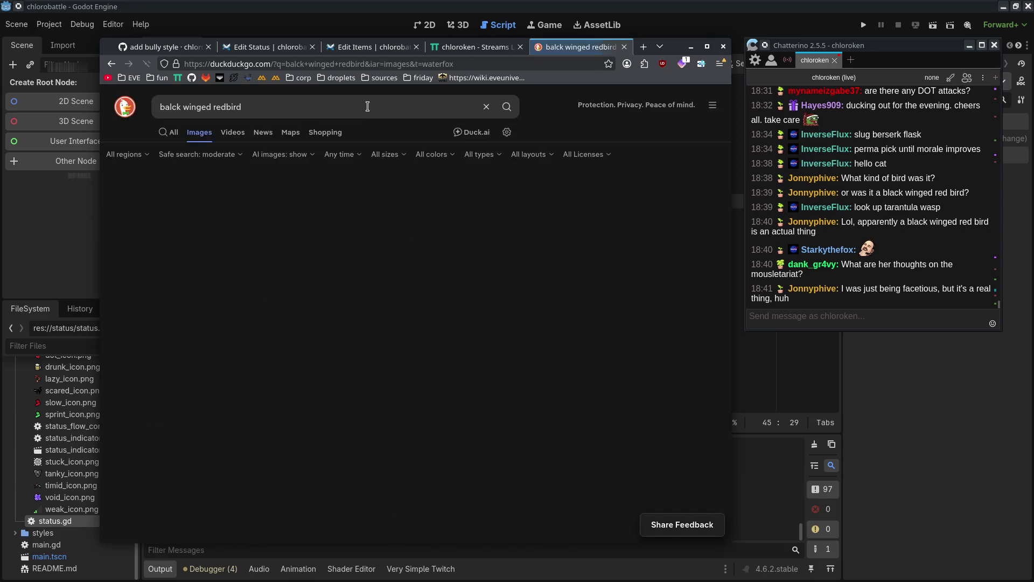
{"action": "key", "text": "alt+Left"}
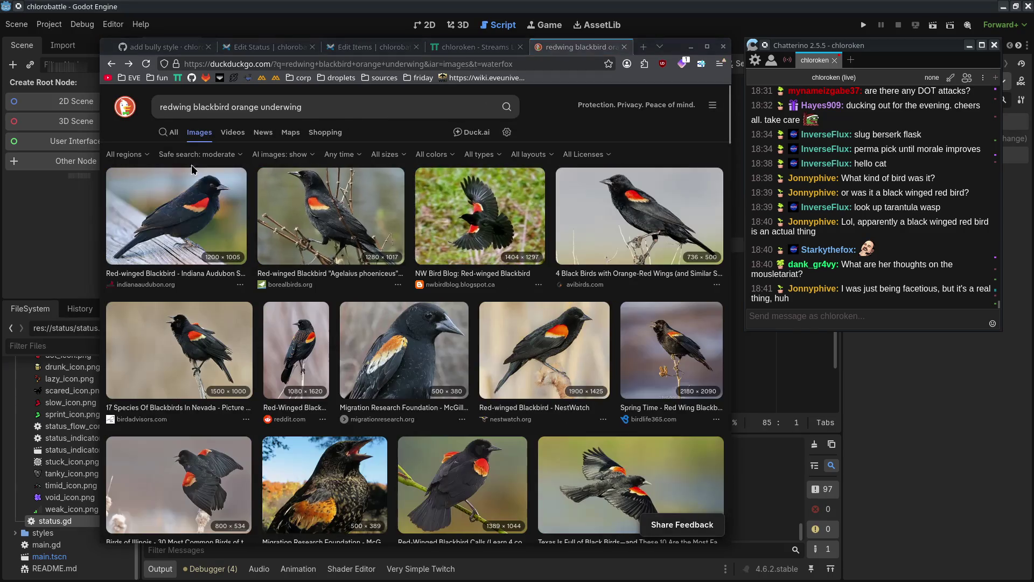
- Search images for 'blackbird with orange under wings' and scroll through the results
{"action": "left_click", "coordinate": [232, 107]}
{"action": "triple_click", "coordinate": [325, 104]}
{"action": "type", "text": "blackbird with orange un"}
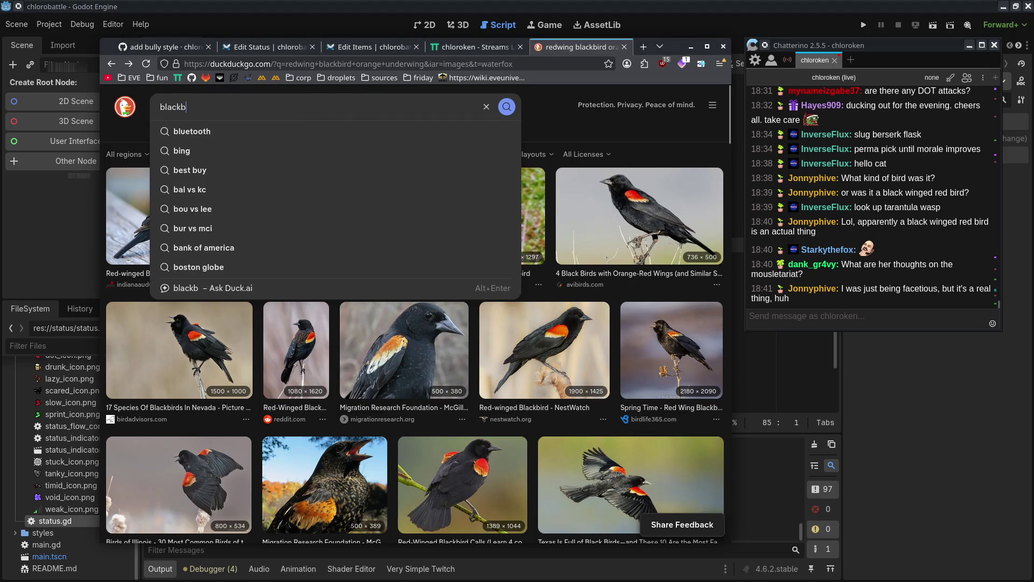
{"action": "type", "text": "der wings"}
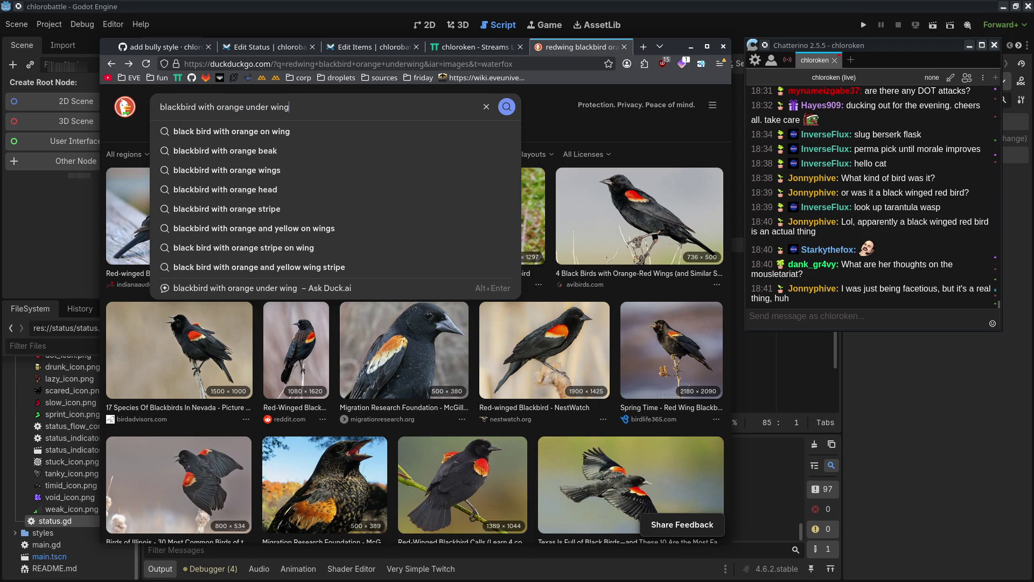
{"action": "key", "text": "Return"}
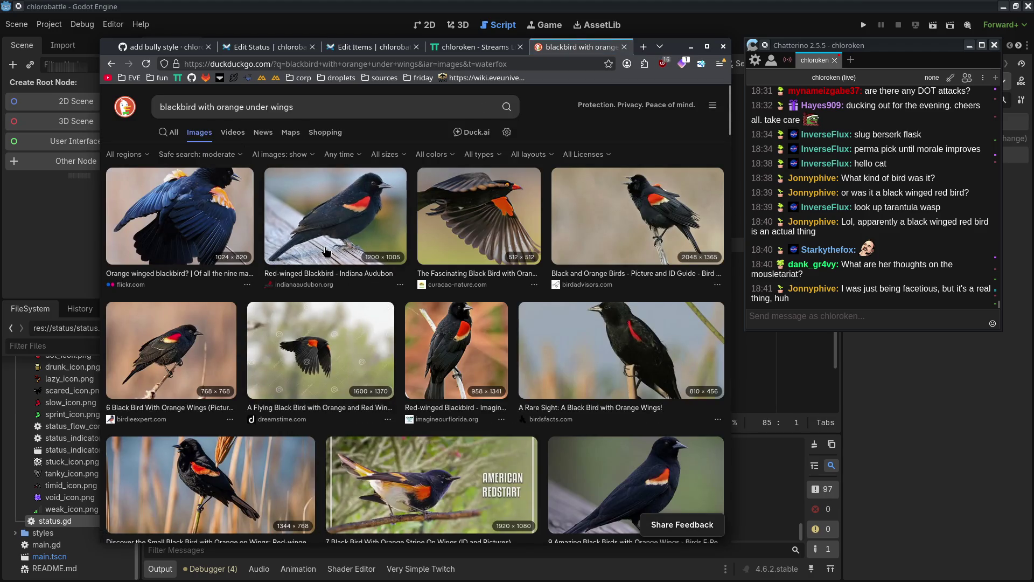
{"action": "scroll", "coordinate": [325, 252], "scroll_direction": "down", "scroll_amount": 5}
{"action": "scroll", "coordinate": [240, 279], "scroll_direction": "down", "scroll_amount": 5}
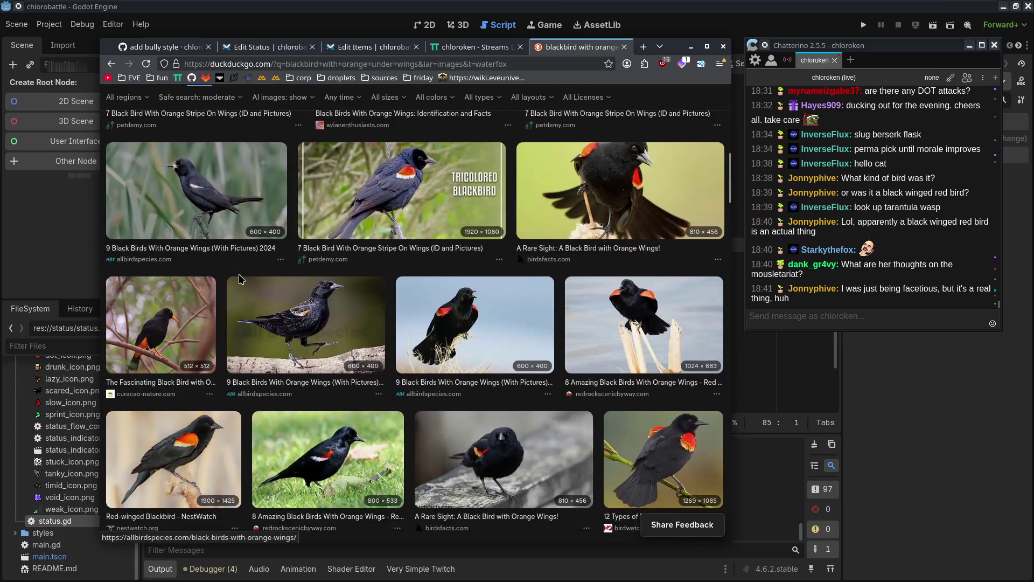
{"action": "scroll", "coordinate": [462, 333], "scroll_direction": "down", "scroll_amount": 5}
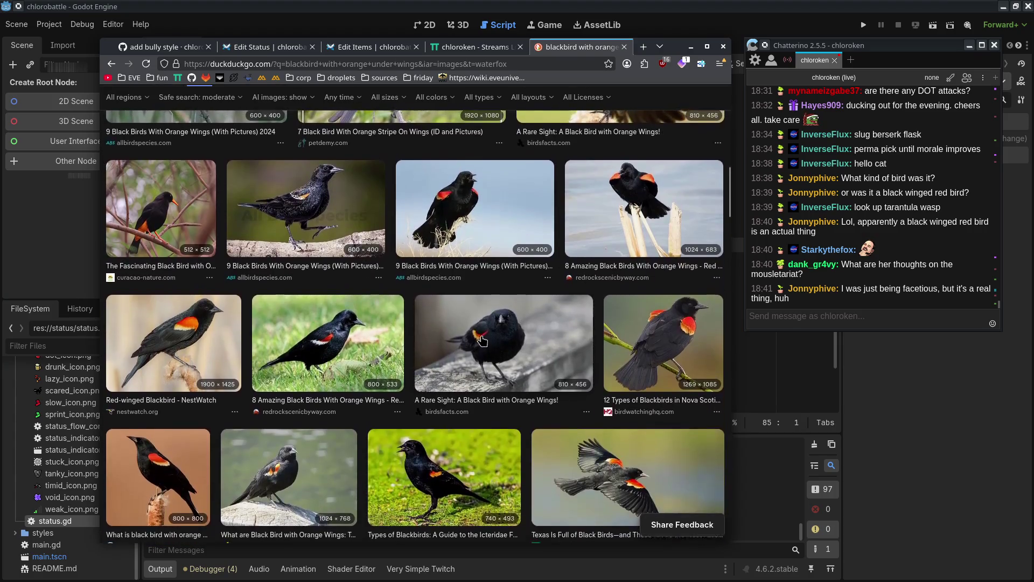
{"action": "scroll", "coordinate": [462, 332], "scroll_direction": "down", "scroll_amount": 5}
{"action": "scroll", "coordinate": [413, 326], "scroll_direction": "down", "scroll_amount": 5}
{"action": "scroll", "coordinate": [414, 326], "scroll_direction": "down", "scroll_amount": 7}
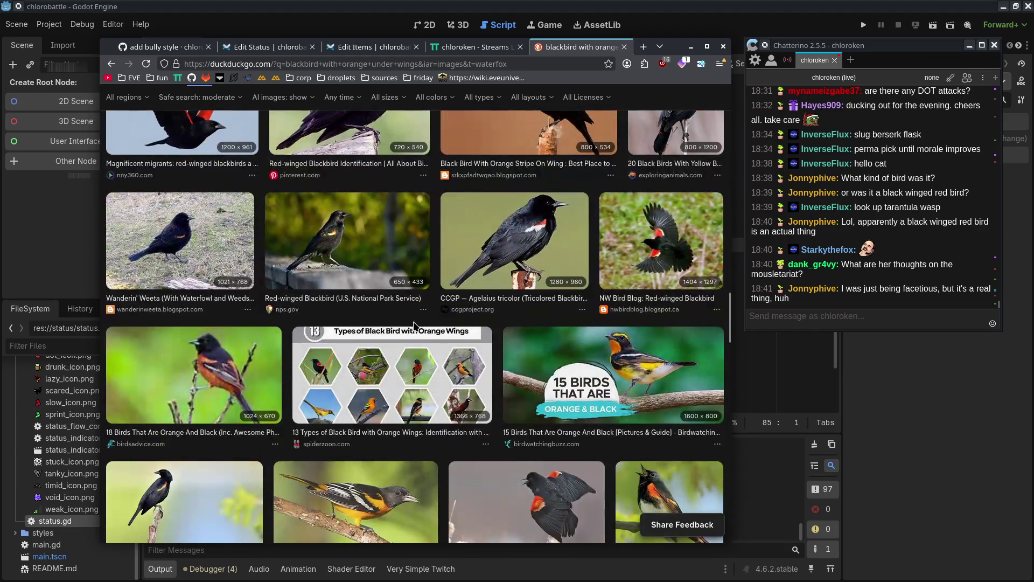
{"action": "scroll", "coordinate": [413, 326], "scroll_direction": "down", "scroll_amount": 5}
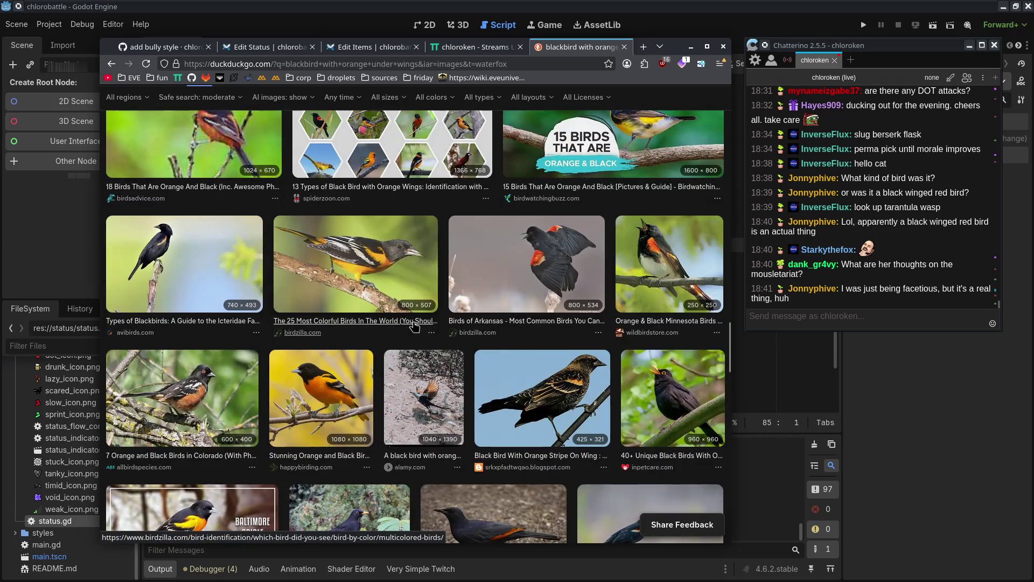
{"action": "scroll", "coordinate": [414, 325], "scroll_direction": "down", "scroll_amount": 10}
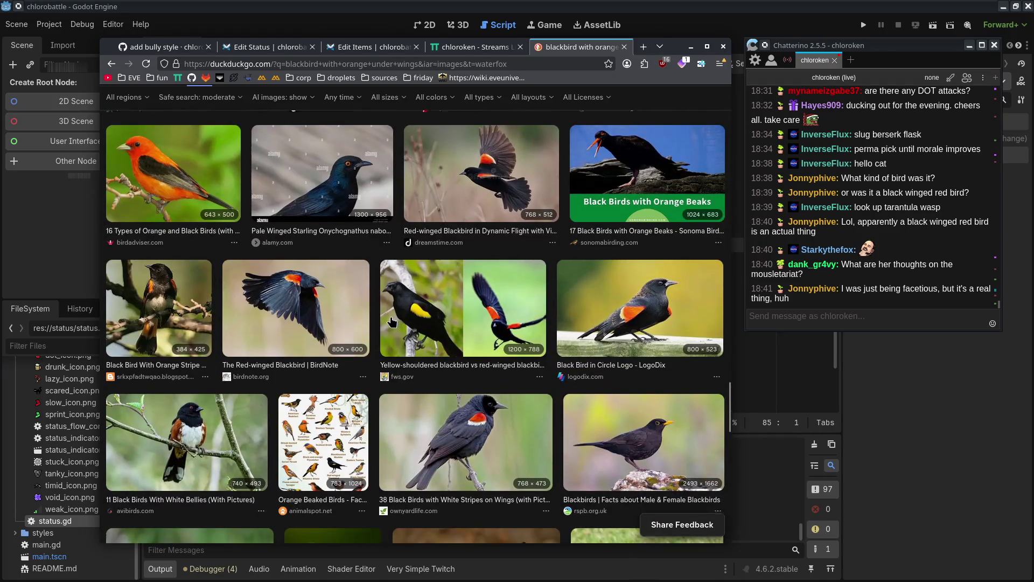
{"action": "scroll", "coordinate": [393, 322], "scroll_direction": "up", "scroll_amount": 10}
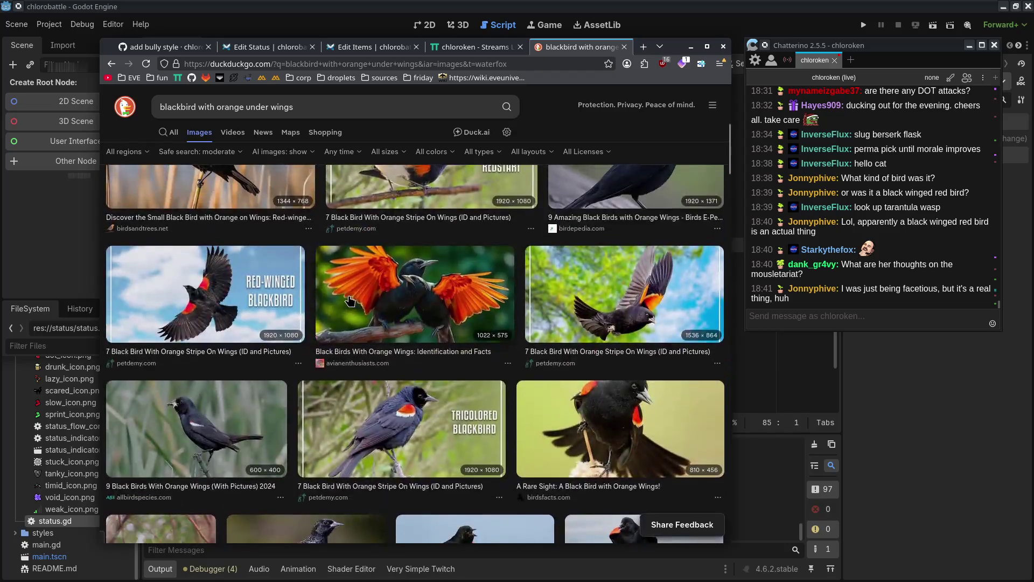
{"action": "scroll", "coordinate": [350, 300], "scroll_direction": "up", "scroll_amount": 5}
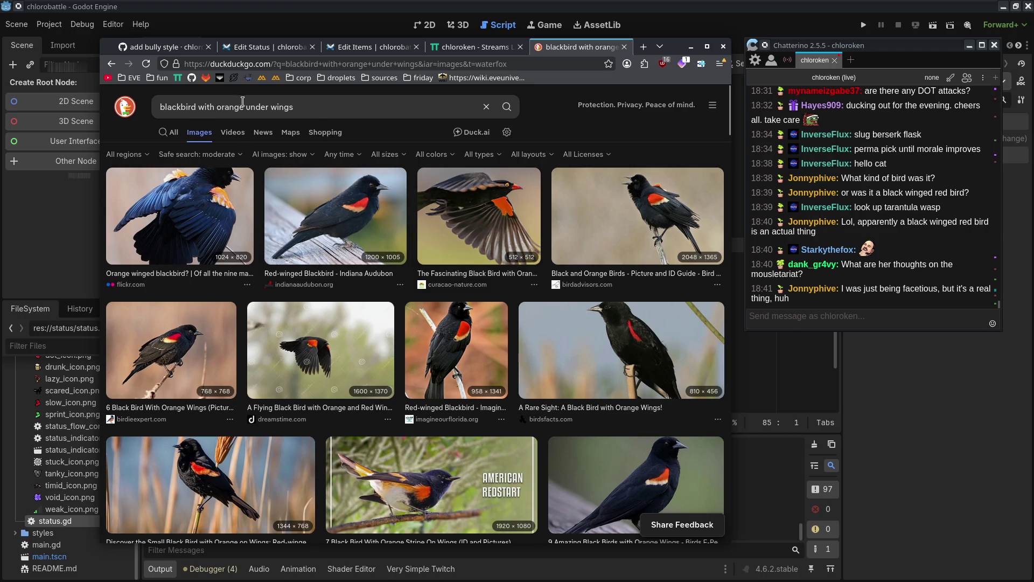
- Move the browser aside and minimize it to reveal the Godot script
{"action": "left_click", "coordinate": [277, 107]}
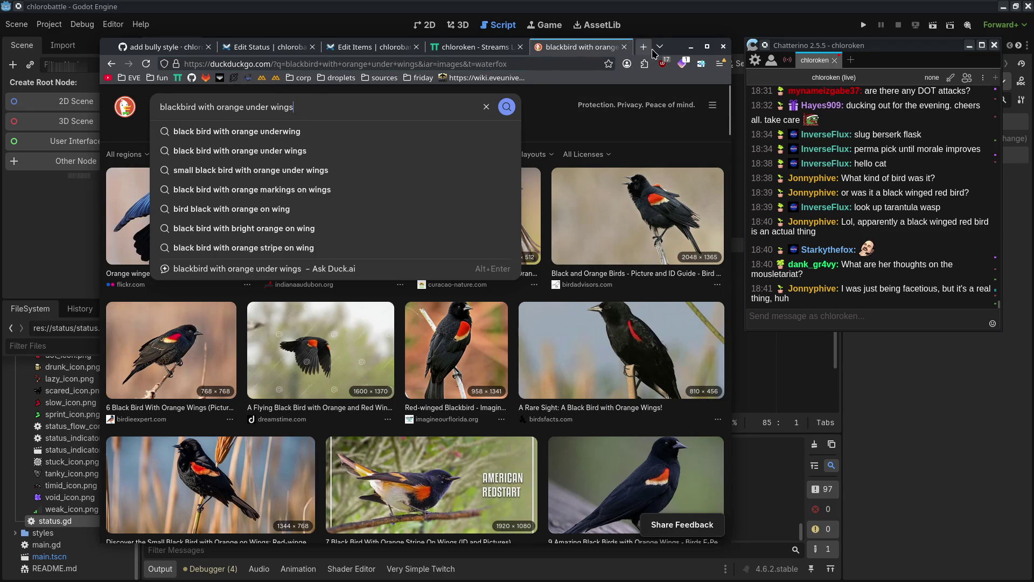
{"action": "left_click_drag", "start_coordinate": [668, 47], "coordinate": [492, 79]}
{"action": "left_click", "coordinate": [516, 78]}
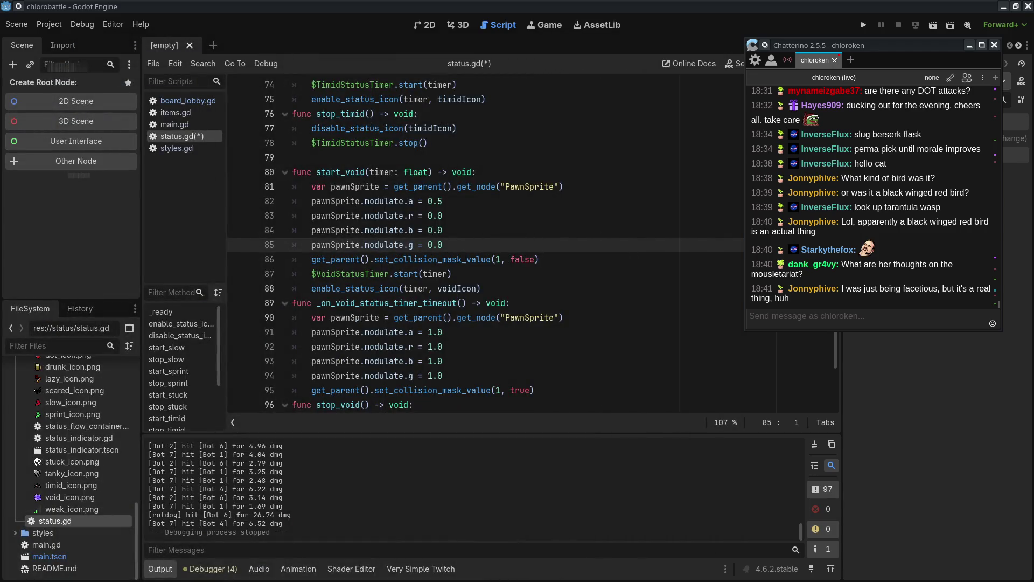
{"action": "left_click", "coordinate": [918, 315]}
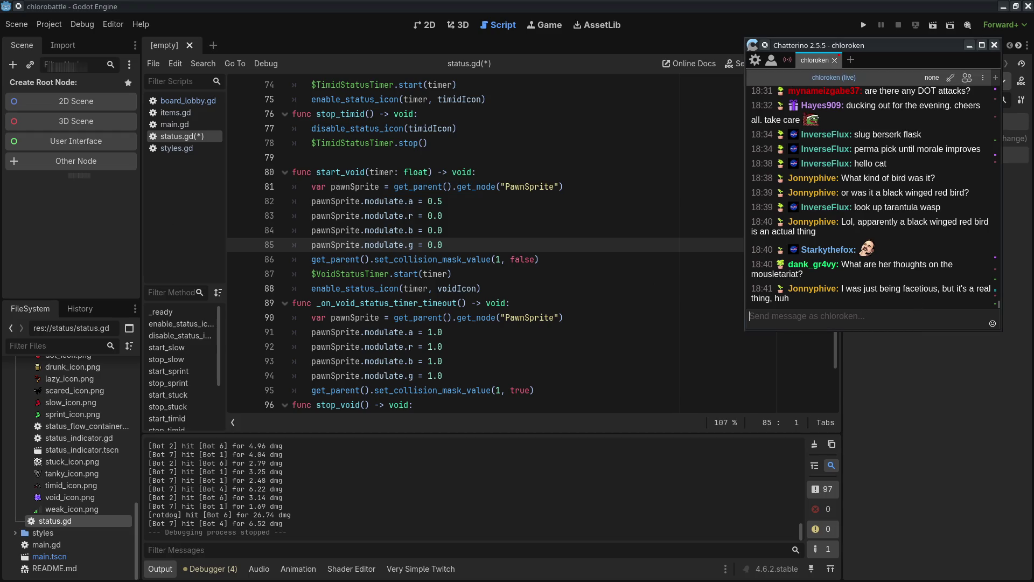
{"action": "key", "text": "alt+Tab"}
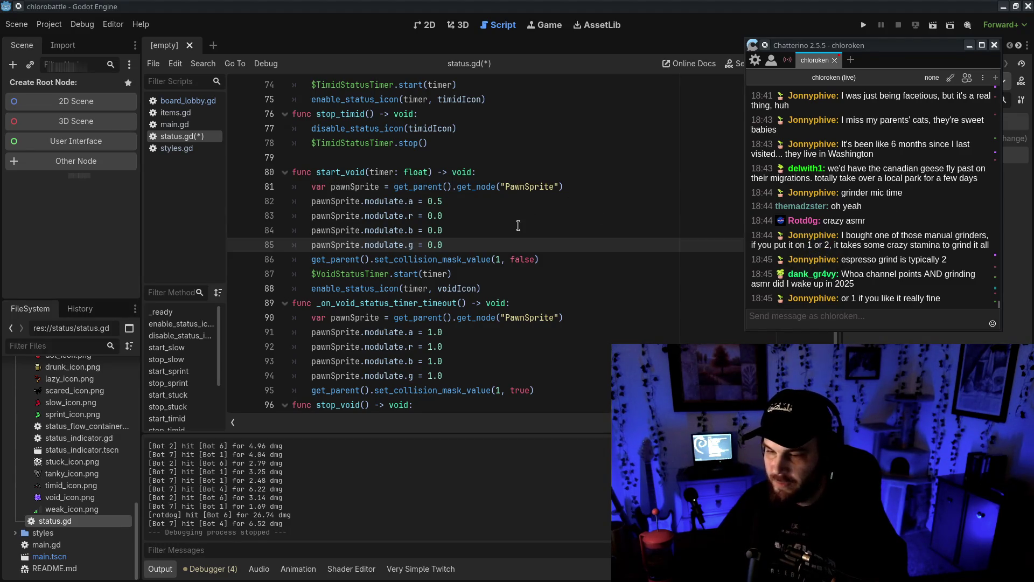
{"action": "scroll", "coordinate": [518, 226], "scroll_direction": "up", "scroll_amount": 4}
{"action": "scroll", "coordinate": [518, 225], "scroll_direction": "up", "scroll_amount": 13}
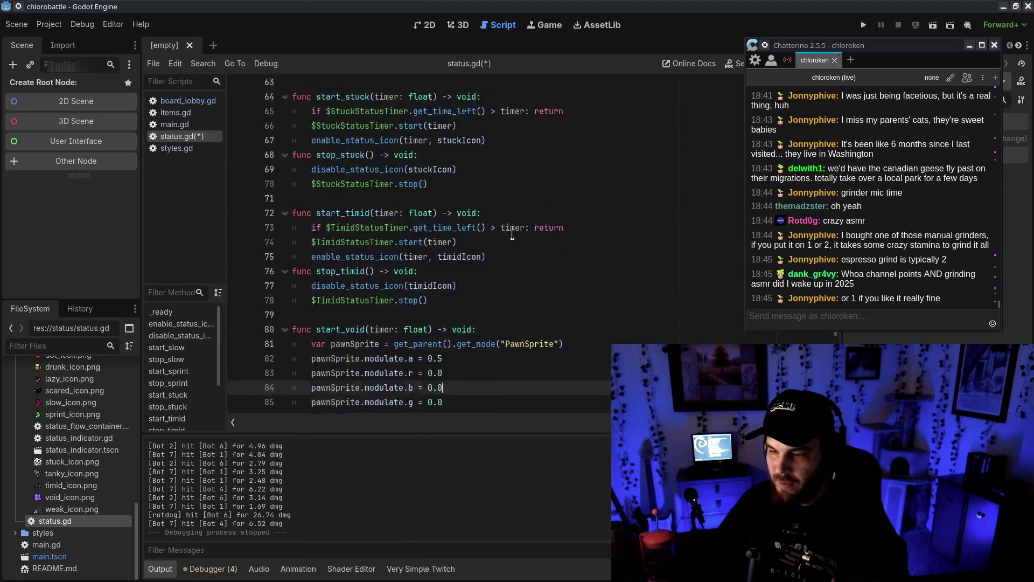
- Insert a '# - add drunk timer(s)' to-do line into the drunk comment list
{"action": "scroll", "coordinate": [512, 234], "scroll_direction": "down", "scroll_amount": 4}
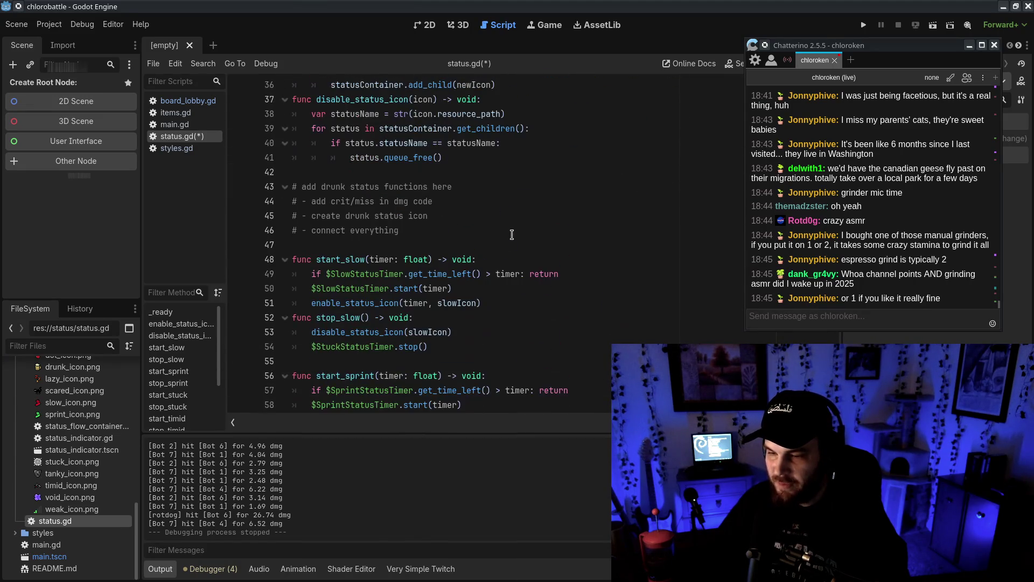
{"action": "left_click", "coordinate": [517, 225]}
{"action": "left_click", "coordinate": [516, 201]}
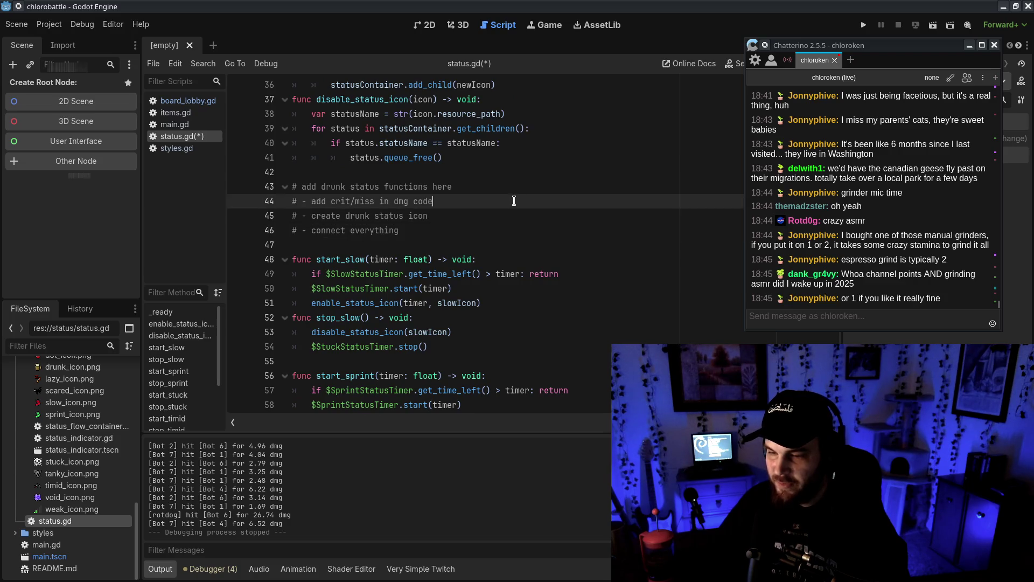
{"action": "key", "text": "Return"}
{"action": "type", "text": "# "}
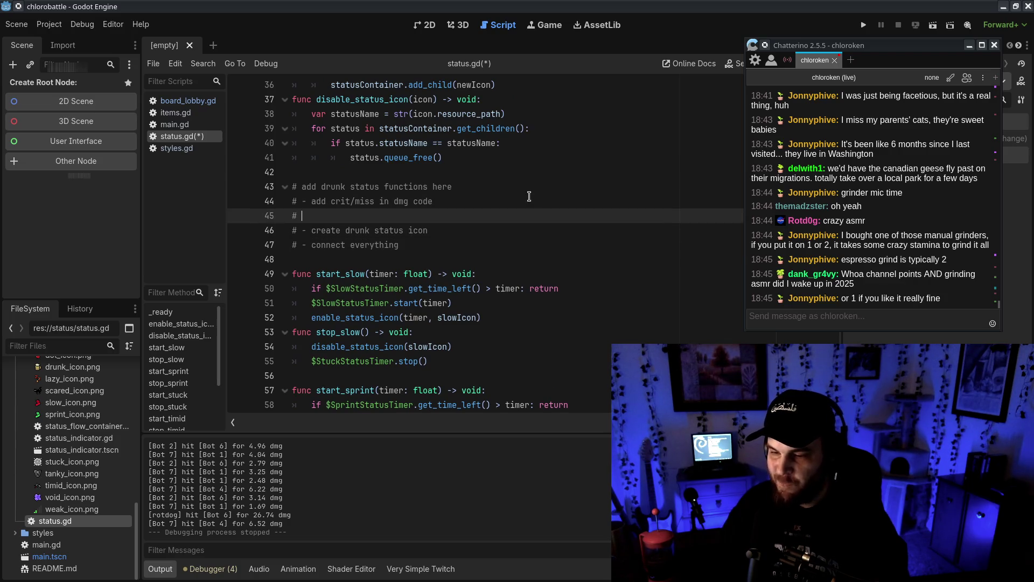
{"action": "type", "text": "- add drunk tiemr"}
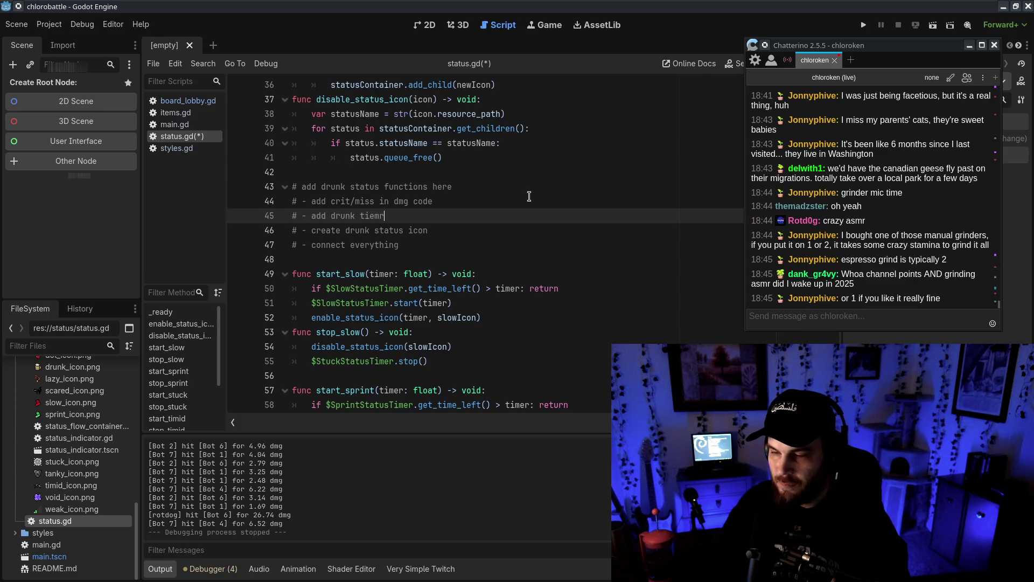
{"action": "key", "text": "BackSpace"}
{"action": "key", "text": "BackSpace"}
{"action": "key", "text": "BackSpace"}
{"action": "type", "text": "mer(s)"}
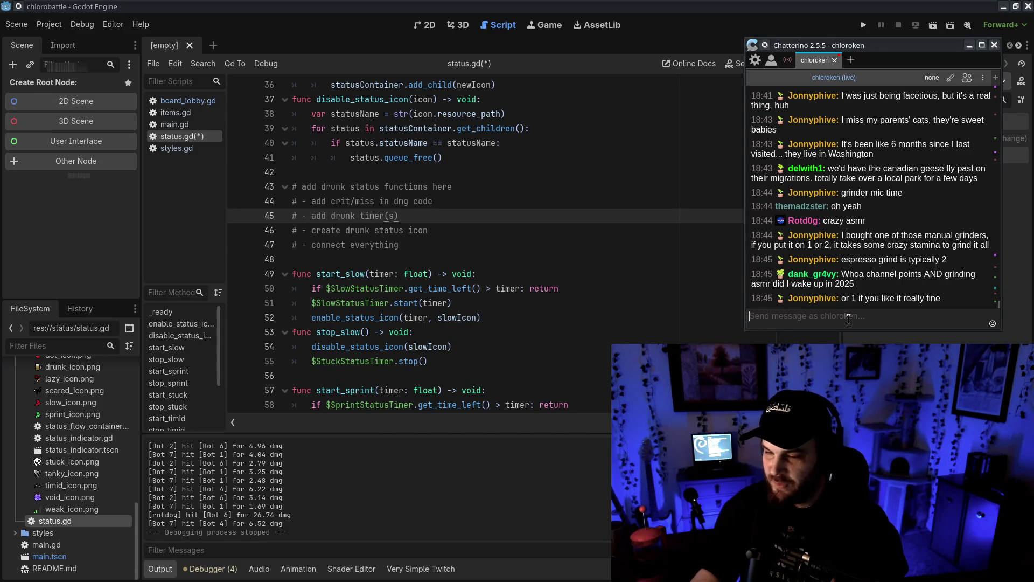
{"action": "left_click", "coordinate": [470, 231]}
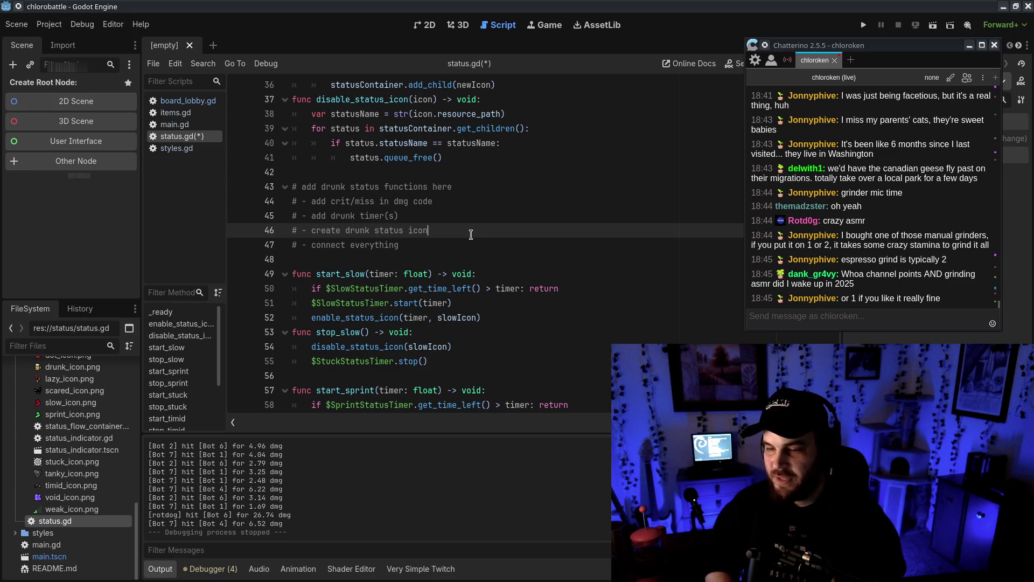
{"action": "left_click", "coordinate": [450, 201]}
- Move the crit/miss to-do below the drunk timer(s) item
{"action": "key", "text": "alt+Down"}
{"action": "mouse_move", "coordinate": [451, 211]}
{"action": "left_mouse_down"}
{"action": "mouse_move", "coordinate": [292, 215]}
{"action": "mouse_move", "coordinate": [480, 216]}
{"action": "left_mouse_up"}
{"action": "left_click", "coordinate": [309, 215]}
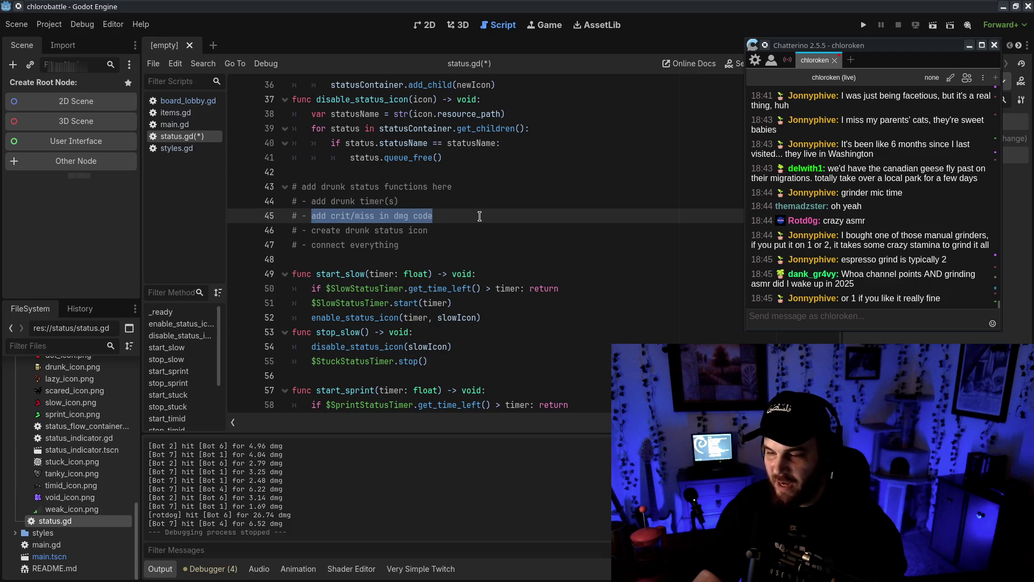
- Extend the notes to 'drunk status icon scene' and 'connect everything together', then save status.gd
{"action": "left_click", "coordinate": [654, 244]}
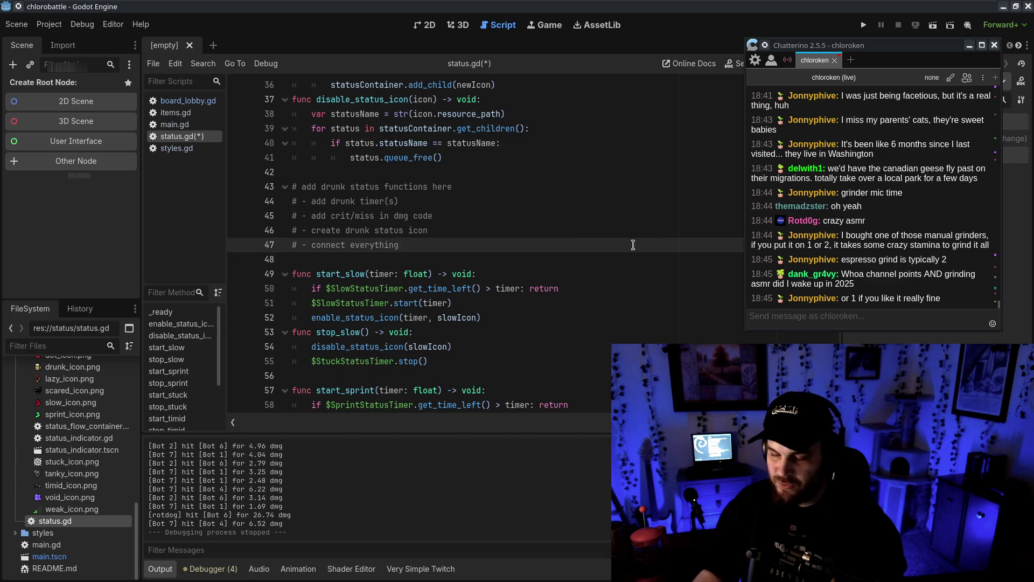
{"action": "left_click", "coordinate": [574, 230]}
{"action": "left_click", "coordinate": [581, 215]}
{"action": "left_click", "coordinate": [570, 235]}
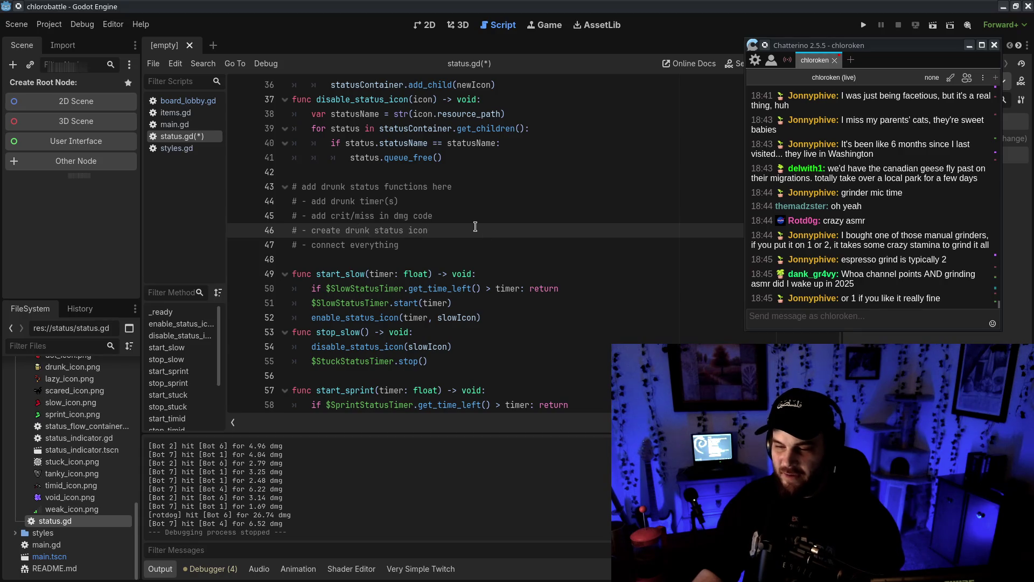
{"action": "type", "text": " scene"}
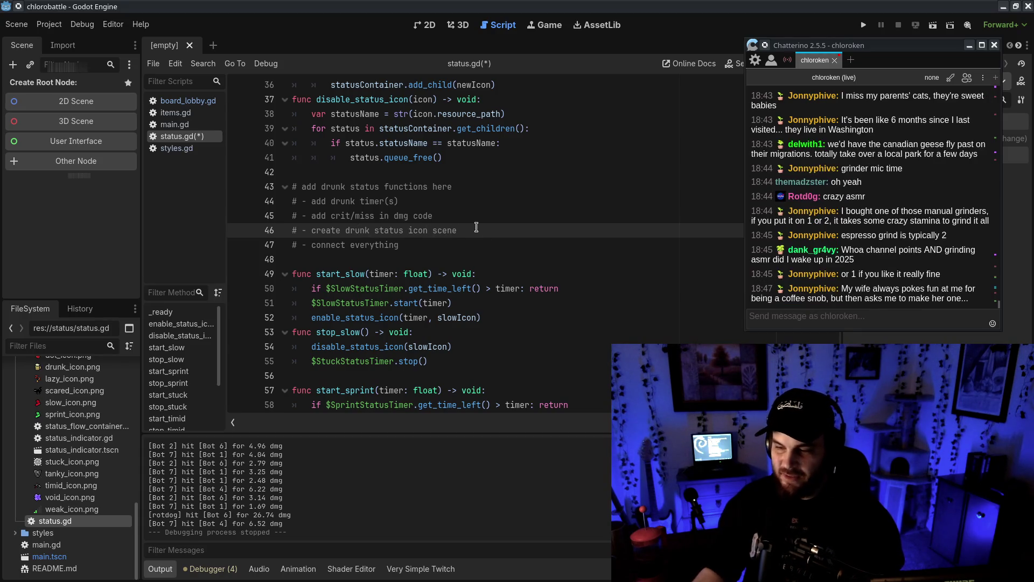
{"action": "double_click", "coordinate": [418, 230]}
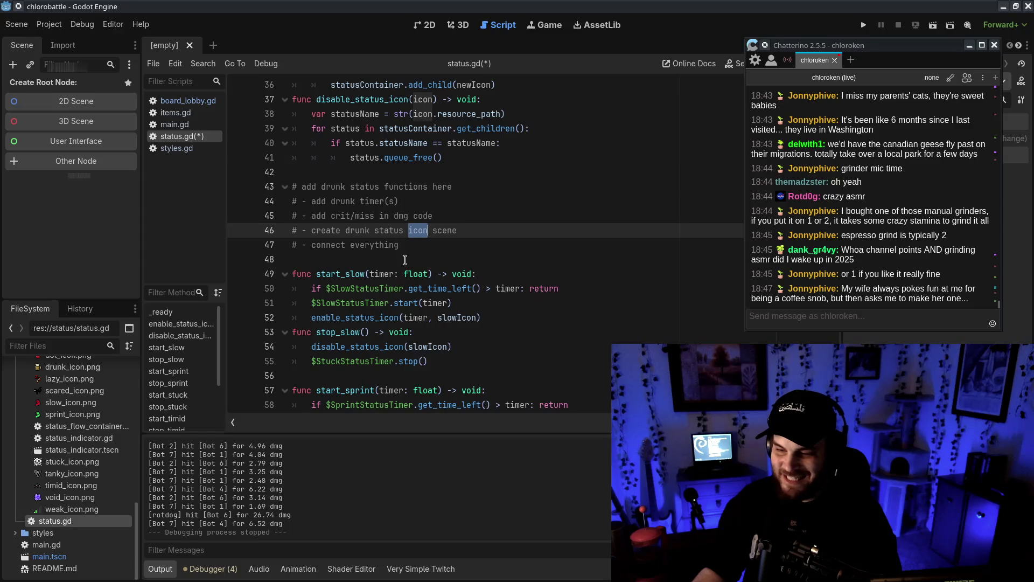
{"action": "left_click", "coordinate": [530, 246]}
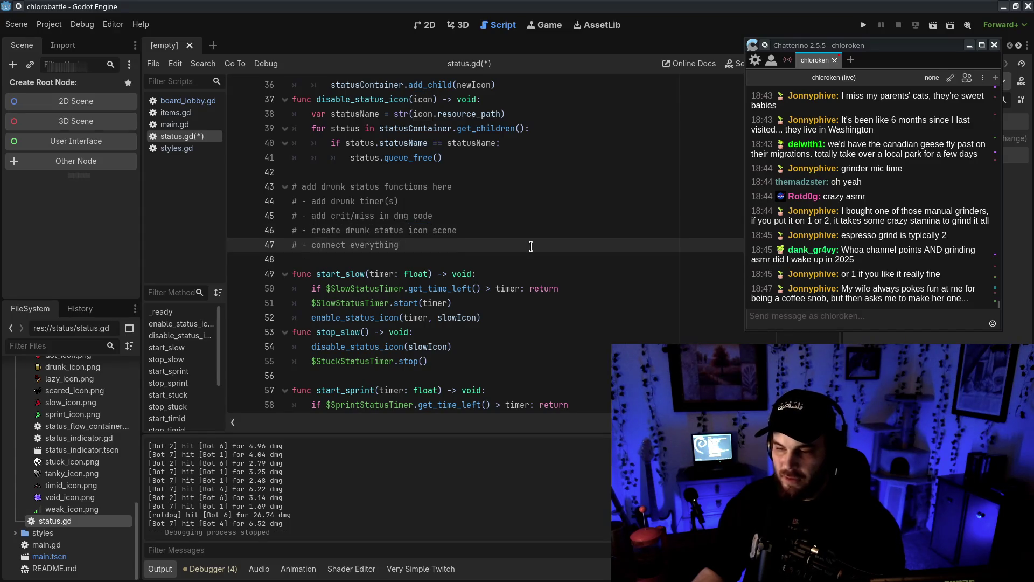
{"action": "type", "text": " together"}
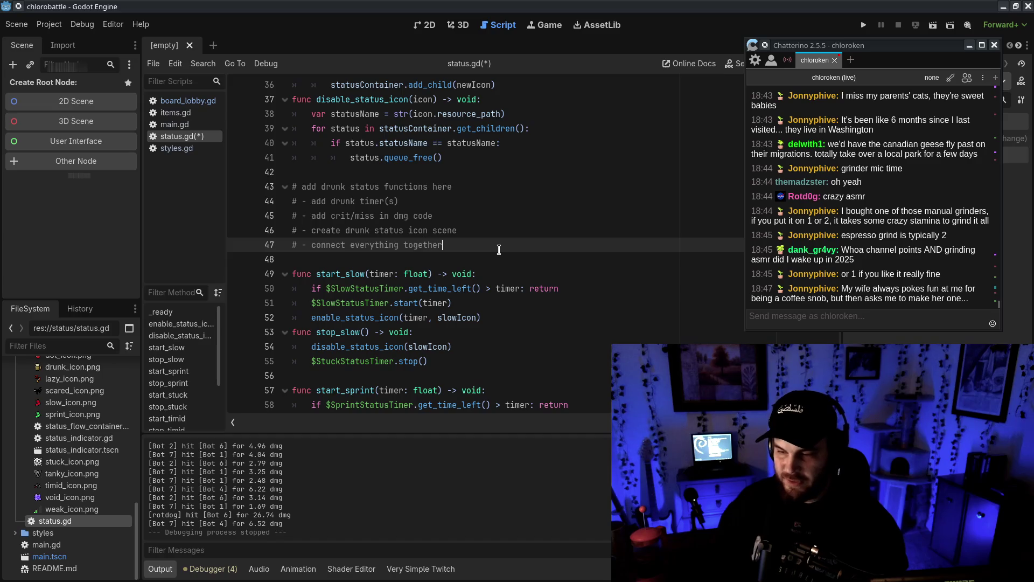
{"action": "key", "text": "ctrl+s"}
{"action": "left_click", "coordinate": [441, 129]}
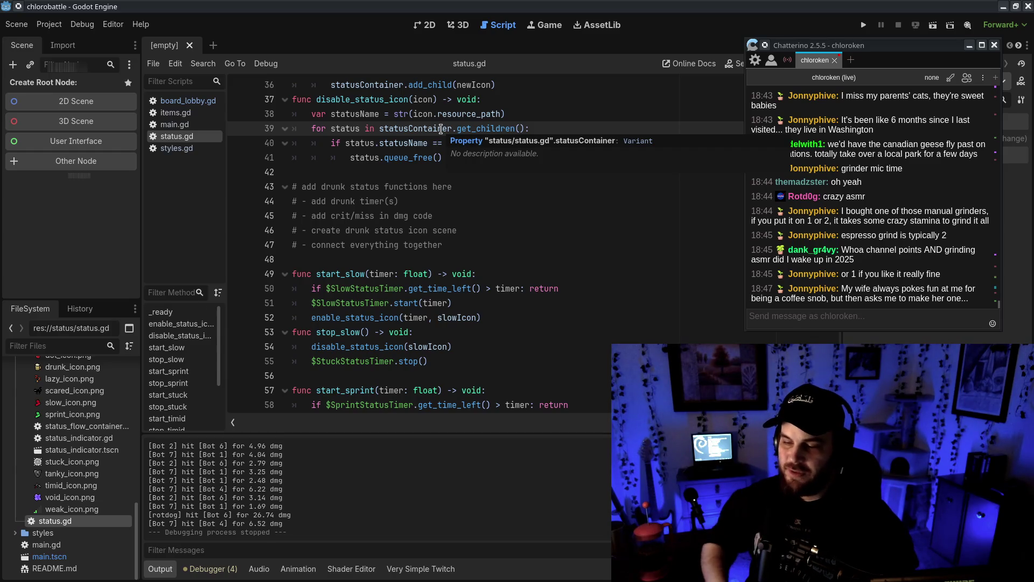
- Add a stub func start_drunk(timer: float) -> void: with a pass body
{"action": "left_click", "coordinate": [463, 246]}
{"action": "key", "text": "Return"}
{"action": "key", "text": "Return"}
{"action": "type", "text": "func start_drunk("}
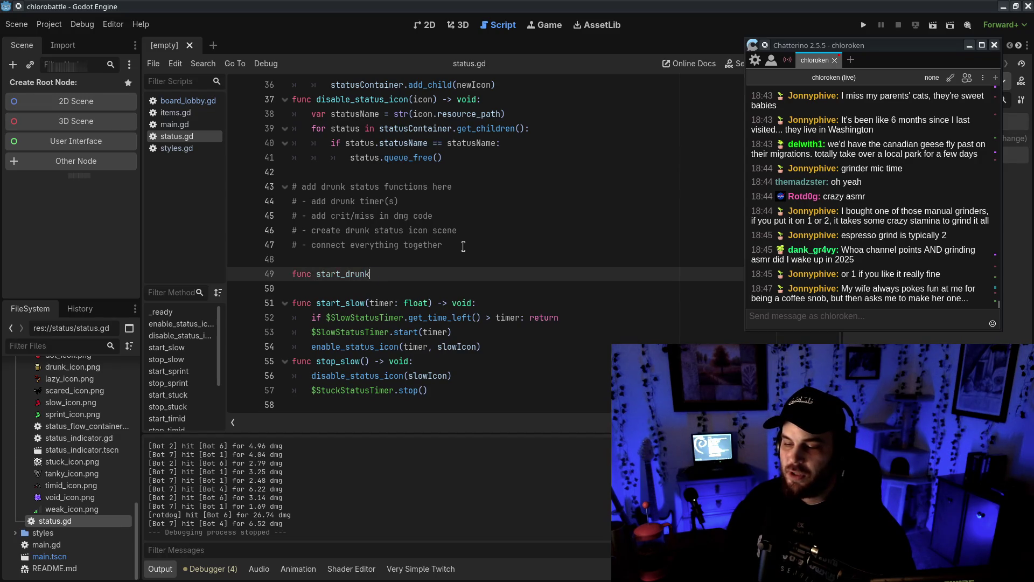
{"action": "type", "text": "timer: float) -> void"}
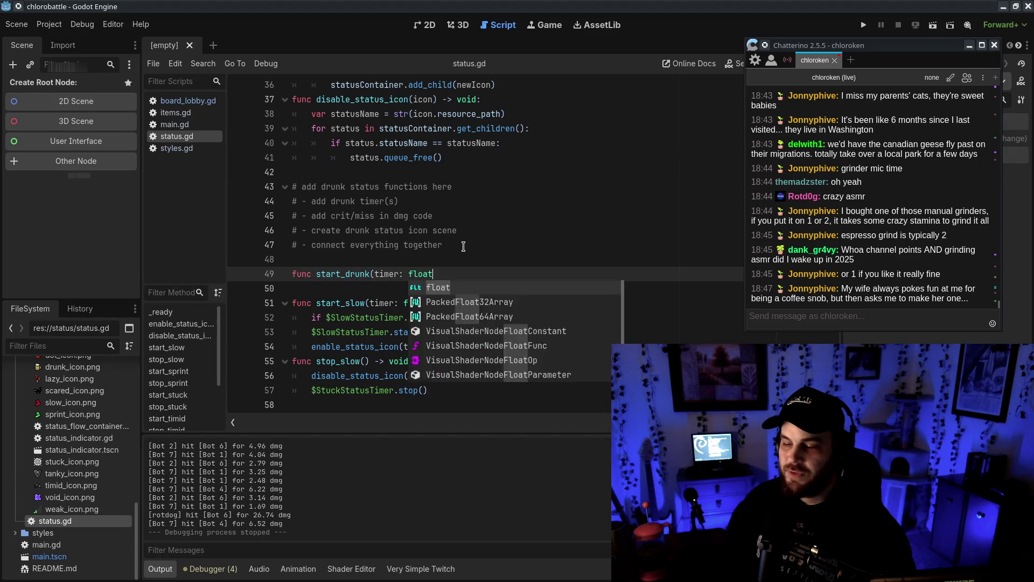
{"action": "type", "text": ":"}
{"action": "key", "text": "Return"}
{"action": "type", "text": "pass"}
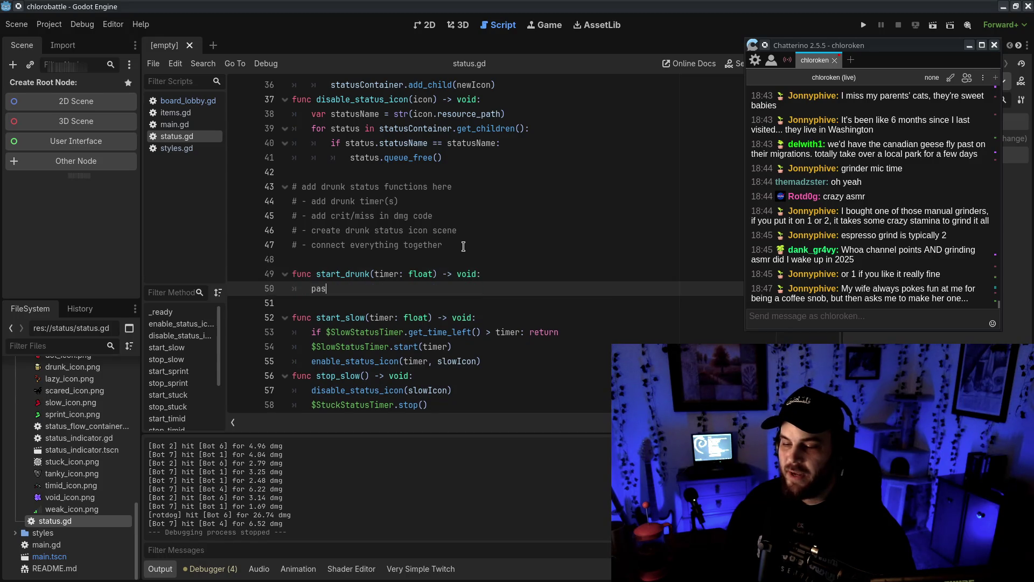
{"action": "key", "text": "Return"}
- Add a stub func stop_drunk() -> void: with a pass body
{"action": "type", "text": "nc s"}
{"action": "type", "text": "drunkl(ti"}
{"action": "key", "text": "BackSpace"}
{"action": "key", "text": "BackSpace"}
{"action": "type", "text": ") -> void:"}
{"action": "key", "text": "Return"}
{"action": "type", "text": "pass"}
- Compare the new drunk stubs against the existing slow status functions
{"action": "scroll", "coordinate": [524, 223], "scroll_direction": "down", "scroll_amount": 1}
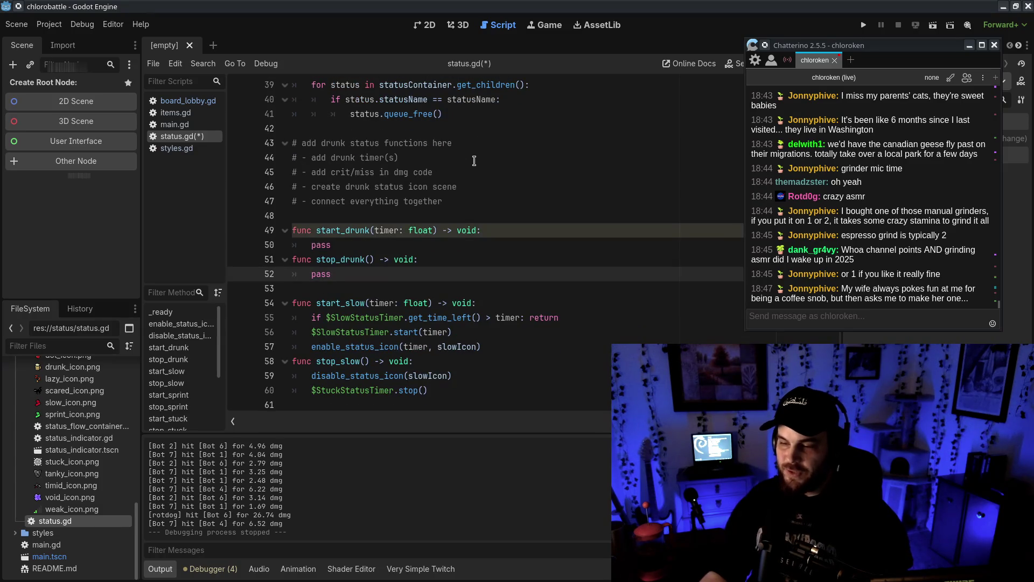
{"action": "left_click", "coordinate": [500, 144]}
{"action": "left_click", "coordinate": [526, 333]}
{"action": "left_click", "coordinate": [517, 374]}
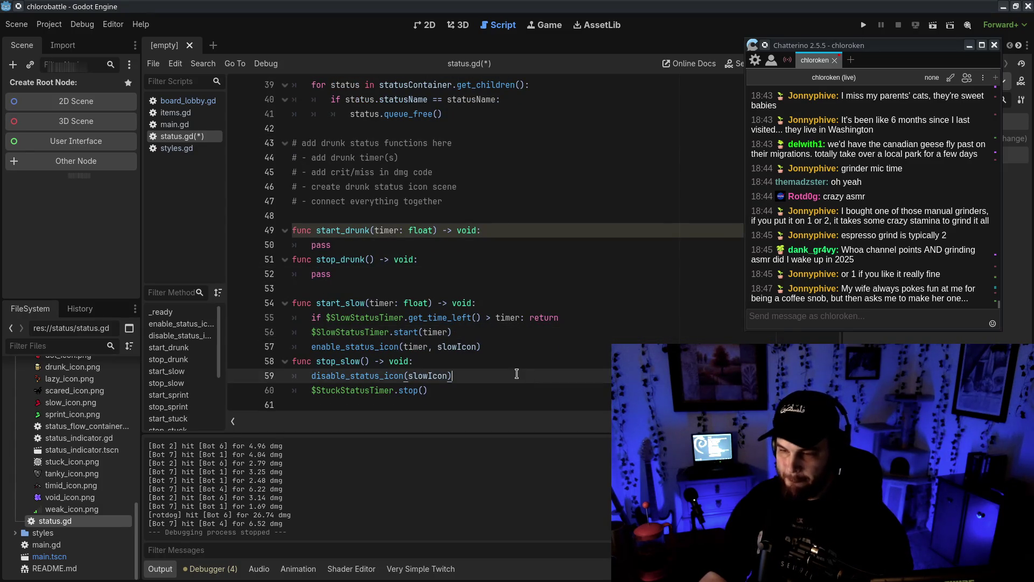
{"action": "left_click_drag", "start_coordinate": [354, 216], "coordinate": [484, 300]}
{"action": "left_click", "coordinate": [484, 300]}
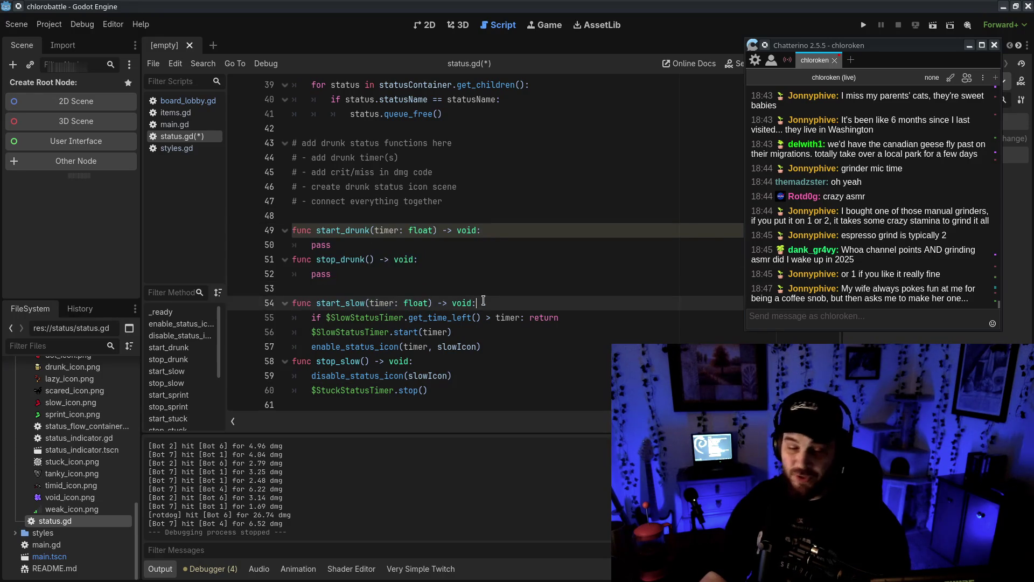
{"action": "left_click", "coordinate": [515, 279]}
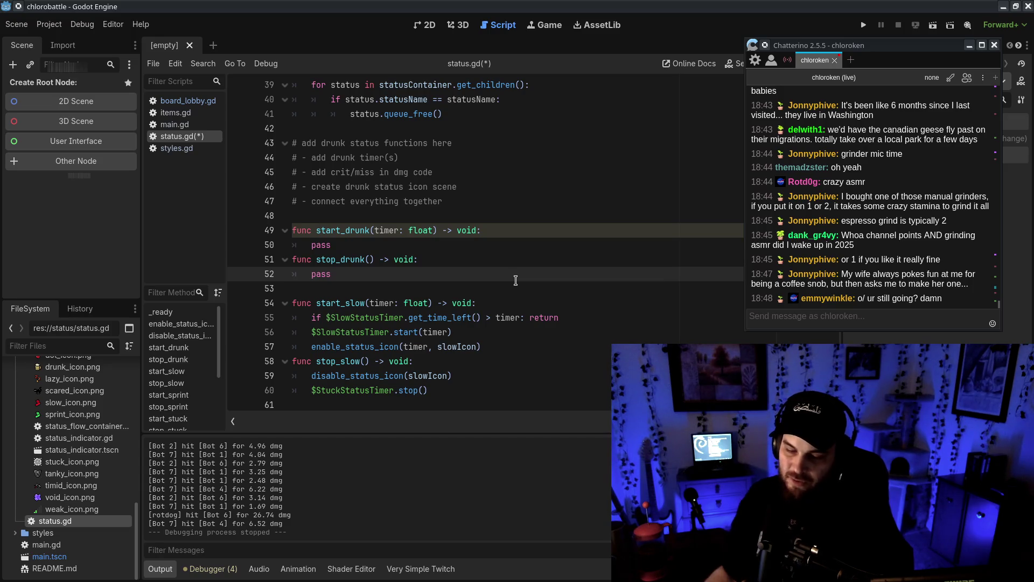
{"action": "key", "text": "alt+Tab"}
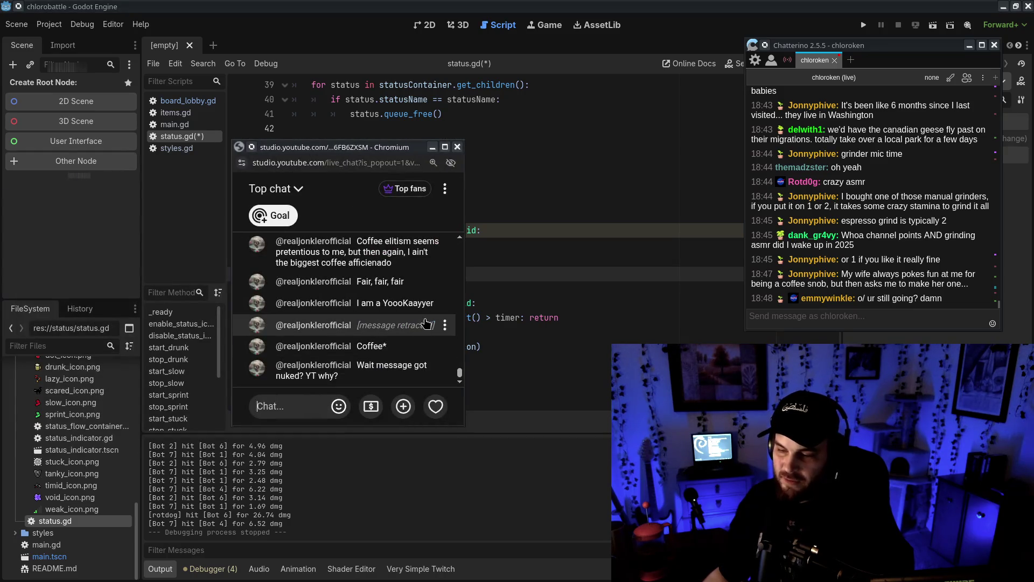
{"action": "left_click_drag", "start_coordinate": [405, 156], "coordinate": [0, 157]}
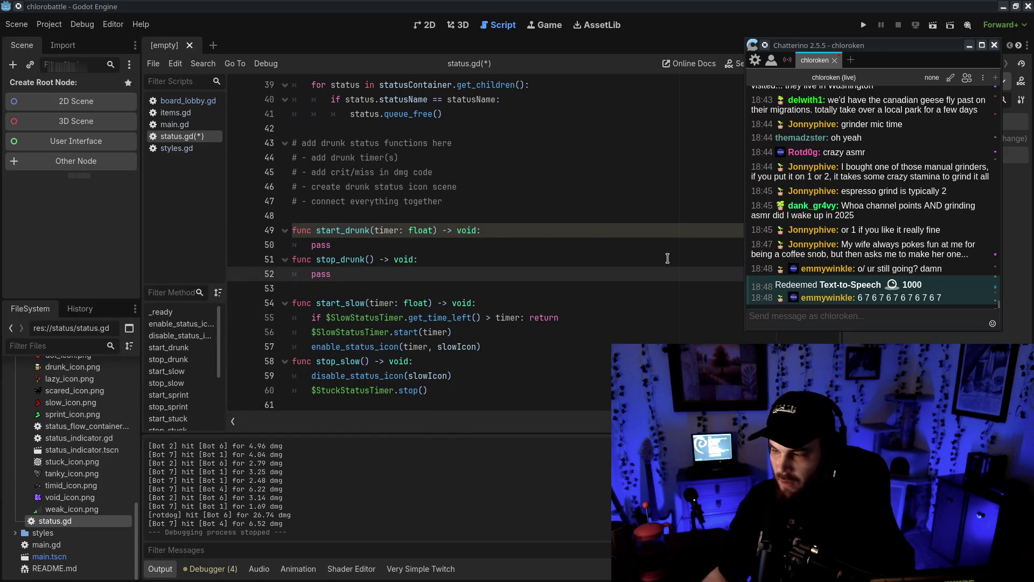
{"action": "left_click", "coordinate": [890, 318]}
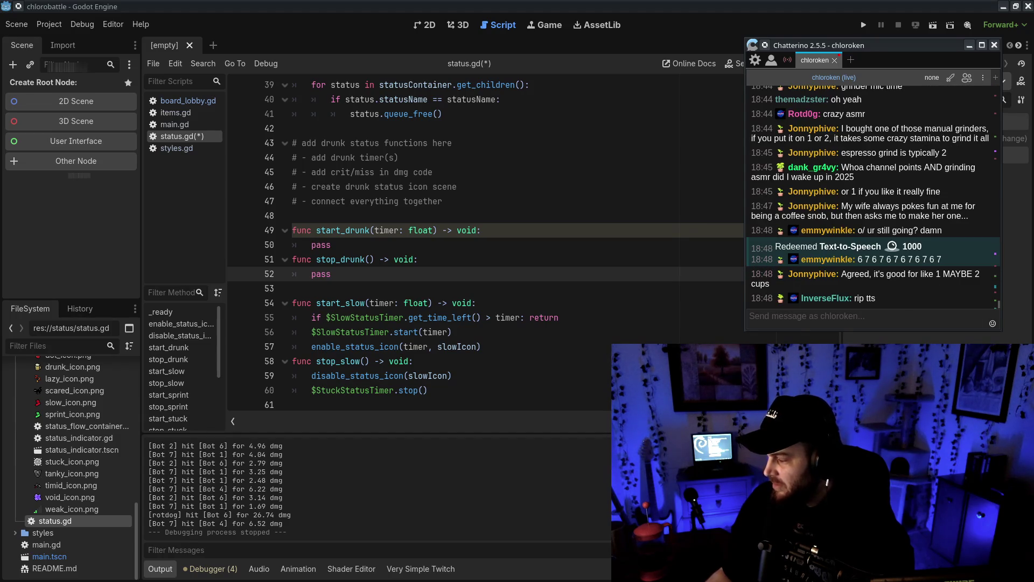
{"action": "left_click", "coordinate": [934, 317]}
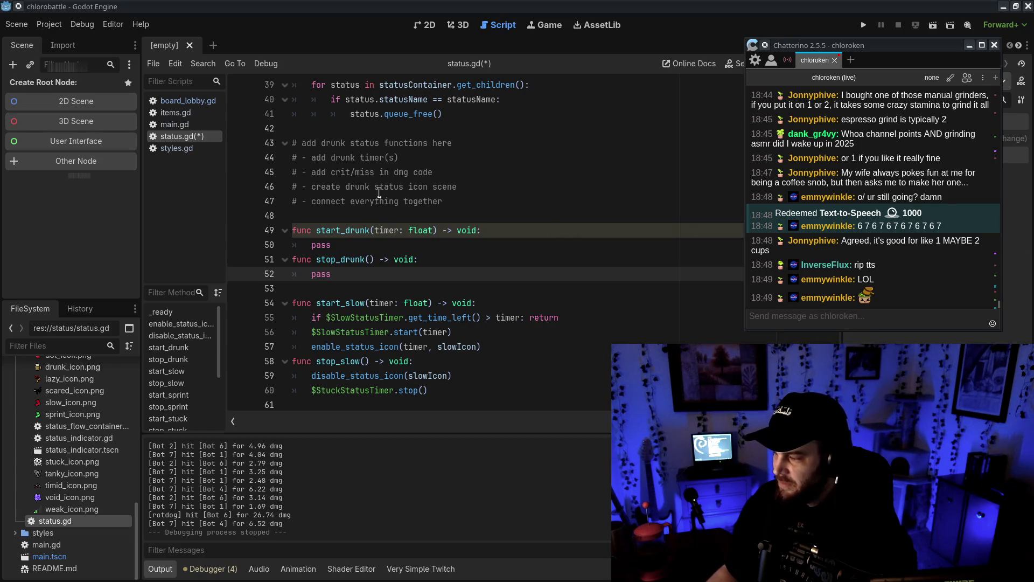
{"action": "left_click", "coordinate": [418, 240]}
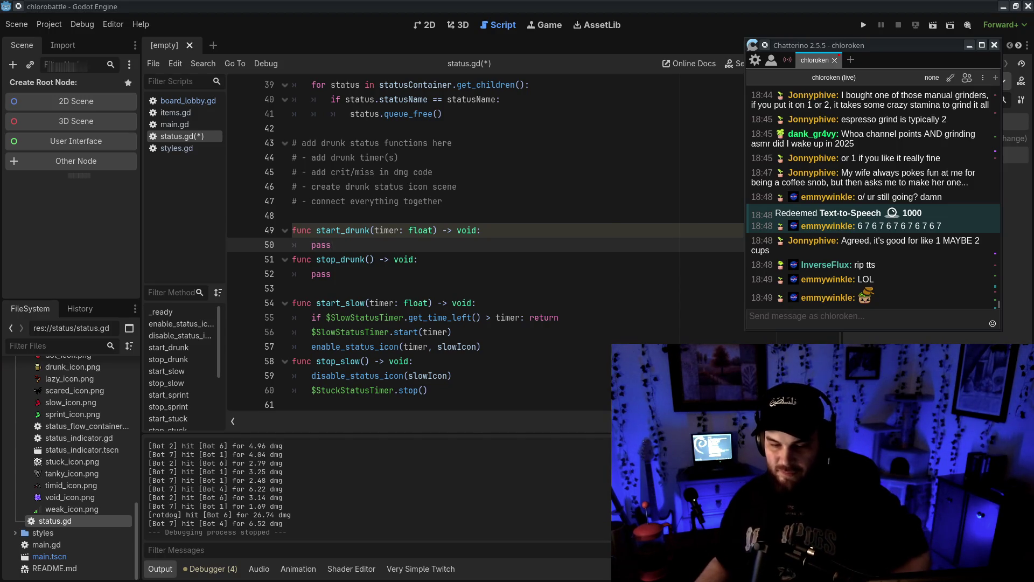
{"action": "key", "text": "alt+Tab"}
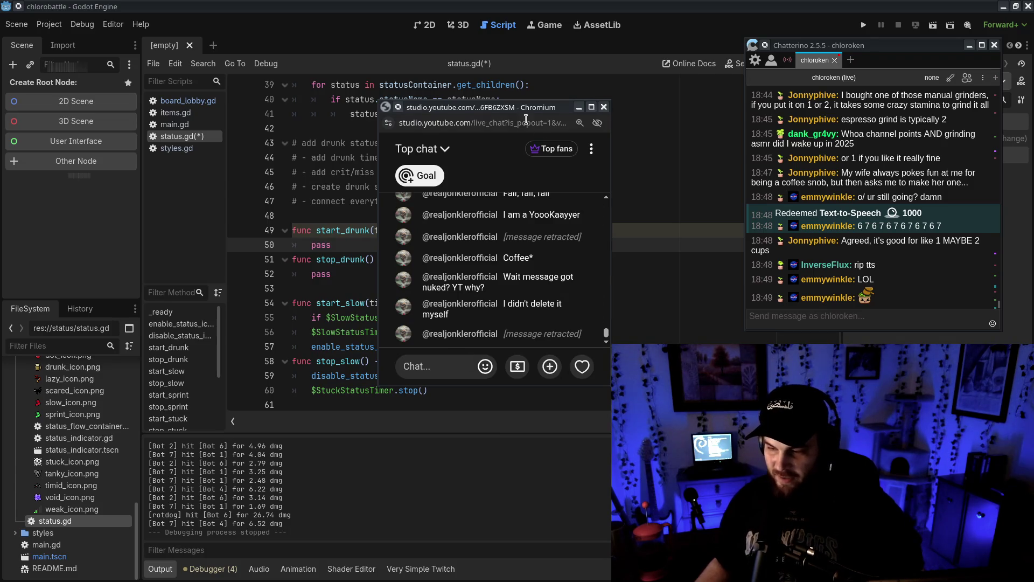
{"action": "key", "text": "alt+Tab"}
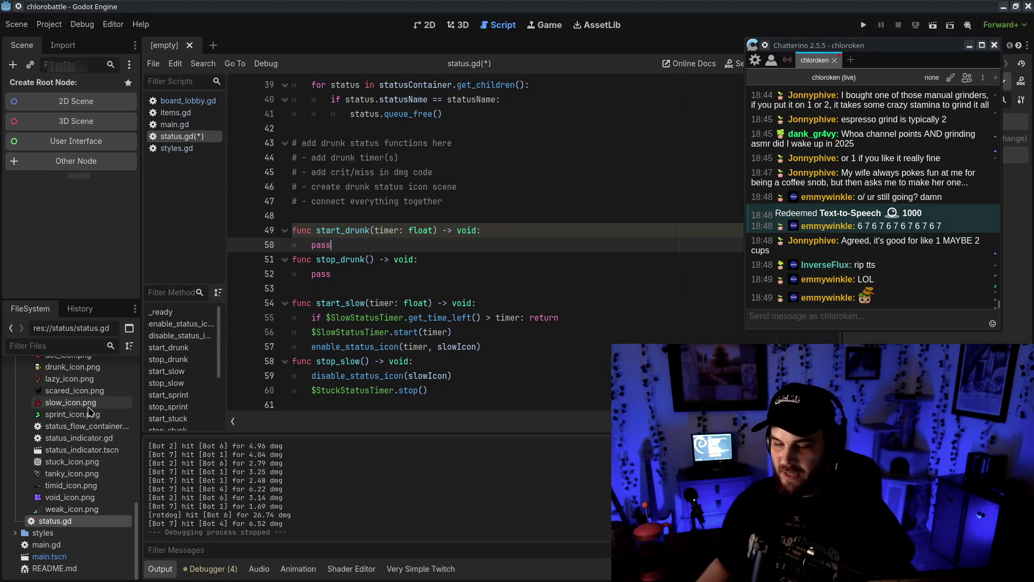
- Open the base_pawn scene and add a Timer child under Status named DrunkStatusTimer
{"action": "scroll", "coordinate": [91, 445], "scroll_direction": "up", "scroll_amount": 10}
{"action": "scroll", "coordinate": [91, 445], "scroll_direction": "down", "scroll_amount": 10}
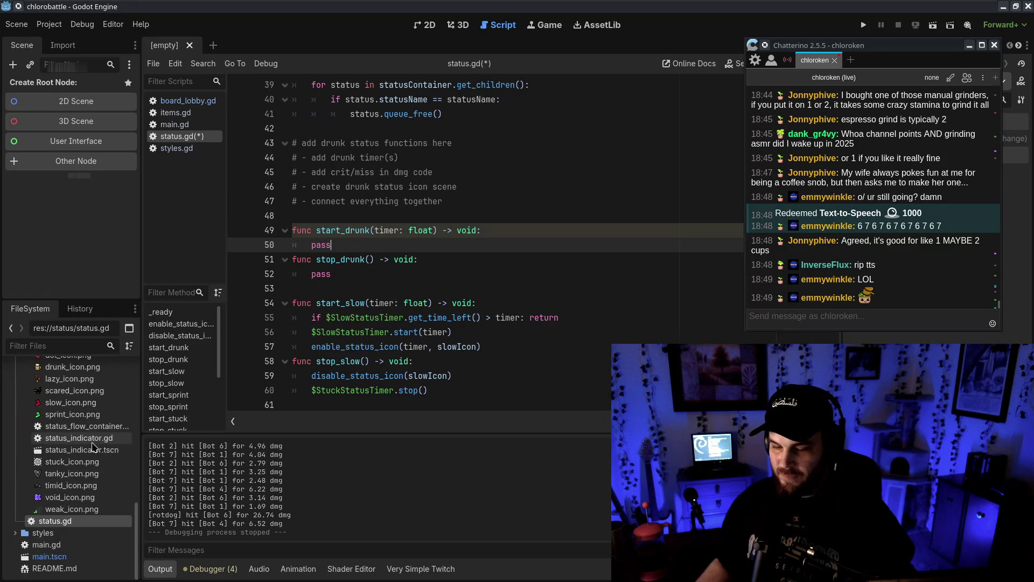
{"action": "scroll", "coordinate": [67, 522], "scroll_direction": "up", "scroll_amount": 5}
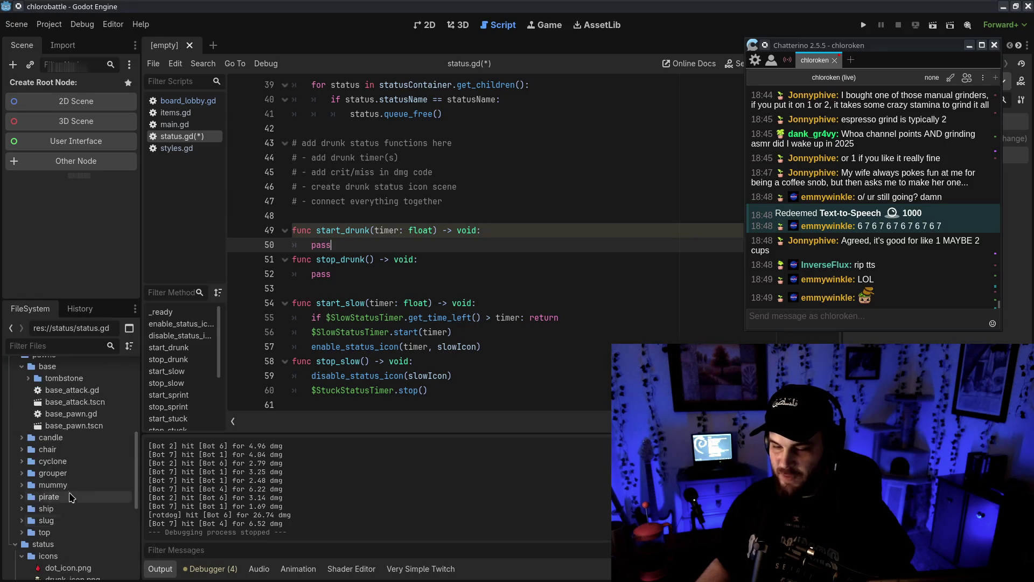
{"action": "double_click", "coordinate": [85, 425]}
{"action": "scroll", "coordinate": [81, 162], "scroll_direction": "down", "scroll_amount": 5}
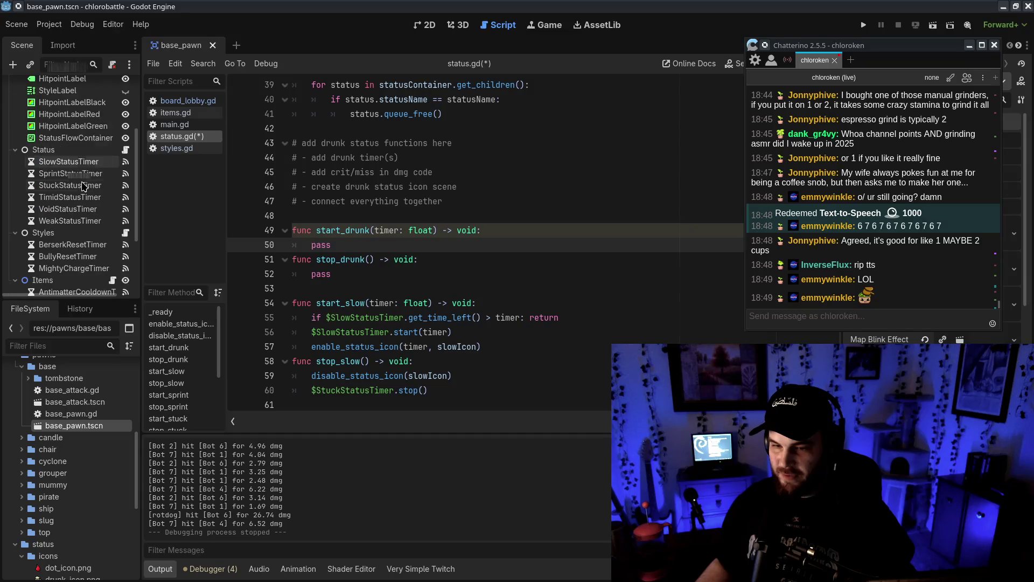
{"action": "right_click", "coordinate": [74, 151]}
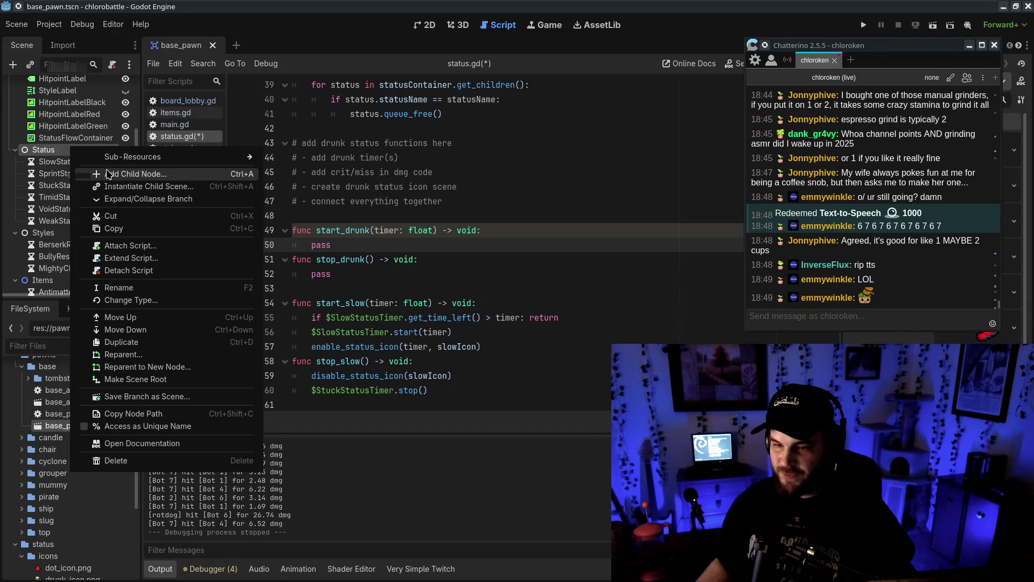
{"action": "left_click", "coordinate": [108, 174]}
{"action": "left_click", "coordinate": [347, 235]}
{"action": "key", "text": "Return"}
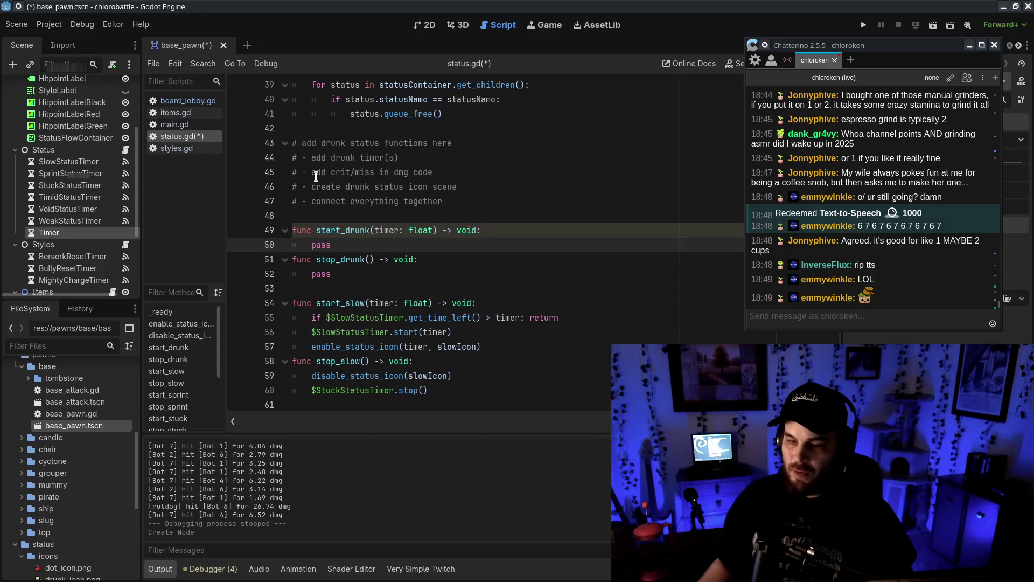
{"action": "double_click", "coordinate": [79, 233]}
{"action": "type", "text": "DrunkS"}
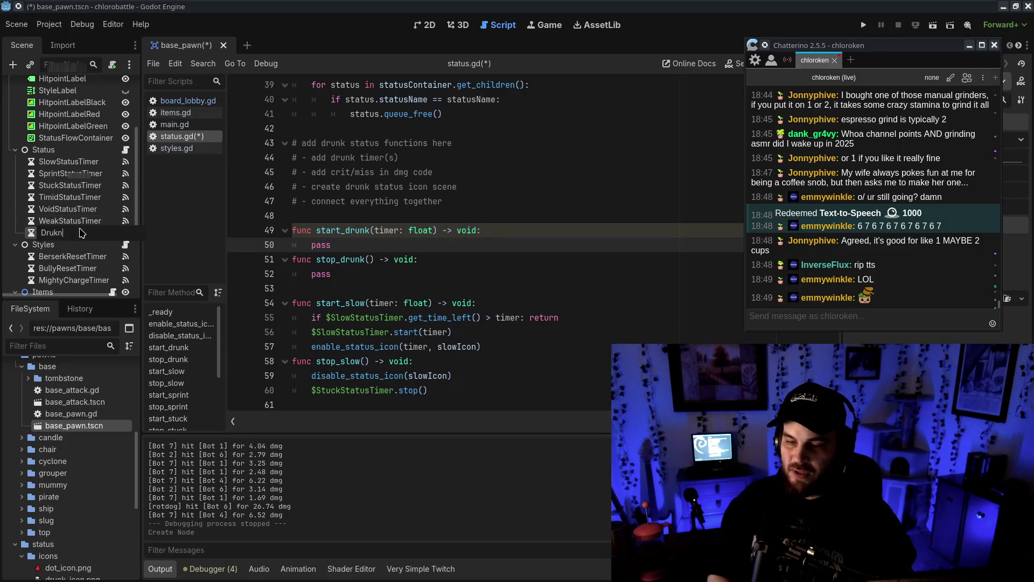
{"action": "type", "text": "tatusTimer"}
{"action": "key", "text": "Return"}
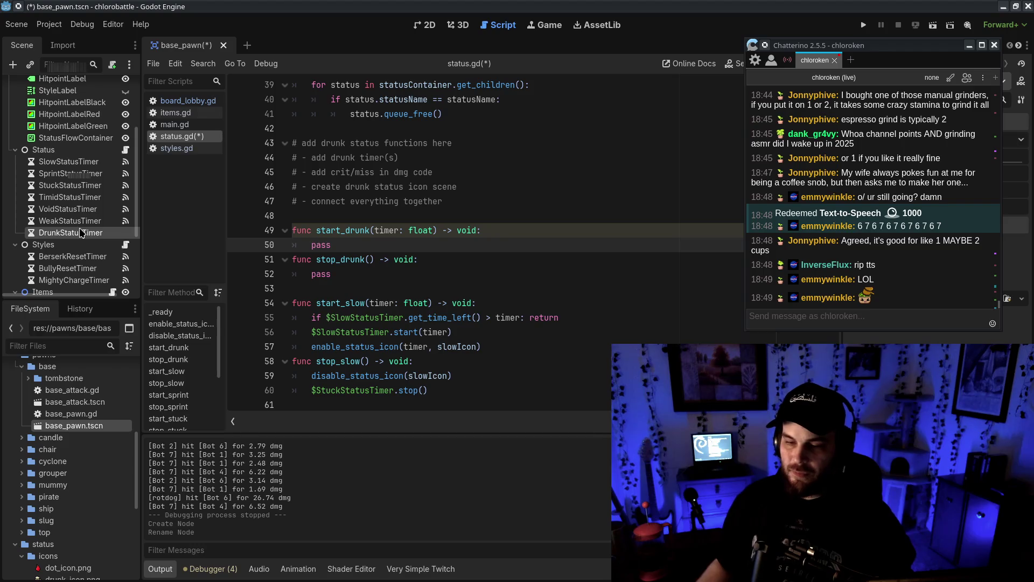
- Move DrunkStatusTimer to the top of Status and make it One Shot
{"action": "left_click_drag", "start_coordinate": [75, 234], "coordinate": [86, 157]}
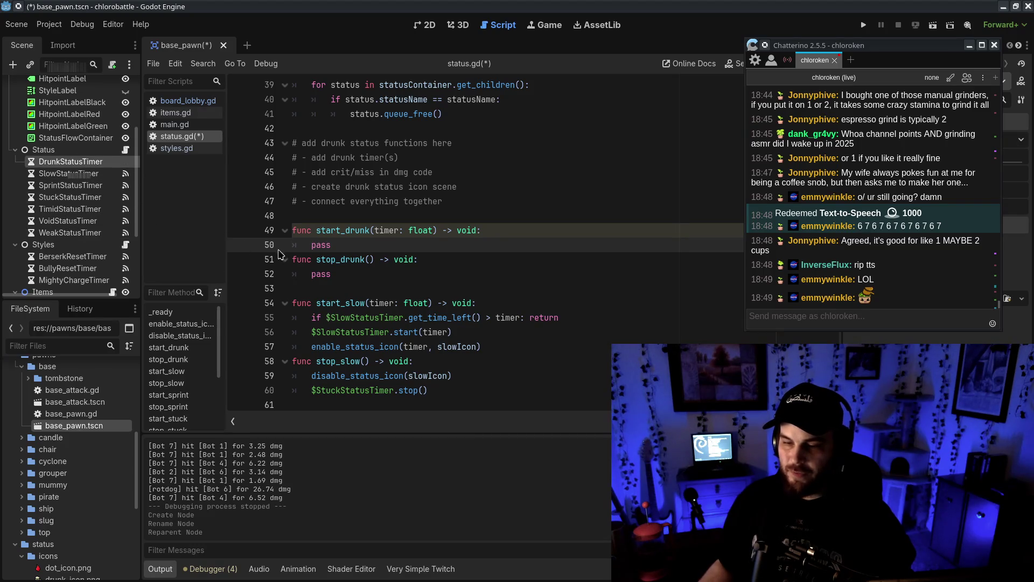
{"action": "left_click", "coordinate": [969, 46]}
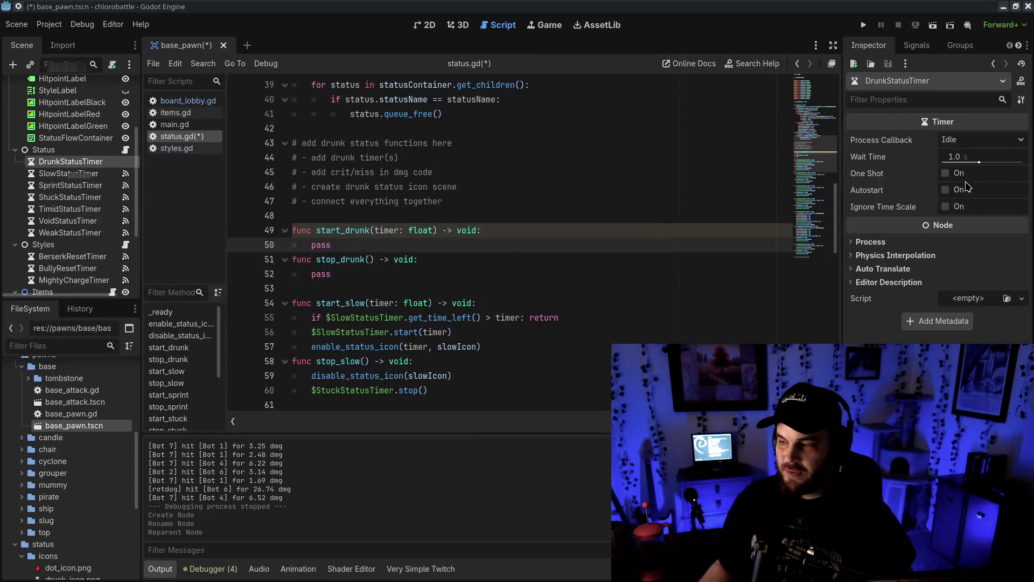
{"action": "left_click", "coordinate": [81, 196]}
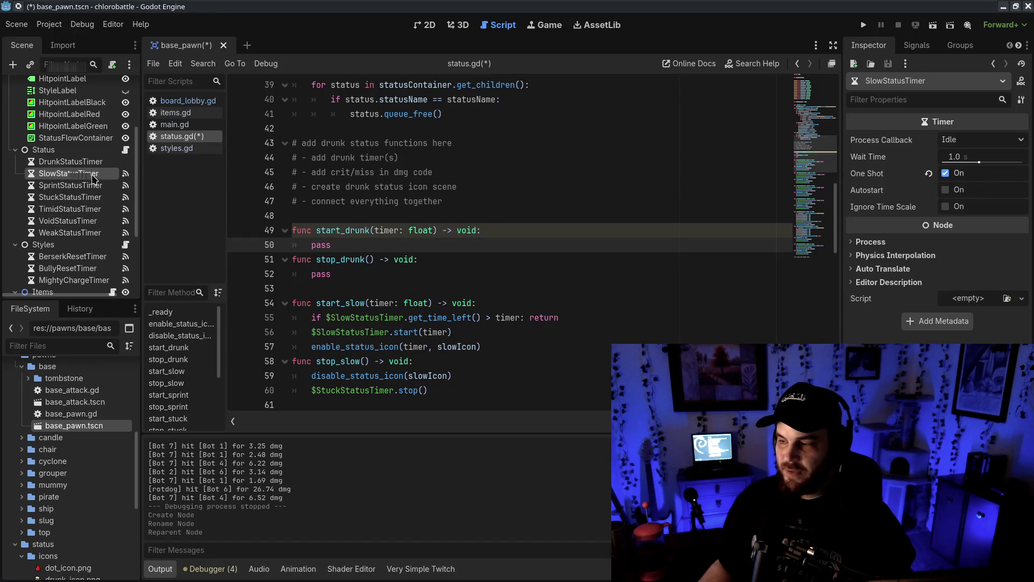
{"action": "left_click", "coordinate": [70, 161]}
{"action": "left_click", "coordinate": [945, 173]}
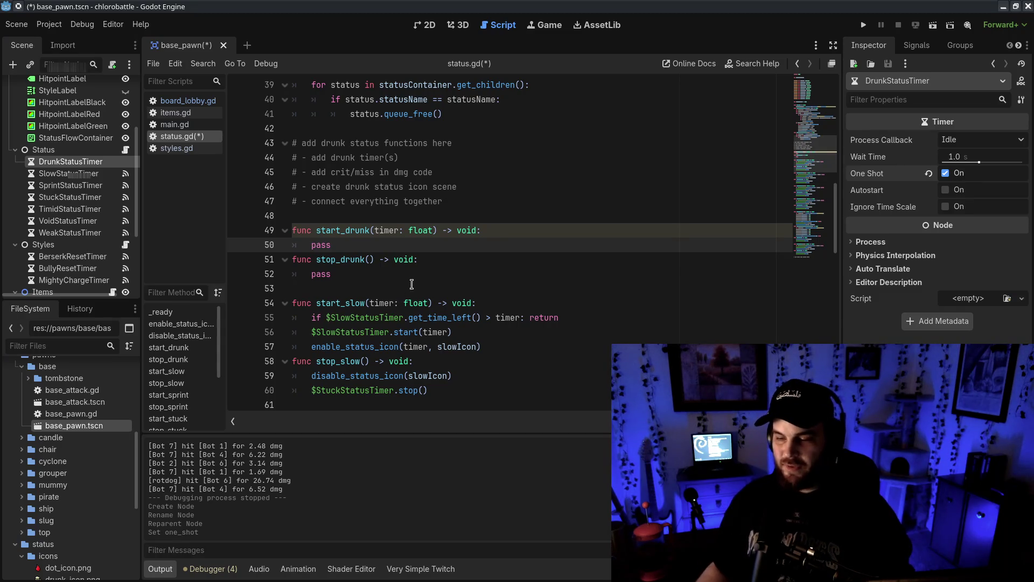
- Save status.gd, look over its drunk notes and function stubs, and open base_pawn.gd
{"action": "left_click", "coordinate": [464, 260]}
{"action": "key", "text": "ctrl+s"}
{"action": "left_click", "coordinate": [405, 157]}
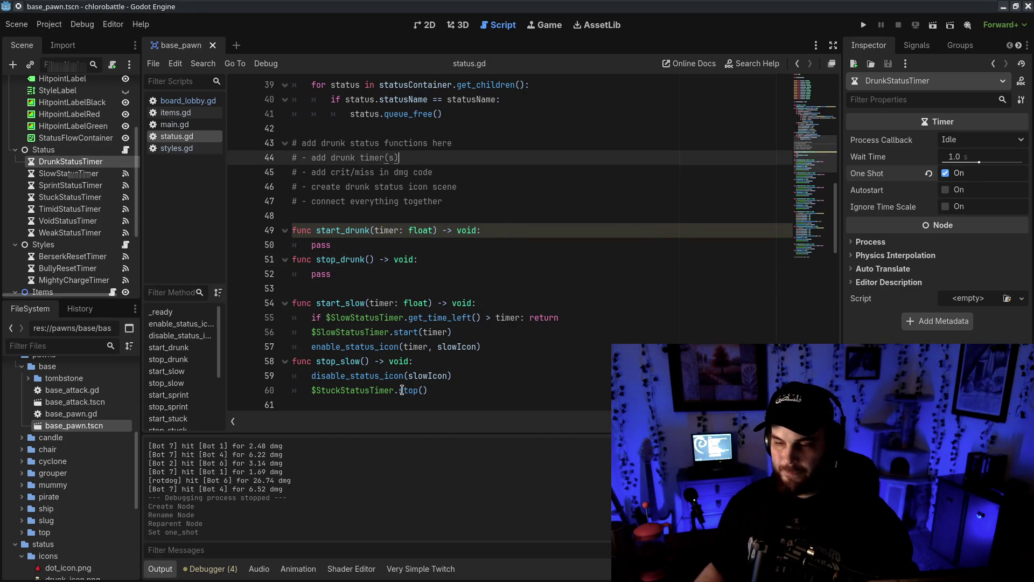
{"action": "mouse_move", "coordinate": [401, 390]}
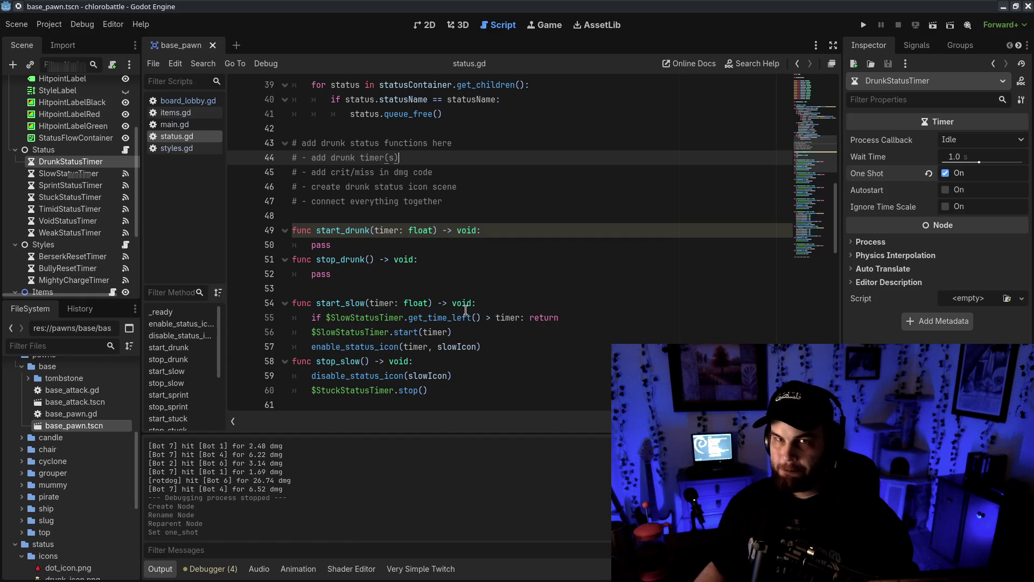
{"action": "scroll", "coordinate": [102, 215], "scroll_direction": "down", "scroll_amount": 4}
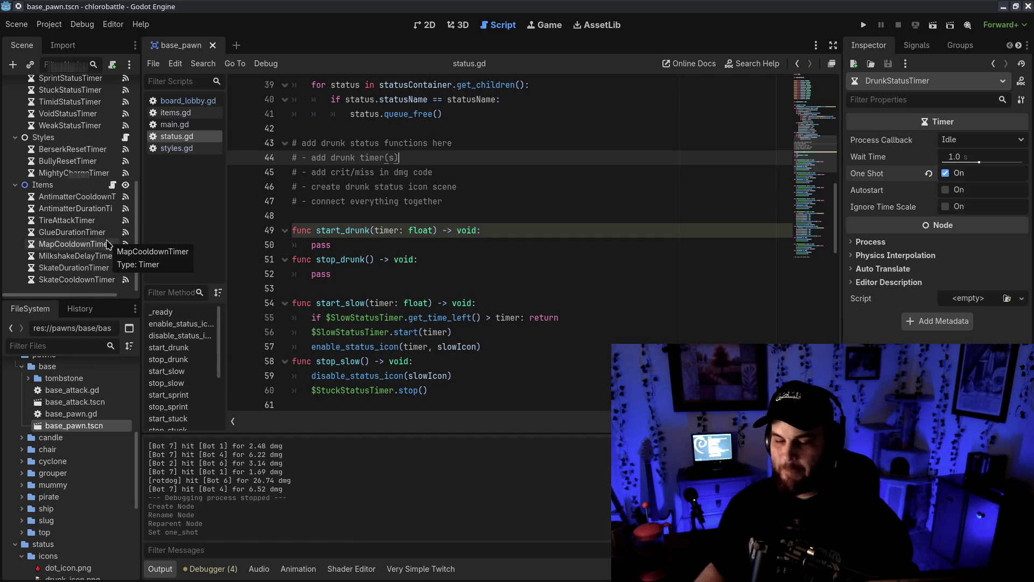
{"action": "left_click", "coordinate": [269, 145], "text": "shift"}
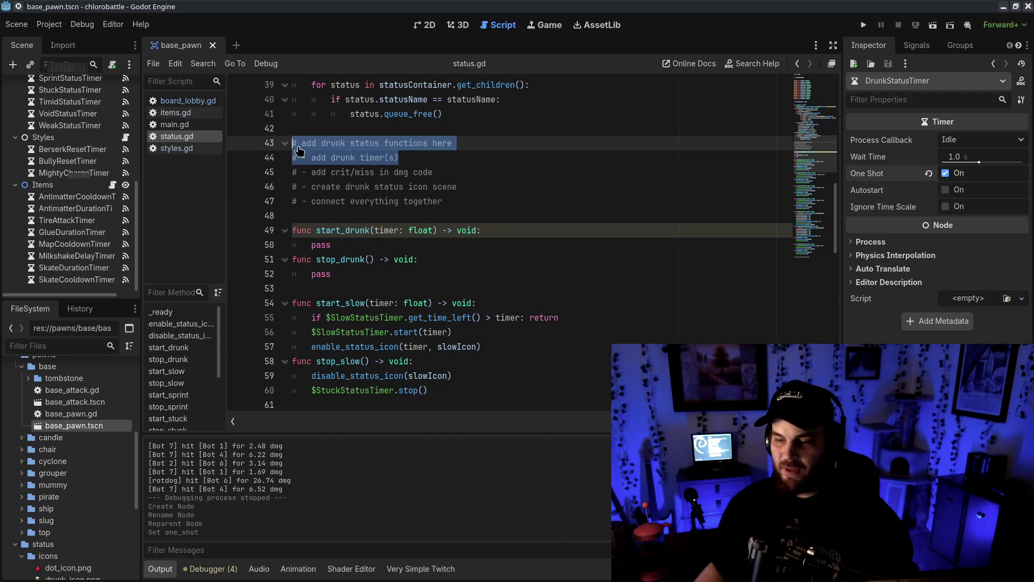
{"action": "left_click", "coordinate": [538, 172]}
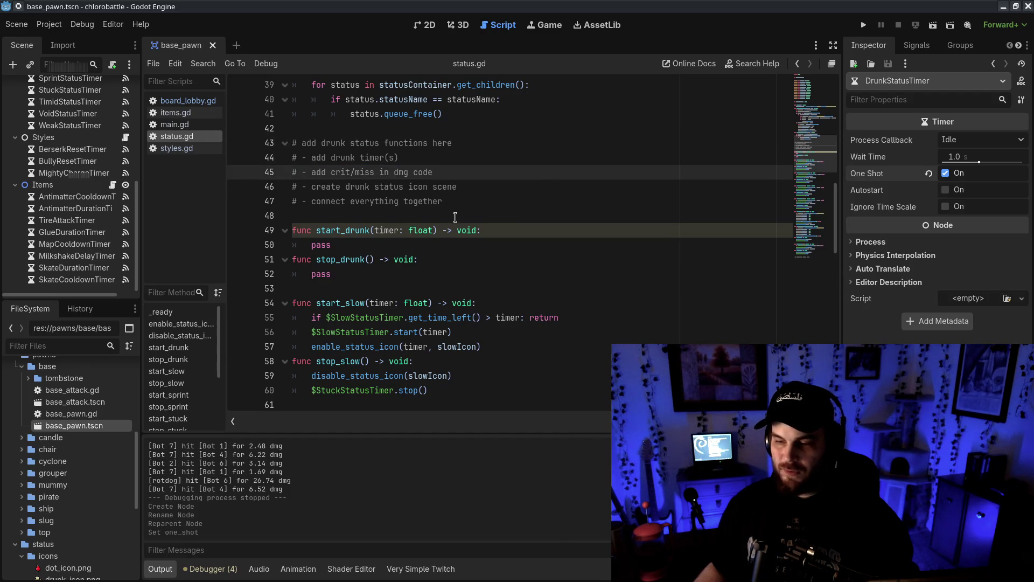
{"action": "left_click_drag", "start_coordinate": [455, 217], "coordinate": [302, 274]}
{"action": "left_click", "coordinate": [334, 274]}
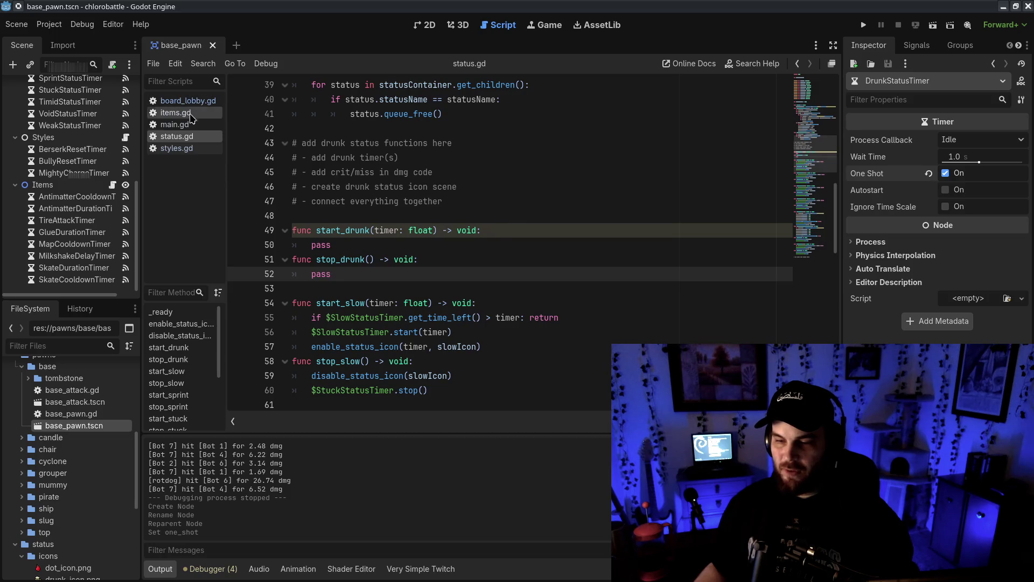
{"action": "double_click", "coordinate": [71, 413]}
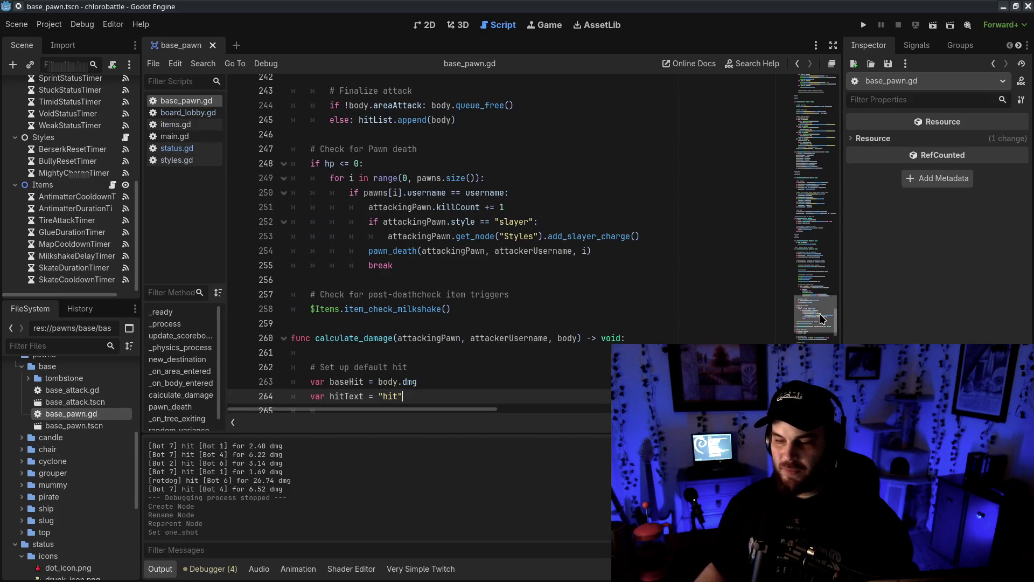
{"action": "scroll", "coordinate": [821, 319], "scroll_direction": "down", "scroll_amount": 10}
{"action": "scroll", "coordinate": [816, 319], "scroll_direction": "down", "scroll_amount": 2}
{"action": "scroll", "coordinate": [539, 216], "scroll_direction": "up", "scroll_amount": 1}
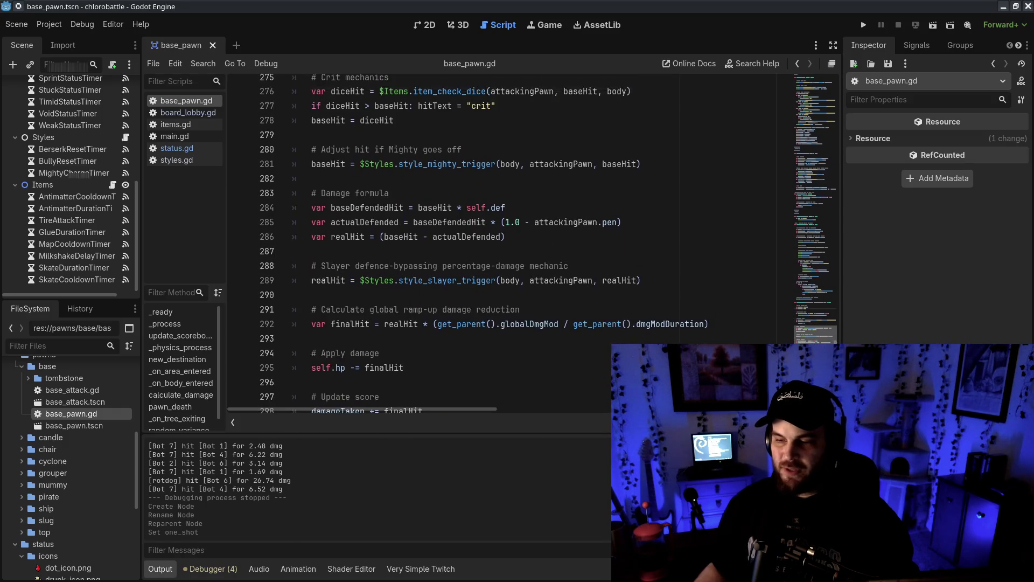
{"action": "scroll", "coordinate": [538, 215], "scroll_direction": "down", "scroll_amount": 1}
{"action": "mouse_move", "coordinate": [312, 168]}
{"action": "left_mouse_down"}
{"action": "mouse_move", "coordinate": [562, 220]}
{"action": "mouse_move", "coordinate": [219, 180]}
{"action": "left_mouse_up"}
{"action": "mouse_move", "coordinate": [619, 152]}
{"action": "left_mouse_down"}
{"action": "mouse_move", "coordinate": [531, 97]}
{"action": "mouse_move", "coordinate": [539, 126]}
{"action": "left_mouse_up"}
{"action": "scroll", "coordinate": [594, 179], "scroll_direction": "up", "scroll_amount": 2}
{"action": "left_click_drag", "start_coordinate": [455, 186], "coordinate": [464, 114]}
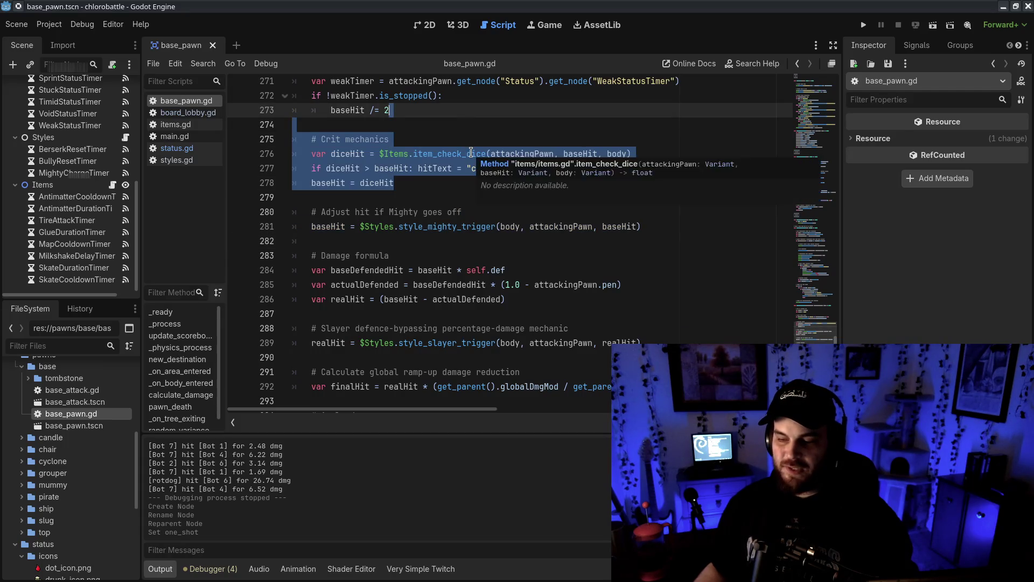
{"action": "scroll", "coordinate": [471, 153], "scroll_direction": "down", "scroll_amount": 4}
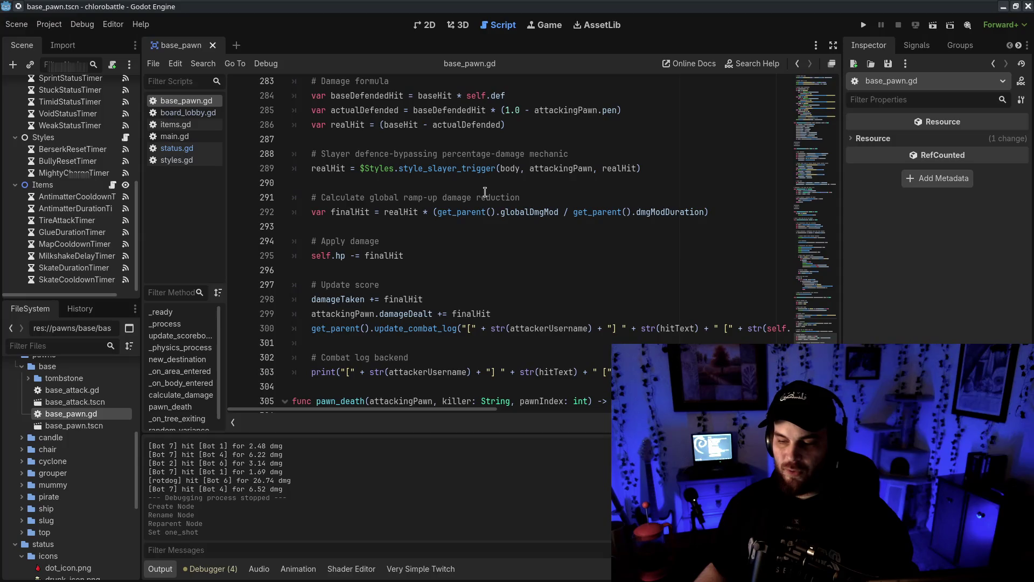
{"action": "right_click", "coordinate": [467, 230]}
{"action": "left_click", "coordinate": [637, 153]}
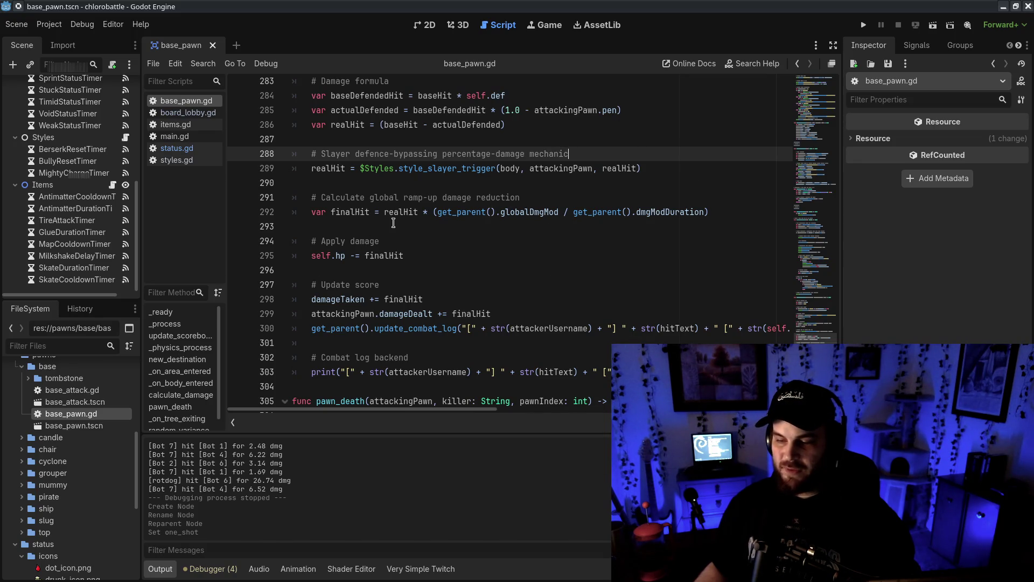
{"action": "left_click_drag", "start_coordinate": [480, 141], "coordinate": [683, 177]}
{"action": "left_click", "coordinate": [495, 139]}
{"action": "scroll", "coordinate": [485, 161], "scroll_direction": "down", "scroll_amount": 1}
{"action": "scroll", "coordinate": [372, 171], "scroll_direction": "up", "scroll_amount": 2}
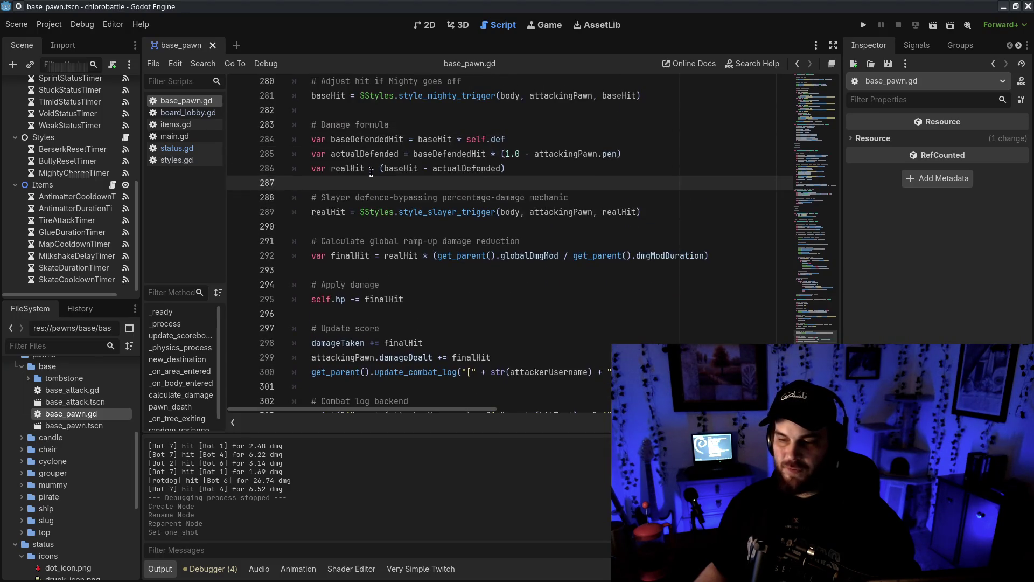
{"action": "scroll", "coordinate": [76, 437], "scroll_direction": "down", "scroll_amount": 5}
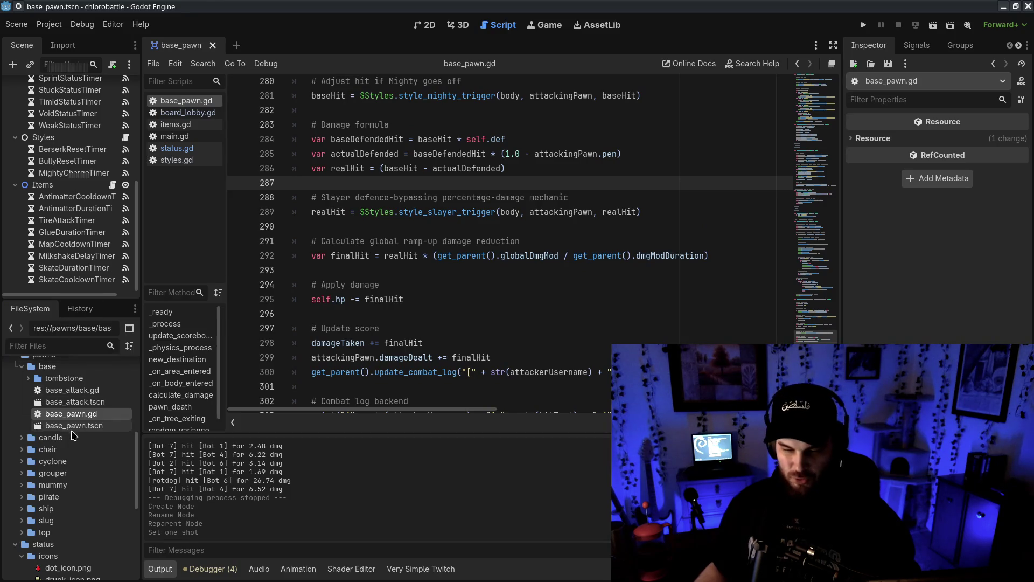
{"action": "mouse_move", "coordinate": [105, 481]}
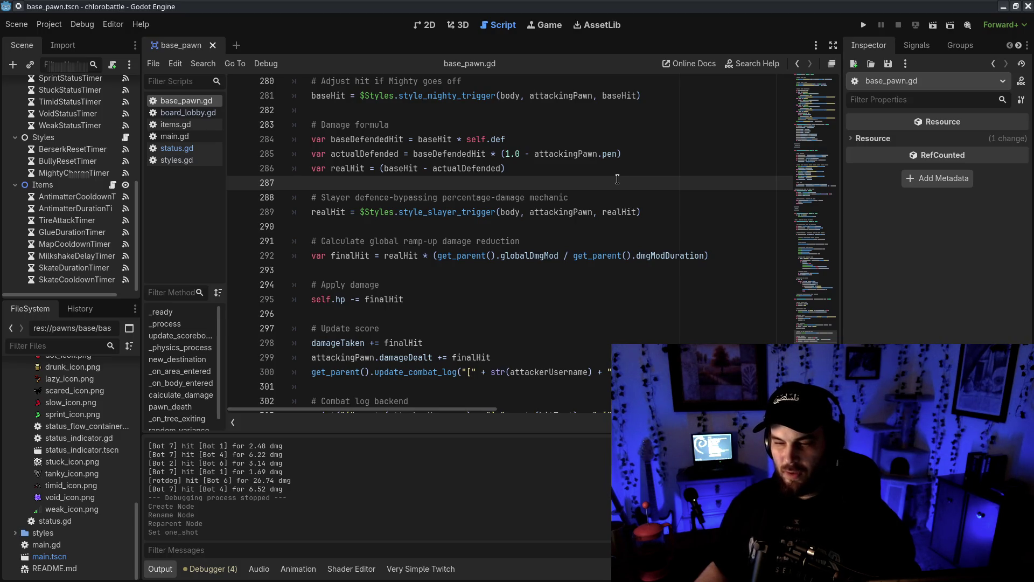
- Add '# Drunk check' notes under the slayer line (miss: realHit = 0, hit: doubled), save, and return to status.gd
{"action": "left_click", "coordinate": [663, 211]}
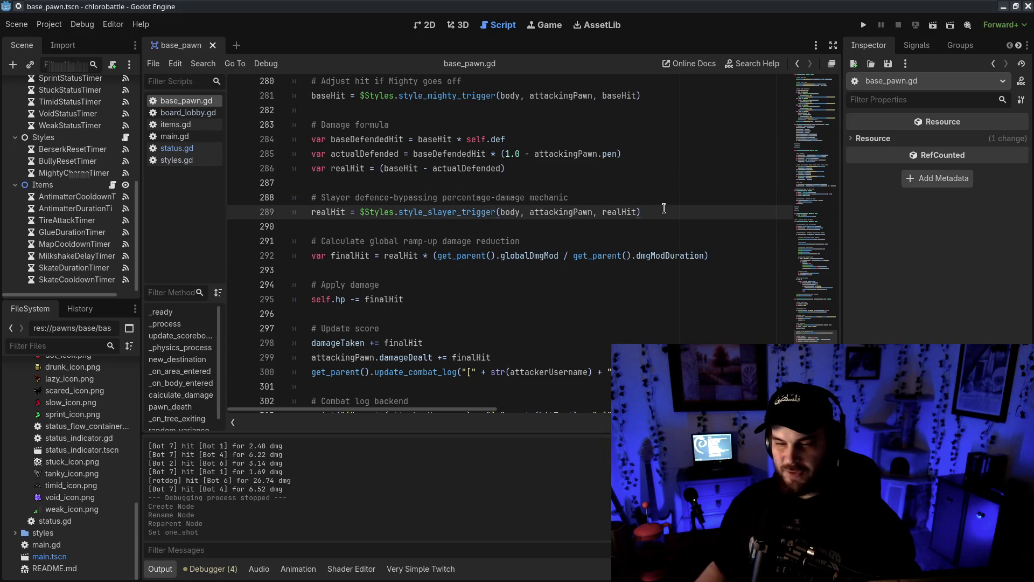
{"action": "key", "text": "Return"}
{"action": "key", "text": "Return"}
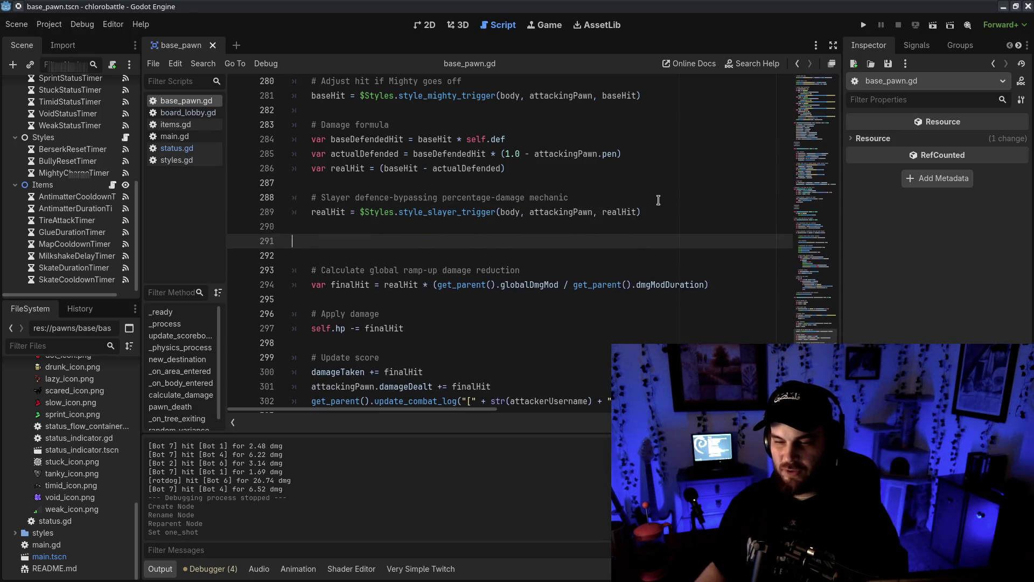
{"action": "type", "text": "# Drunk check"}
{"action": "key", "text": "Return"}
{"action": "type", "text": "# realHit = 0 if mi"}
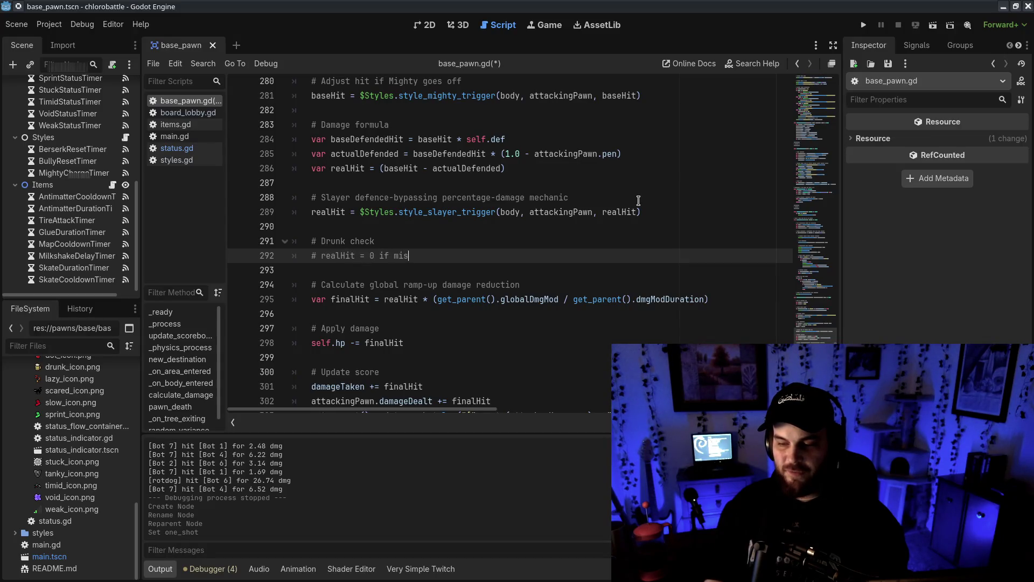
{"action": "type", "text": "s"}
{"action": "key", "text": "Return"}
{"action": "type", "text": "# realHit"}
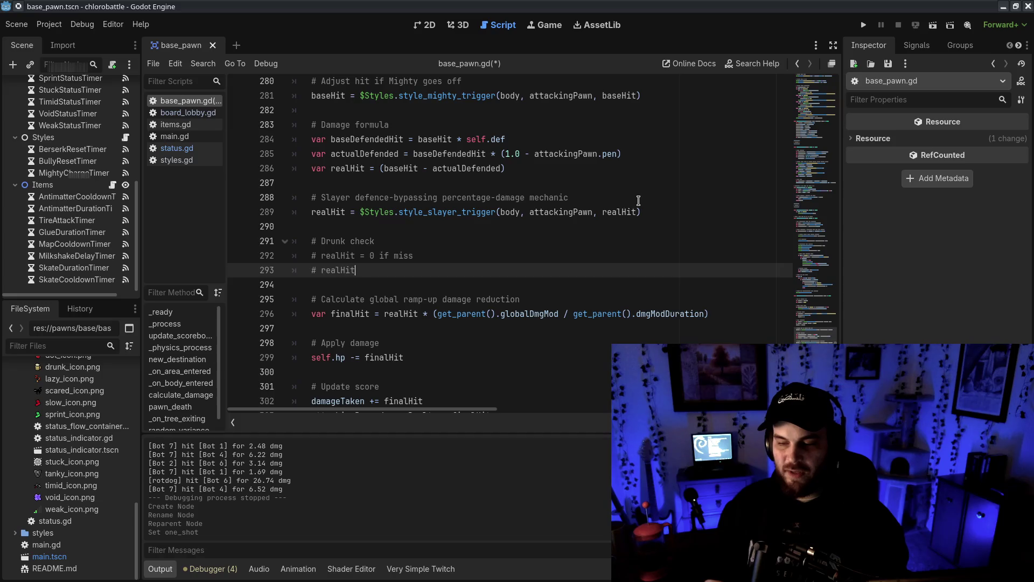
{"action": "type", "text": " *= 2 if hit"}
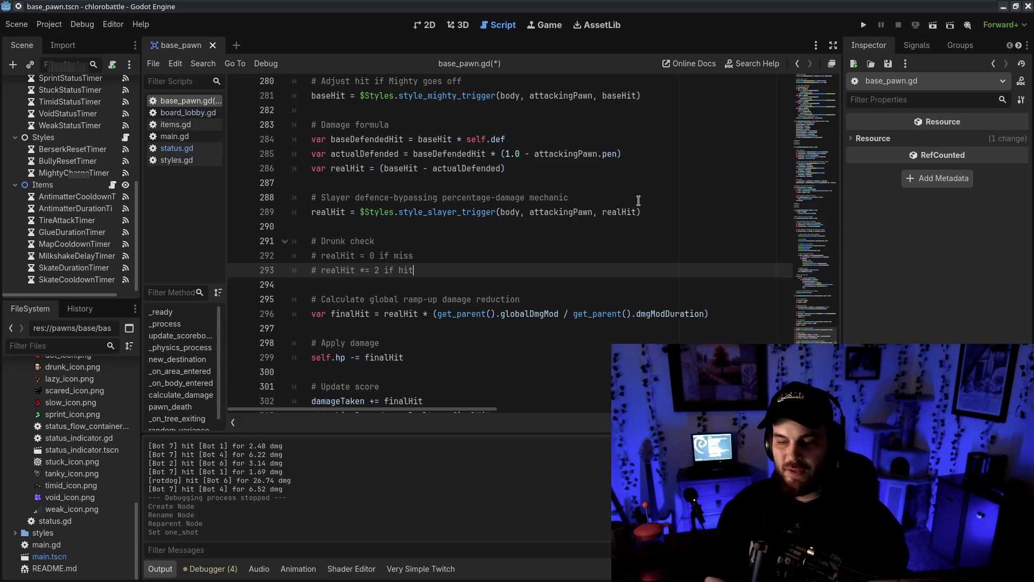
{"action": "key", "text": "ctrl+s"}
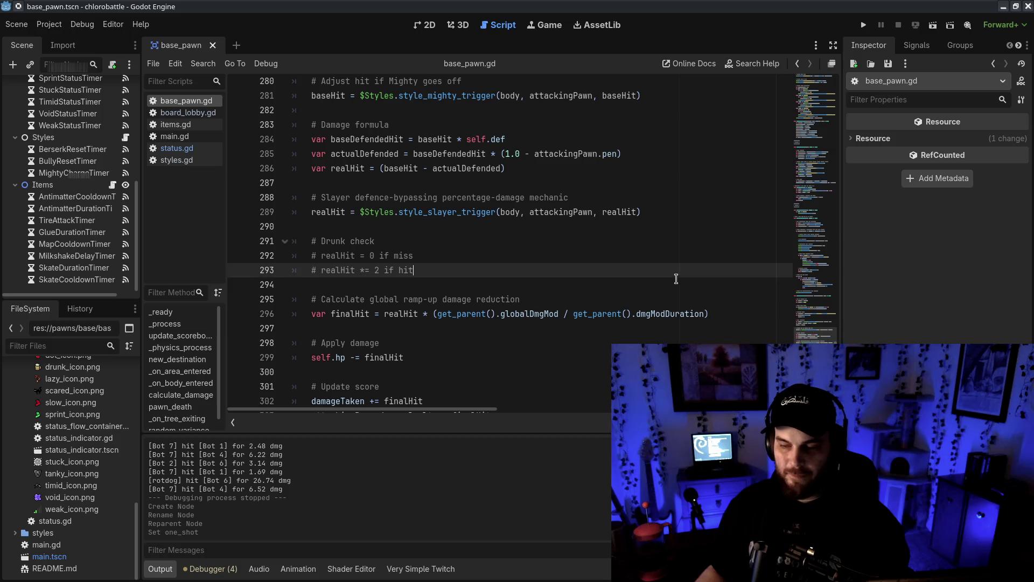
{"action": "key", "text": "alt+Left"}
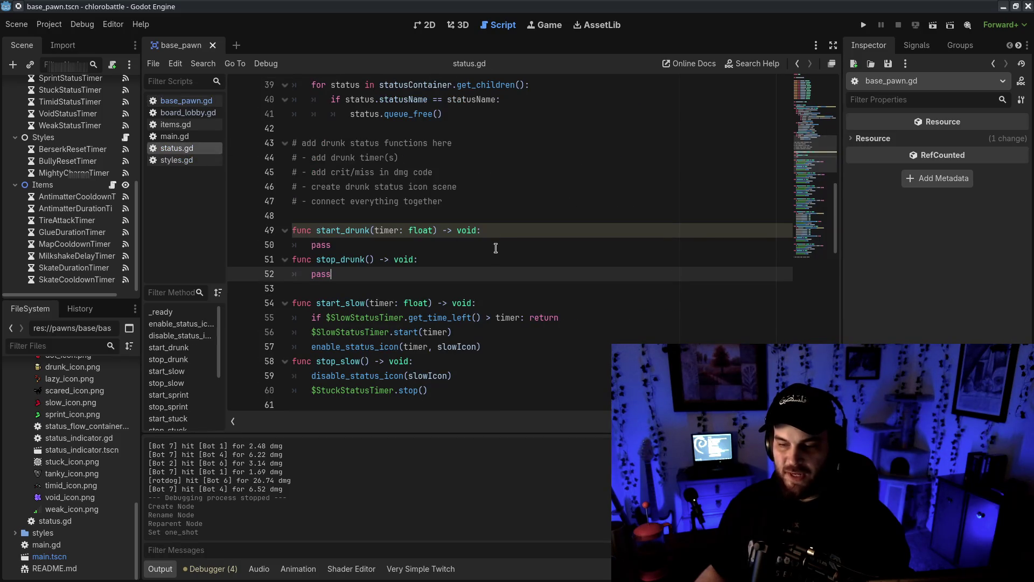
- Add a '# DRUNK #' banner framed by hash lines below the drunk to-do list
{"action": "scroll", "coordinate": [539, 191], "scroll_direction": "up", "scroll_amount": 1}
{"action": "left_click", "coordinate": [467, 244]}
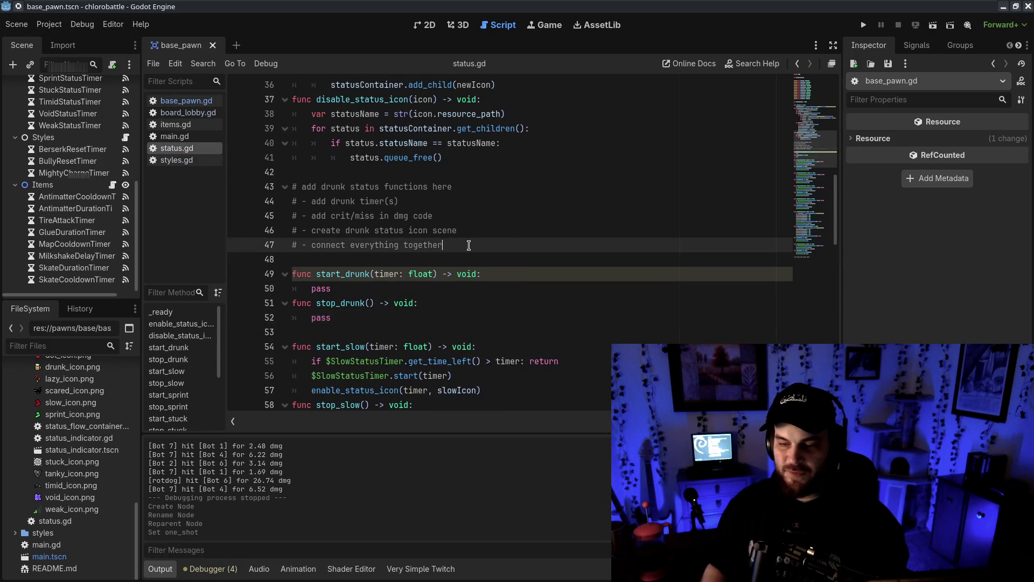
{"action": "key", "text": "Return"}
{"action": "key", "text": "Return"}
{"action": "type", "text": "##########3"}
{"action": "key", "text": "Return"}
{"action": "type", "text": "#"}
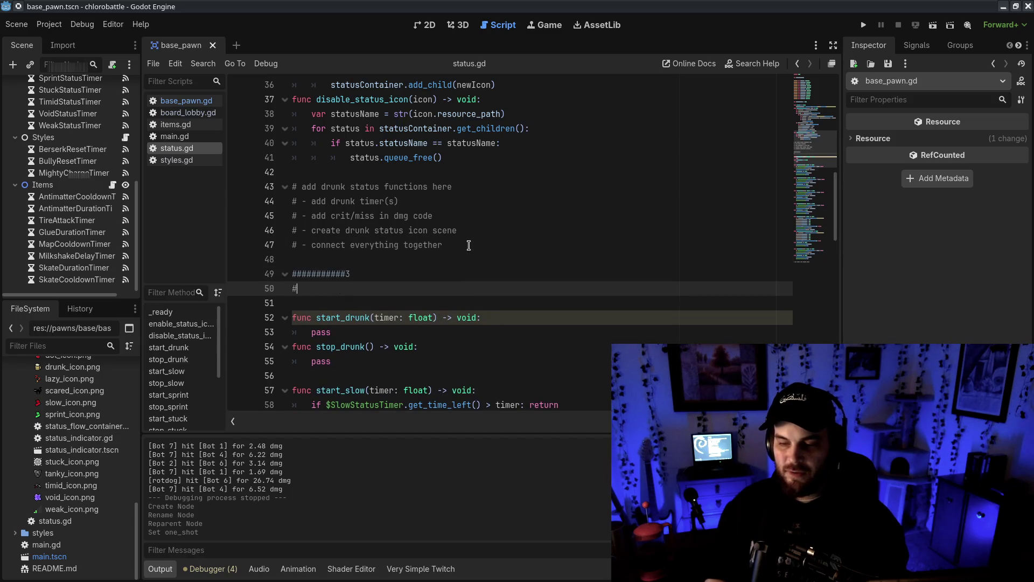
{"action": "type", "text": " DRUNK #"}
{"action": "key", "text": "Up"}
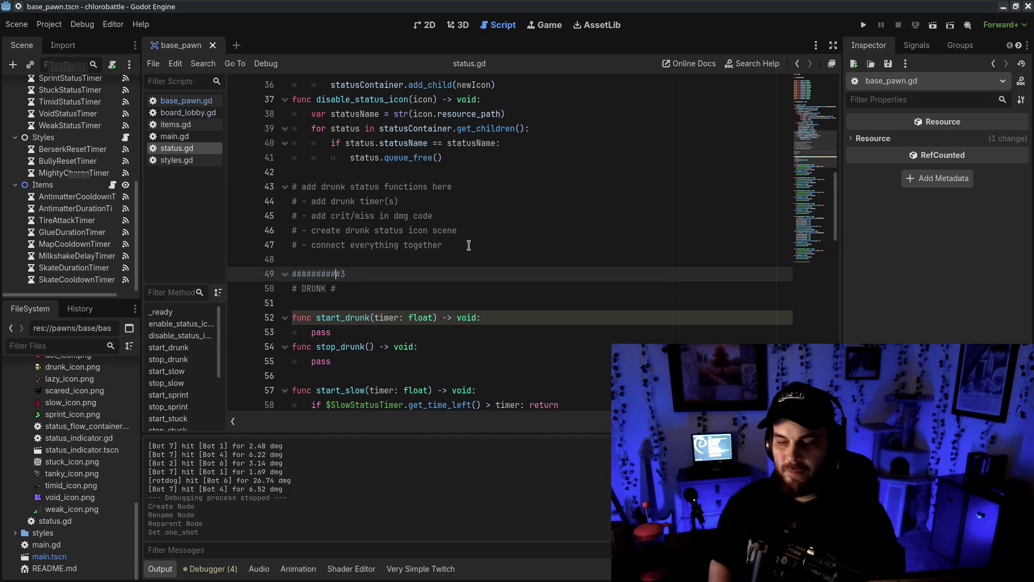
{"action": "key", "text": "Down"}
{"action": "key", "text": "Return"}
{"action": "type", "text": "#########"}
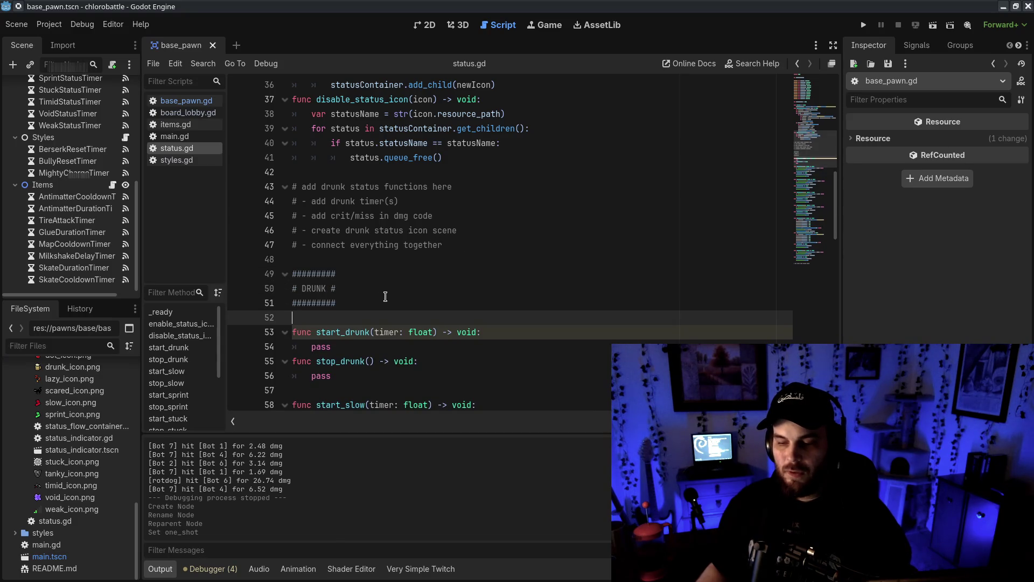
{"action": "key", "text": "Return"}
{"action": "key", "text": "Return"}
- Declare the drunk damage modifier variable under the banner and save
{"action": "type", "text": "drunk"}
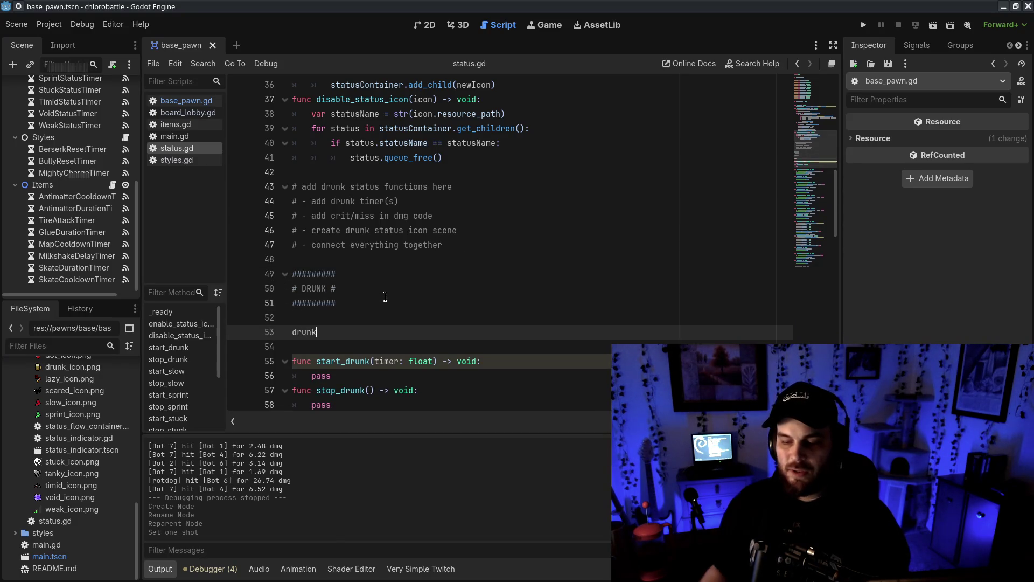
{"action": "scroll", "coordinate": [349, 298], "scroll_direction": "down", "scroll_amount": 1}
{"action": "key", "text": "Delete"}
{"action": "key", "text": "BackSpace"}
{"action": "key", "text": "BackSpace"}
{"action": "key", "text": "BackSpace"}
{"action": "key", "text": "BackSpace"}
{"action": "key", "text": "BackSpace"}
{"action": "type", "text": "var"}
{"action": "key", "text": "BackSpace"}
{"action": "type", "text": "run"}
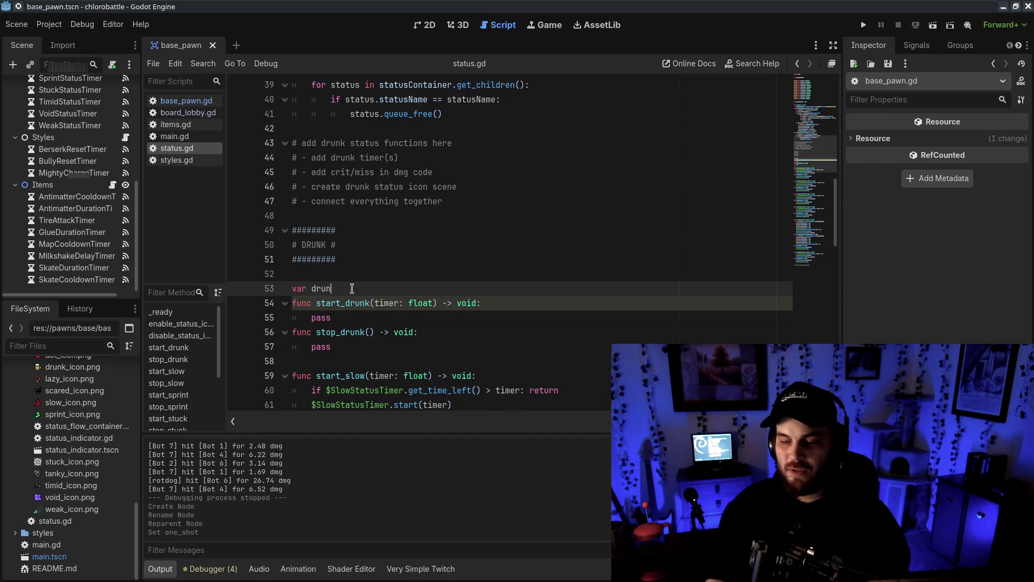
{"action": "type", "text": "kD"}
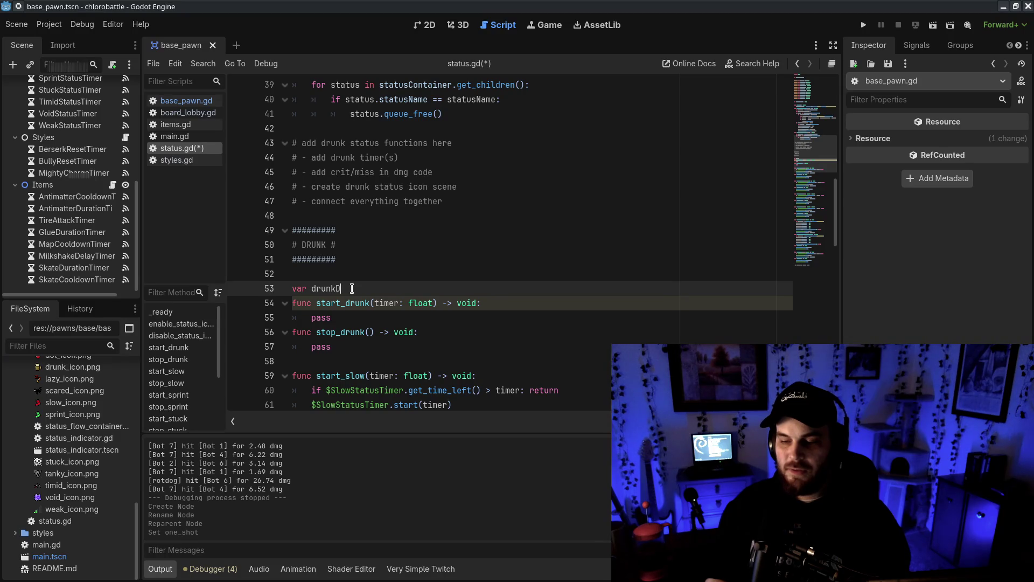
{"action": "type", "text": "amageMod"}
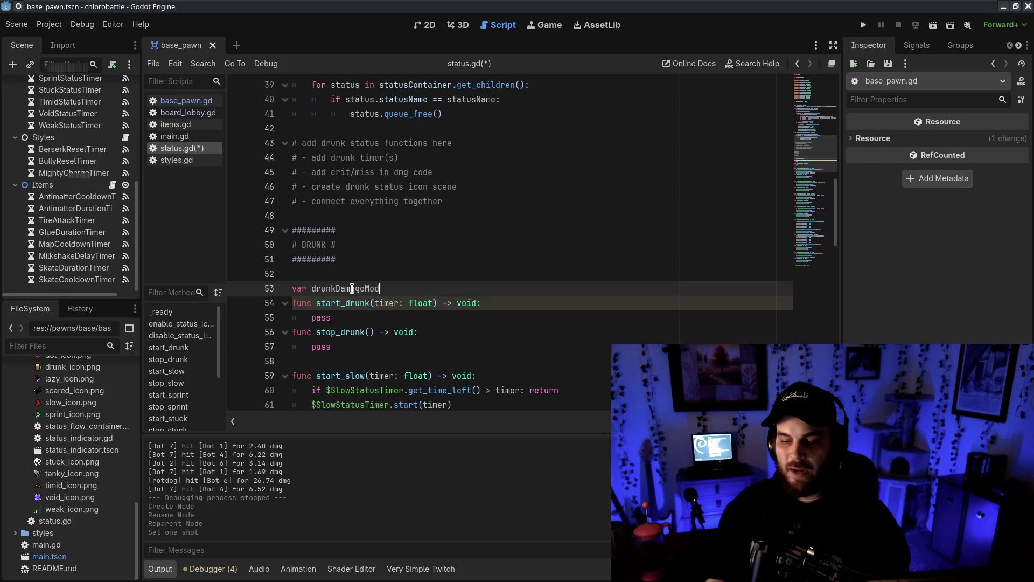
{"action": "type", "text": "0"}
{"action": "key", "text": "ctrl+s"}
- Add var drunkMissChance = 0.5 above the damage modifier and save
{"action": "key", "text": "Up"}
{"action": "key", "text": "Return"}
{"action": "type", "text": "var drunkMissChance = "}
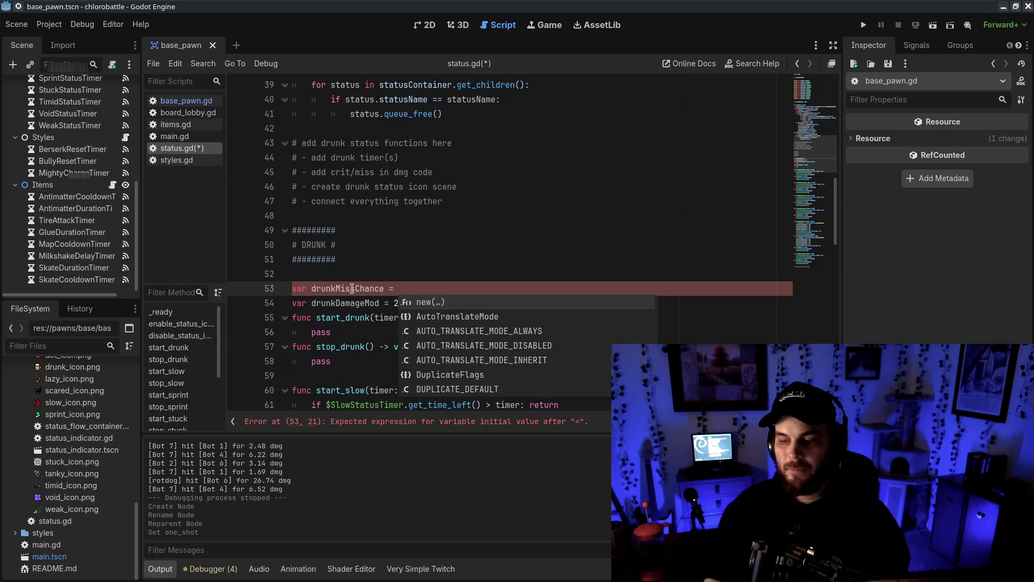
{"action": "type", "text": "0.5"}
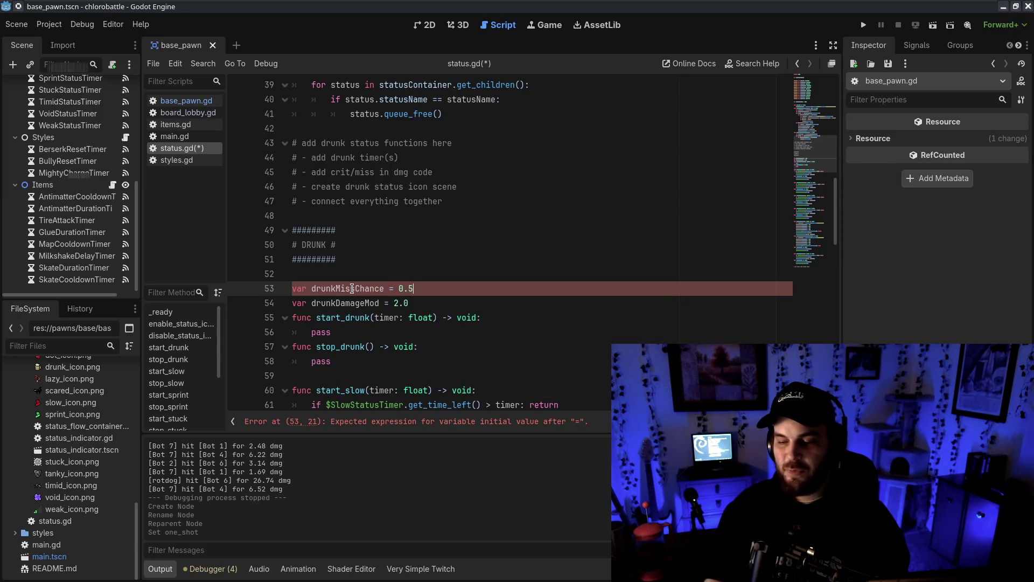
{"action": "key", "text": "Down"}
{"action": "key", "text": "Down"}
{"action": "key", "text": "BackSpace"}
{"action": "key", "text": "BackSpace"}
{"action": "key", "text": "BackSpace"}
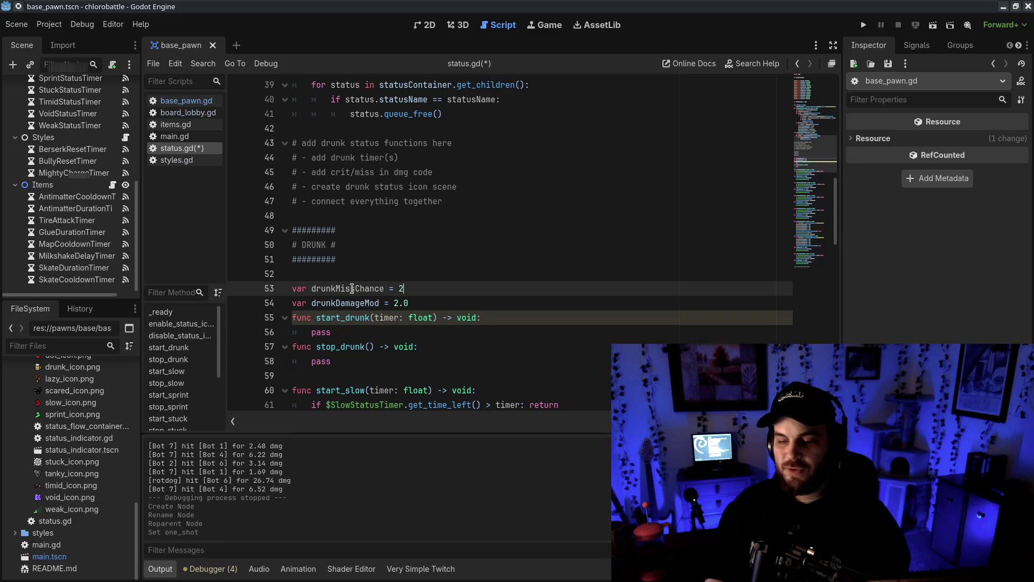
{"action": "key", "text": "ctrl+s"}
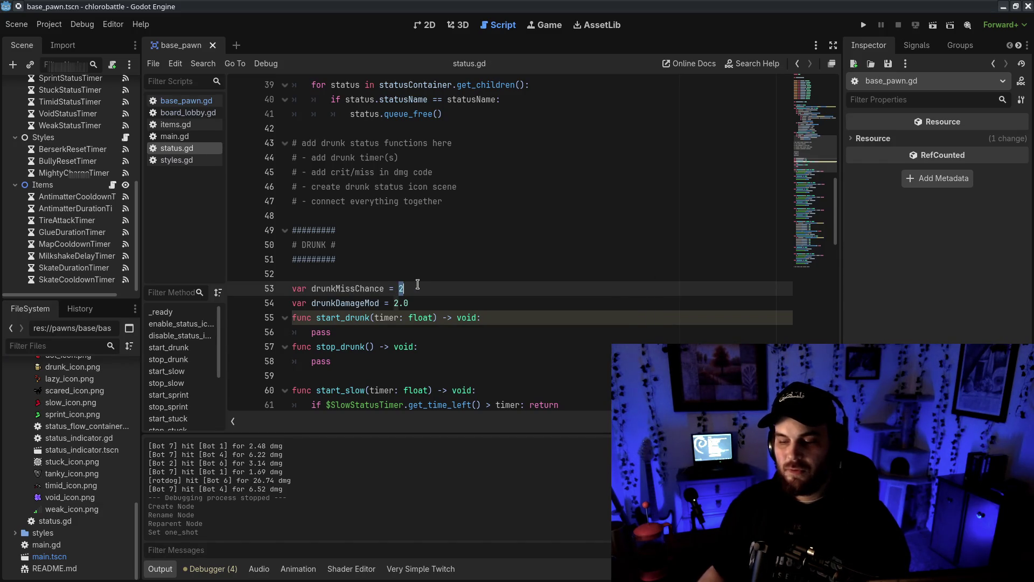
{"action": "key", "text": "BackSpace"}
{"action": "type", "text": ".1"}
{"action": "key", "text": "BackSpace"}
{"action": "type", "text": "5"}
{"action": "key", "text": "ctrl+s"}
{"action": "key", "text": "Left"}
{"action": "type", "text": "0"}
{"action": "key", "text": "ctrl+s"}
{"action": "left_click", "coordinate": [522, 299]}
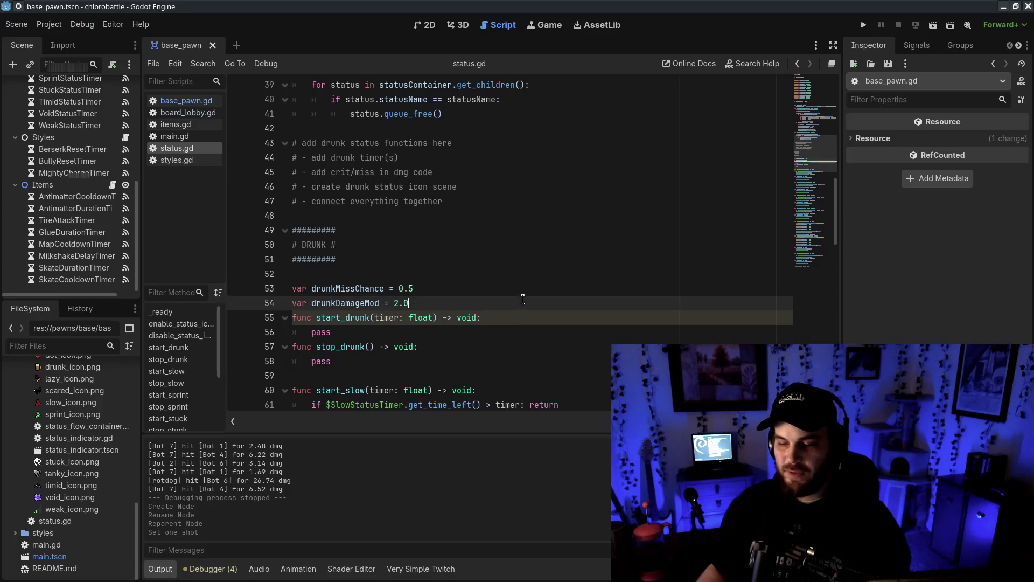
{"action": "scroll", "coordinate": [467, 170], "scroll_direction": "down", "scroll_amount": 3}
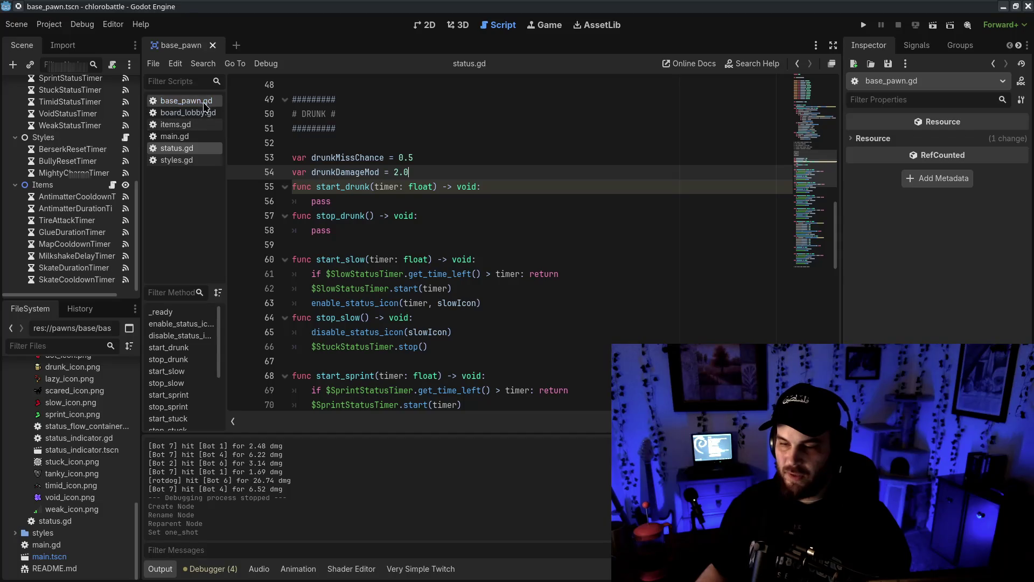
- Copy the drunkMissChance and drunkDamageMod lines into base_pawn.gd and comment them out
{"action": "left_click", "coordinate": [186, 101]}
{"action": "left_click", "coordinate": [177, 148]}
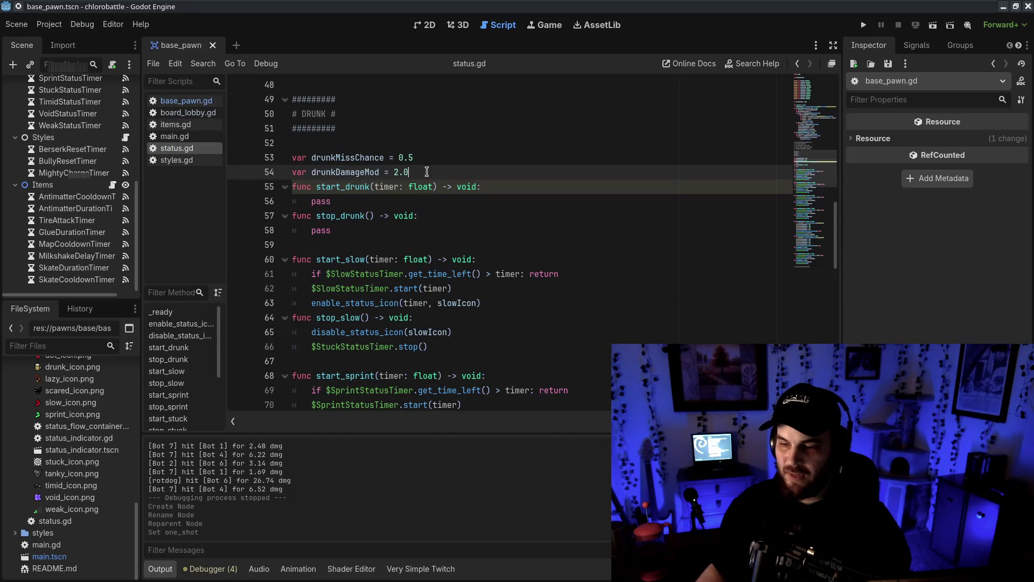
{"action": "key", "text": "shift+Up"}
{"action": "key", "text": "shift+Up"}
{"action": "key", "text": "ctrl+c"}
{"action": "key", "text": "alt+Left"}
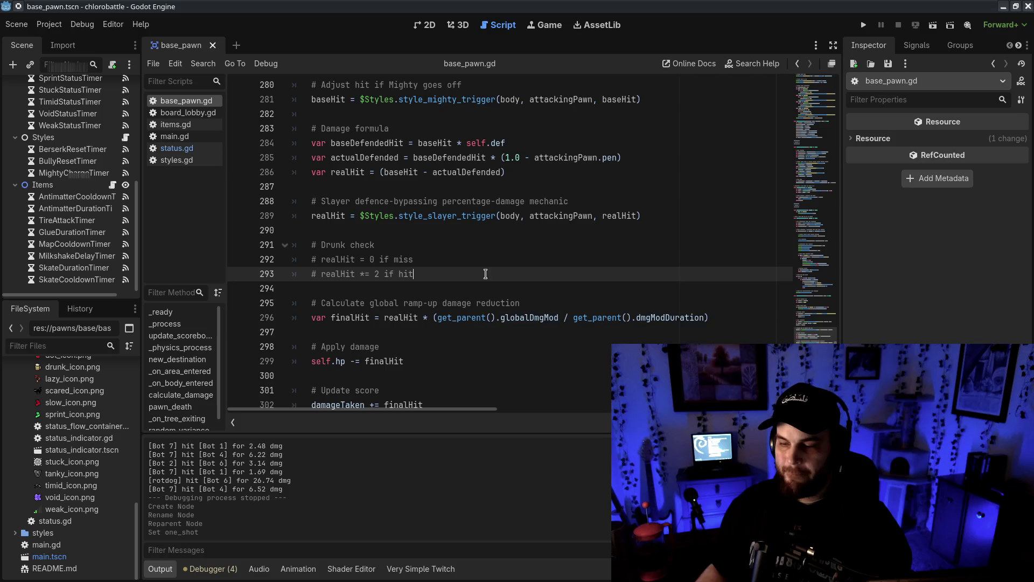
{"action": "key", "text": "ctrl+v"}
{"action": "left_click_drag", "start_coordinate": [301, 288], "coordinate": [312, 301]}
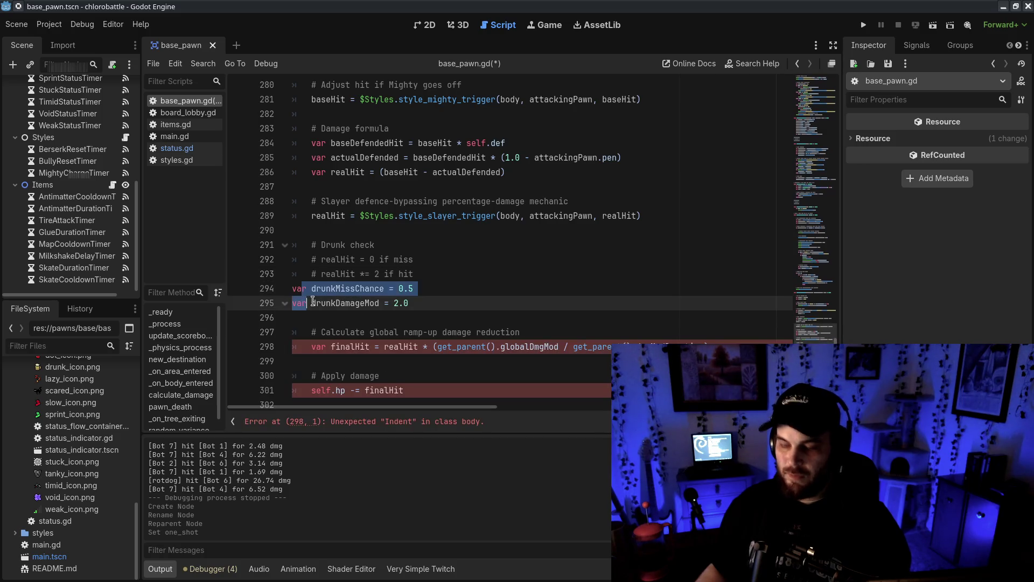
{"action": "key", "text": "ctrl+k"}
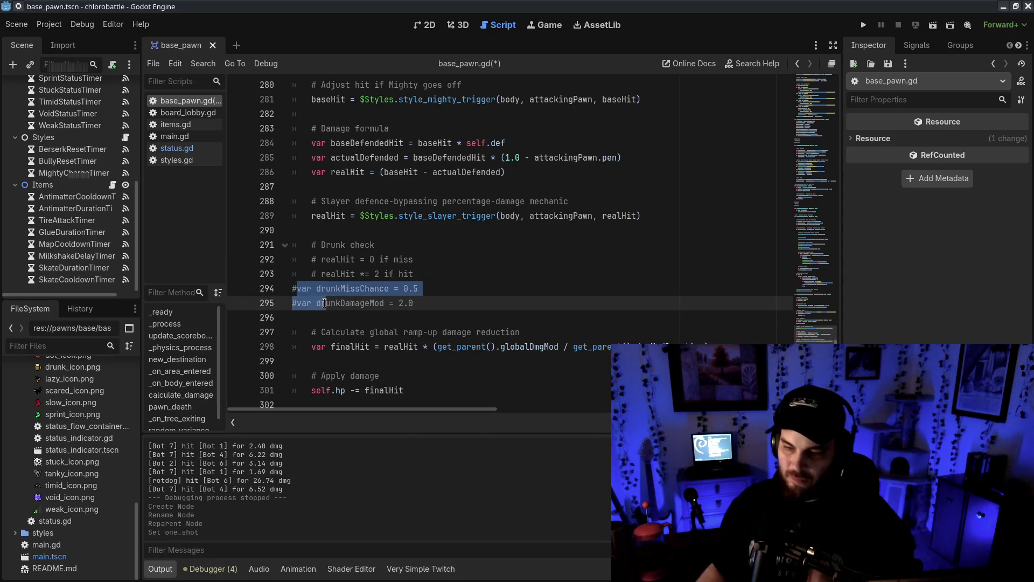
- Start an 'if' line just below the Drunk check comments
{"action": "left_click", "coordinate": [293, 289]}
{"action": "key", "text": "Return"}
{"action": "left_click", "coordinate": [469, 260]}
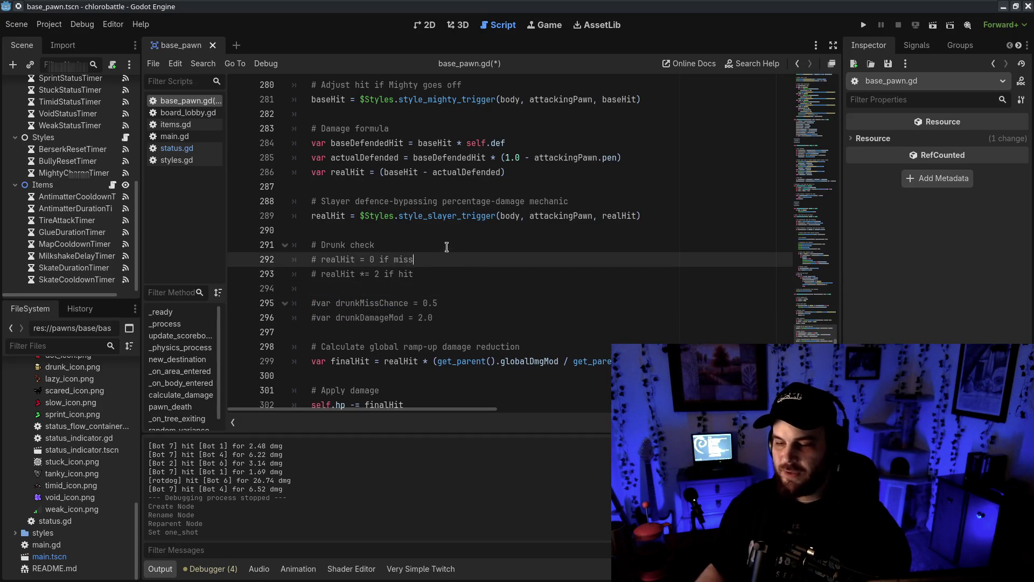
{"action": "left_click", "coordinate": [462, 272]}
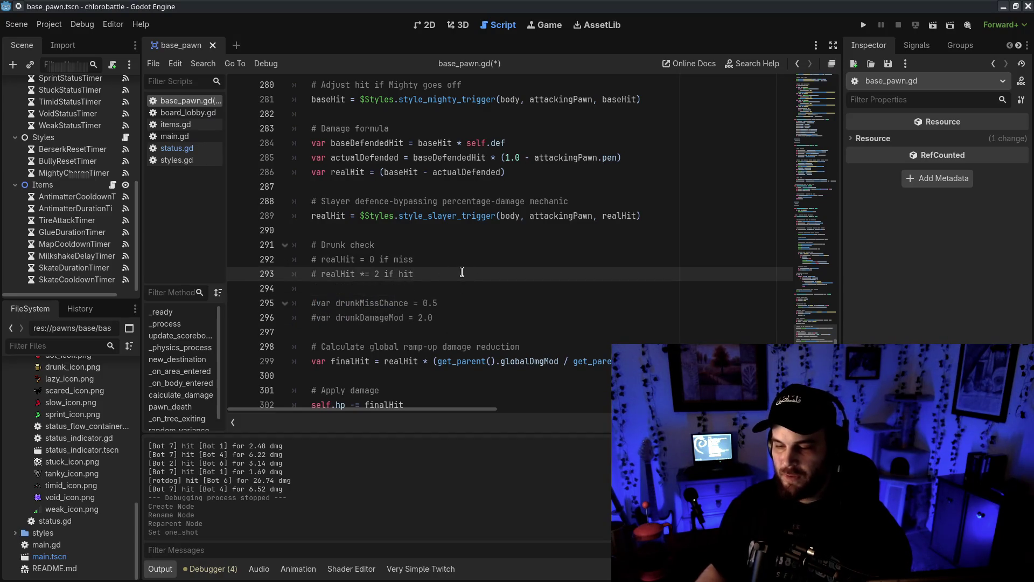
{"action": "key", "text": "Return"}
{"action": "key", "text": "Return"}
{"action": "type", "text": "ik"}
{"action": "key", "text": "BackSpace"}
{"action": "type", "text": "f"}
{"action": "scroll", "coordinate": [608, 234], "scroll_direction": "up", "scroll_amount": 6}
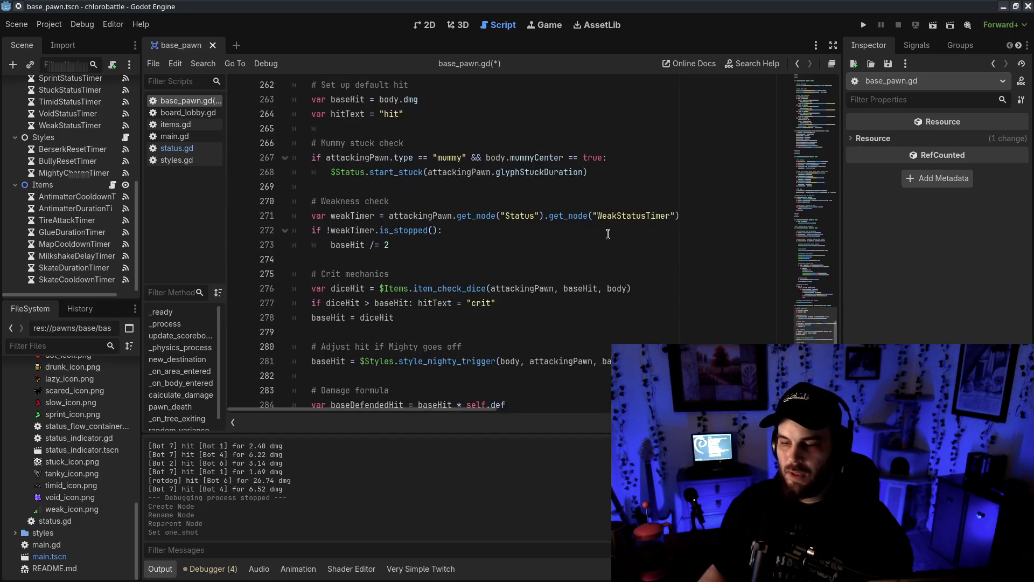
- Complete the condition as if attackingPawn.style == "drunk": and start its indented block
{"action": "scroll", "coordinate": [614, 237], "scroll_direction": "up", "scroll_amount": 5}
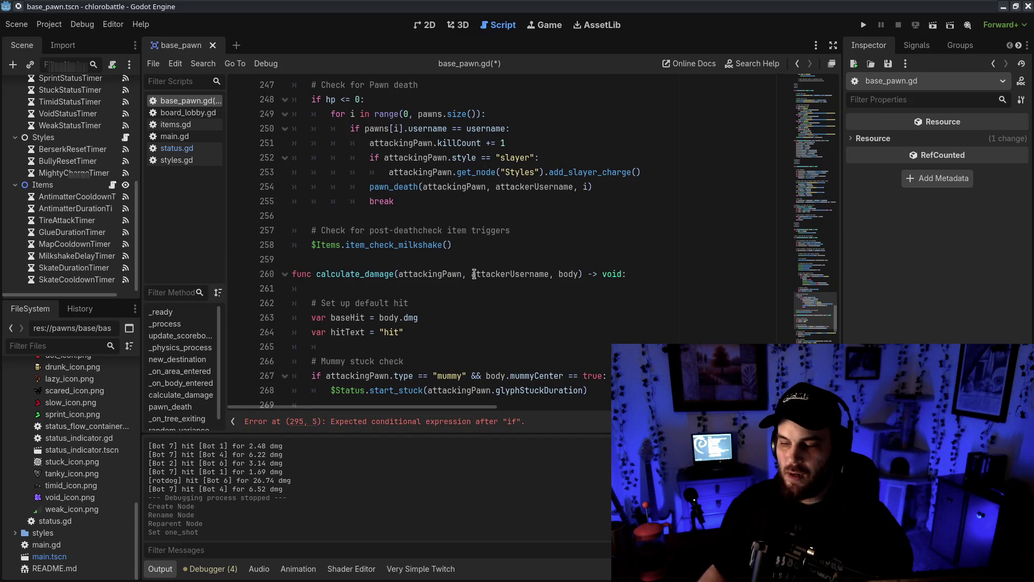
{"action": "left_click", "coordinate": [438, 274]}
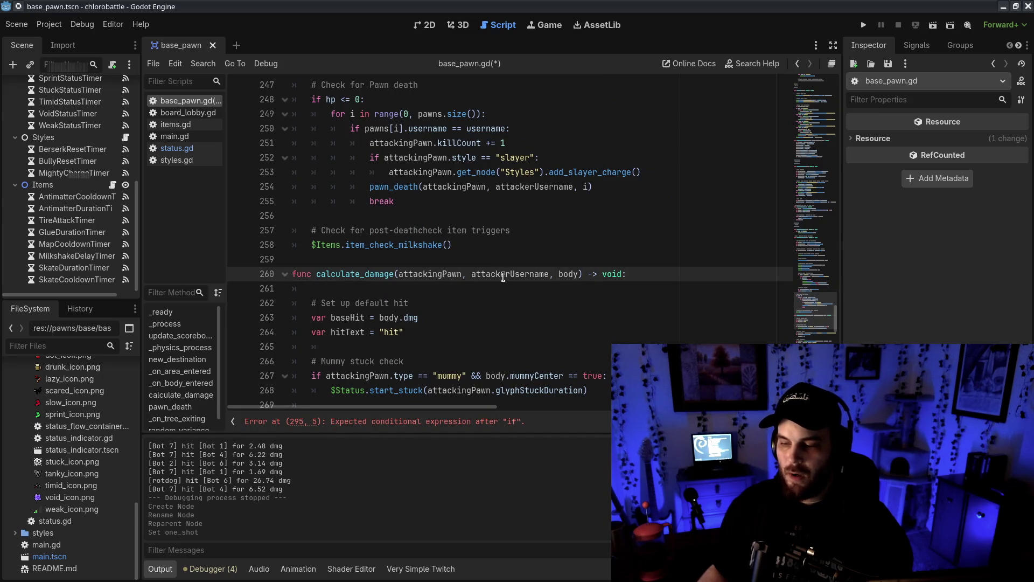
{"action": "scroll", "coordinate": [474, 285], "scroll_direction": "down", "scroll_amount": 11}
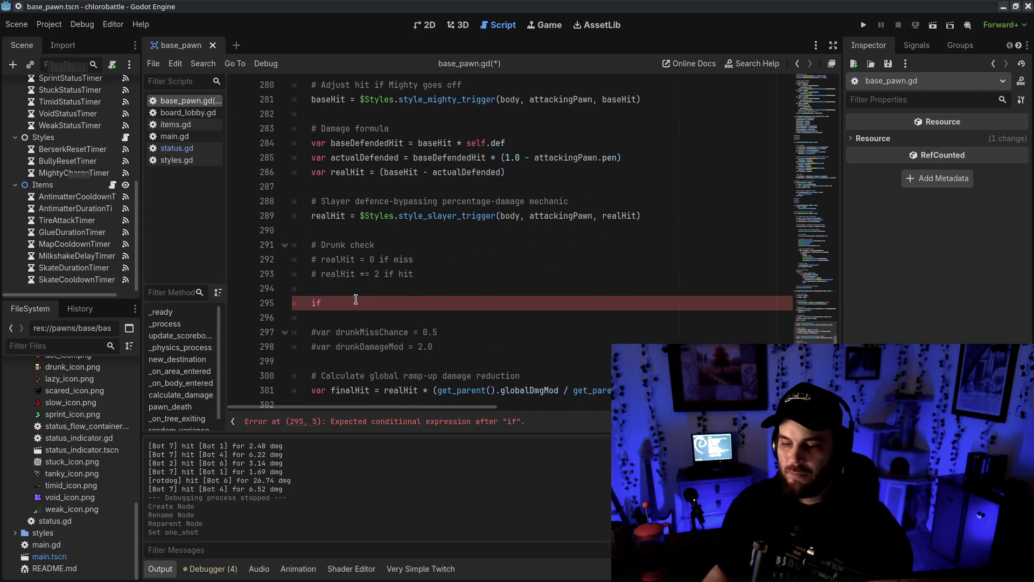
{"action": "left_click", "coordinate": [355, 299]}
{"action": "type", "text": "attackingPawn.style == \"d"}
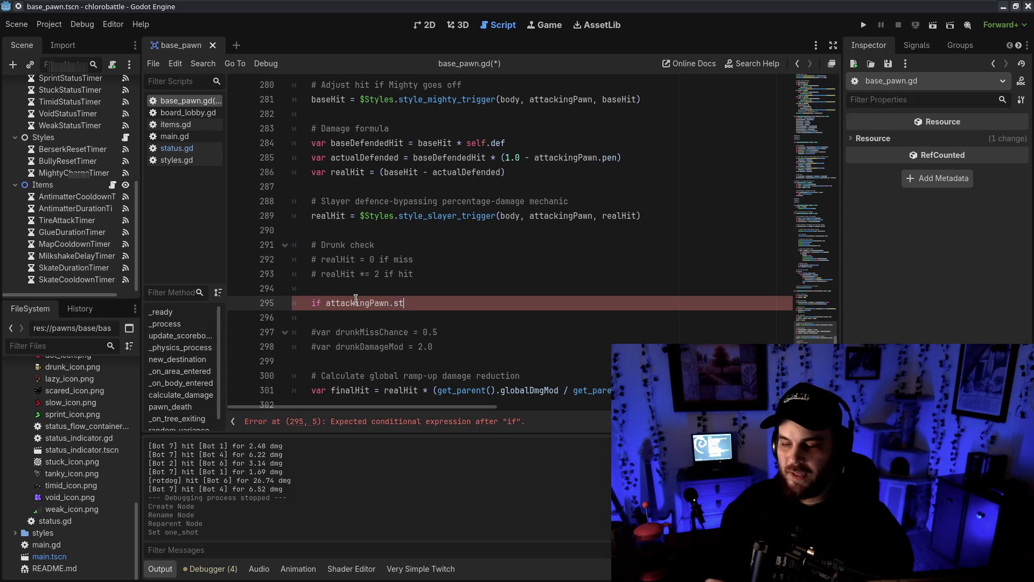
{"action": "type", "text": "runk\":"}
{"action": "key", "text": "Return"}
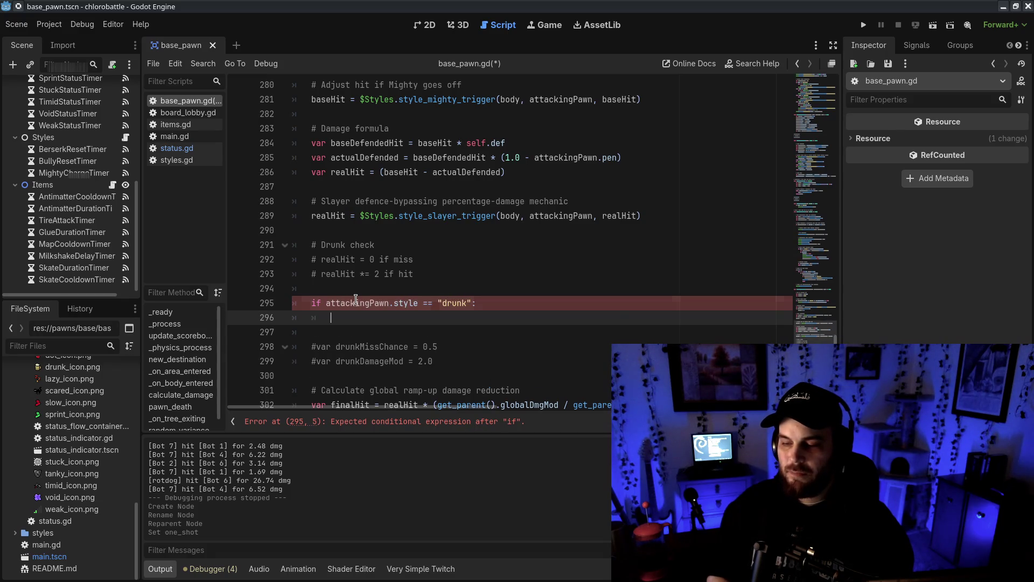
{"action": "scroll", "coordinate": [403, 261], "scroll_direction": "down", "scroll_amount": 2}
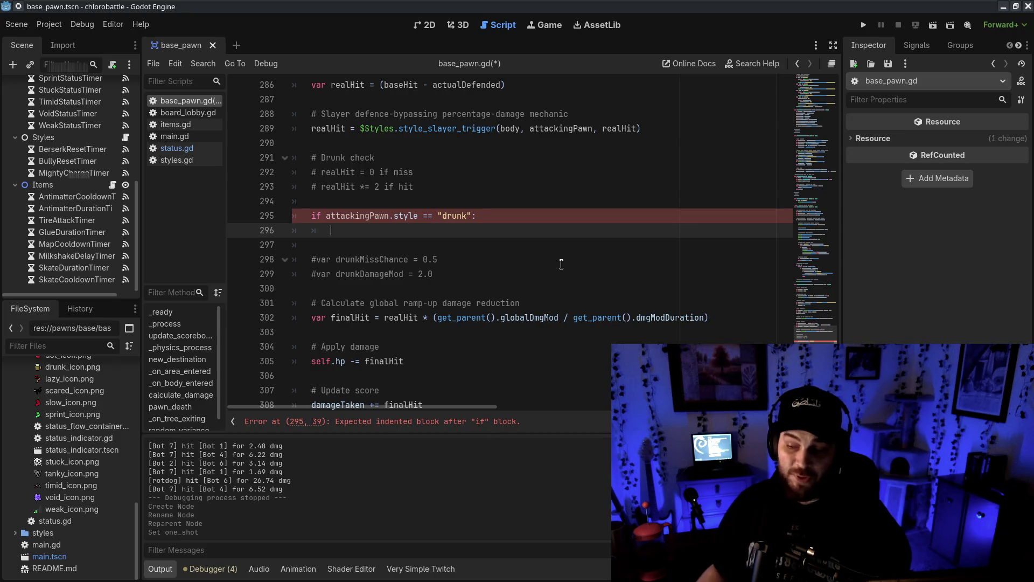
- Add a '# Calculate miss chance' comment below the commented drunk variables
{"action": "left_click", "coordinate": [550, 271]}
{"action": "key", "text": "Return"}
{"action": "key", "text": "Return"}
{"action": "key", "text": "BackSpace"}
{"action": "key", "text": "Return"}
{"action": "type", "text": "# C"}
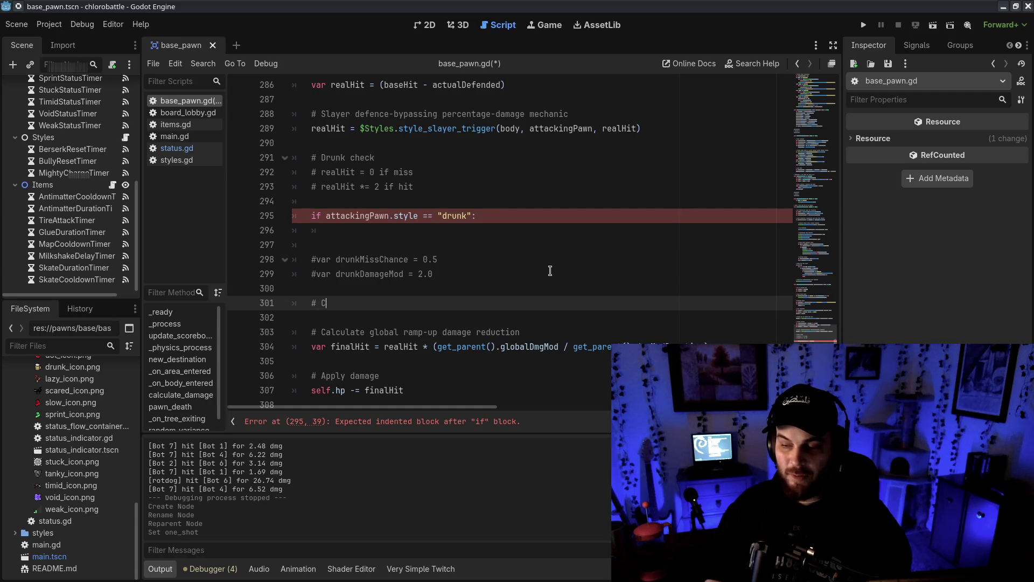
{"action": "type", "text": "alculate miss chance"}
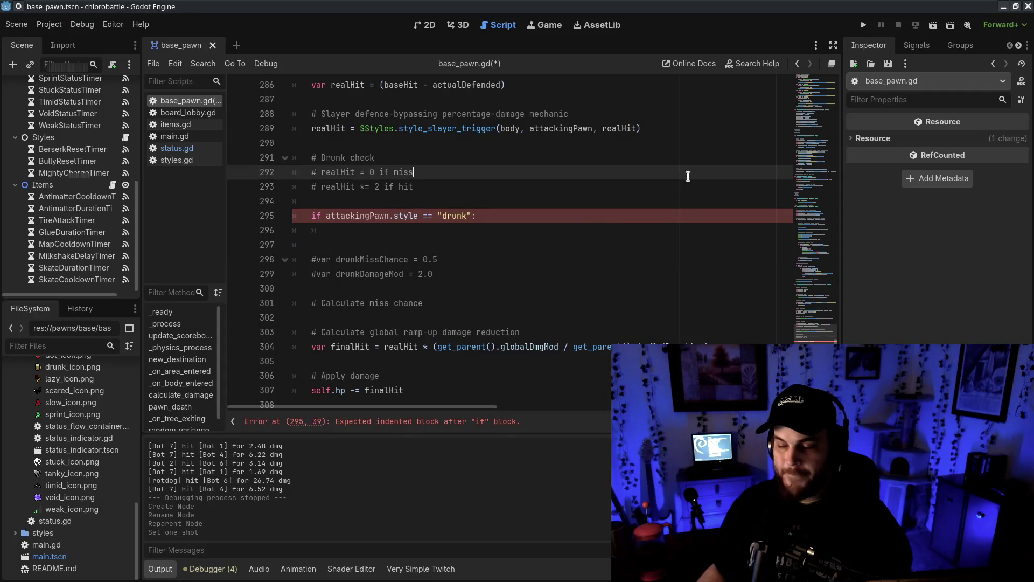
{"action": "left_click", "coordinate": [674, 222]}
{"action": "scroll", "coordinate": [612, 330], "scroll_direction": "up", "scroll_amount": 10}
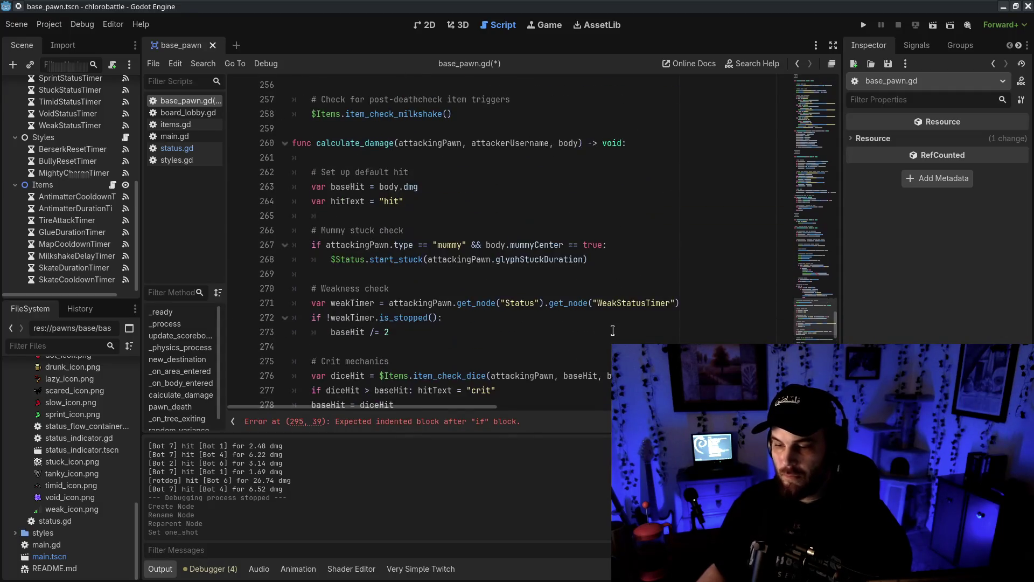
{"action": "scroll", "coordinate": [613, 330], "scroll_direction": "down", "scroll_amount": 10}
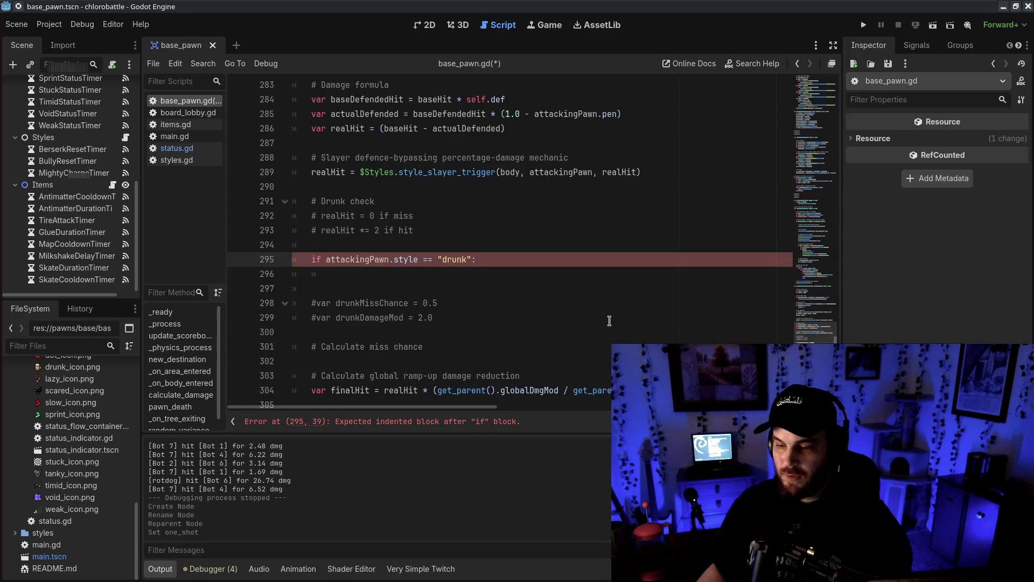
{"action": "left_click", "coordinate": [543, 197]}
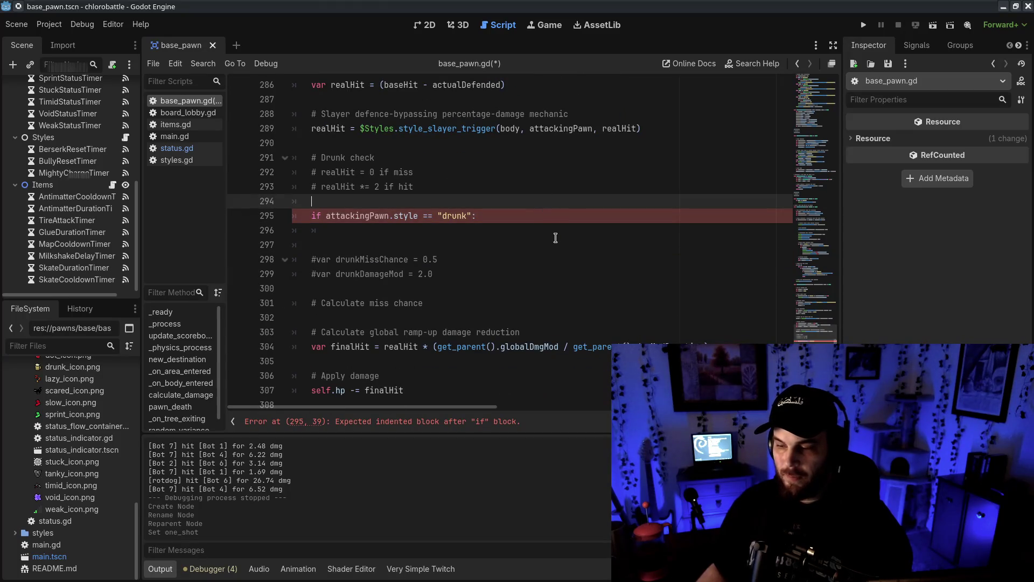
- Move the Calculate miss chance comment above the drunk if line
{"action": "triple_click", "coordinate": [493, 301]}
{"action": "key", "text": "ctrl+x"}
{"action": "left_click", "coordinate": [485, 200]}
{"action": "key", "text": "Return"}
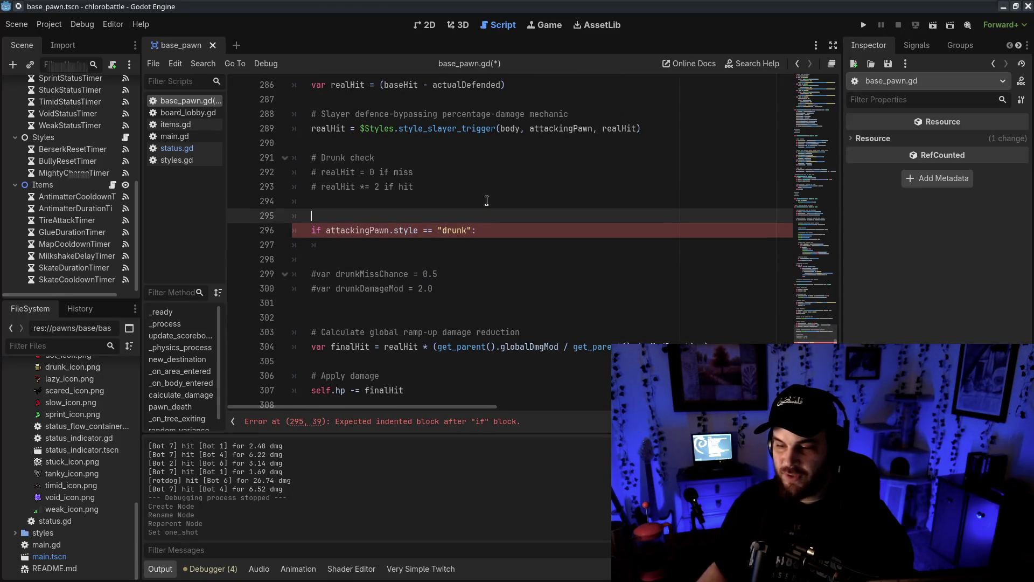
{"action": "key", "text": "Return"}
{"action": "key", "text": "ctrl+v"}
- Declare var hitChance = 1.0 above the drunk check and save
{"action": "left_click", "coordinate": [548, 242]}
{"action": "left_click", "coordinate": [503, 261]}
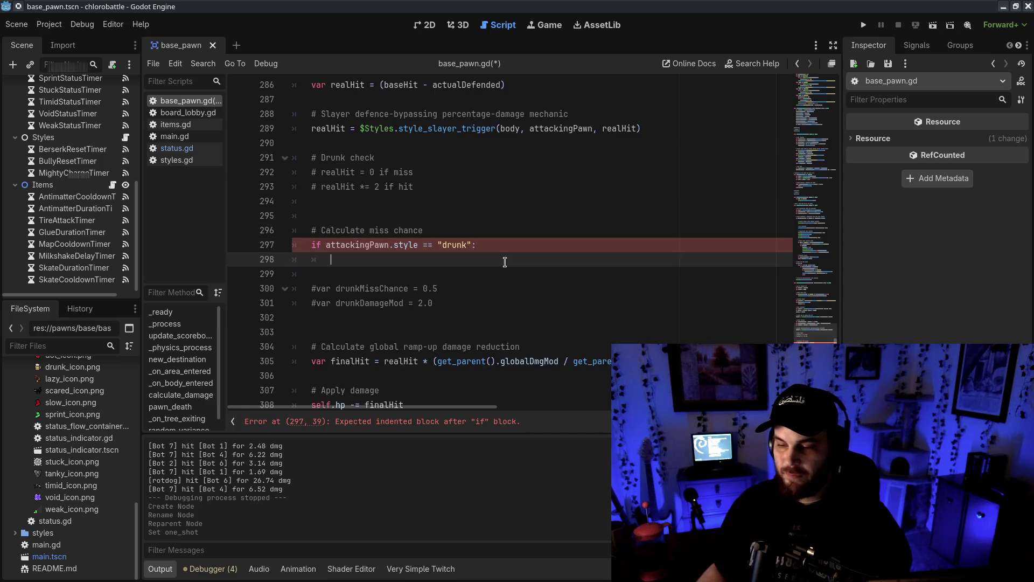
{"action": "left_click", "coordinate": [518, 230]}
{"action": "key", "text": "Return"}
{"action": "type", "text": "var mioss"}
{"action": "key", "text": "BackSpace"}
{"action": "key", "text": "BackSpace"}
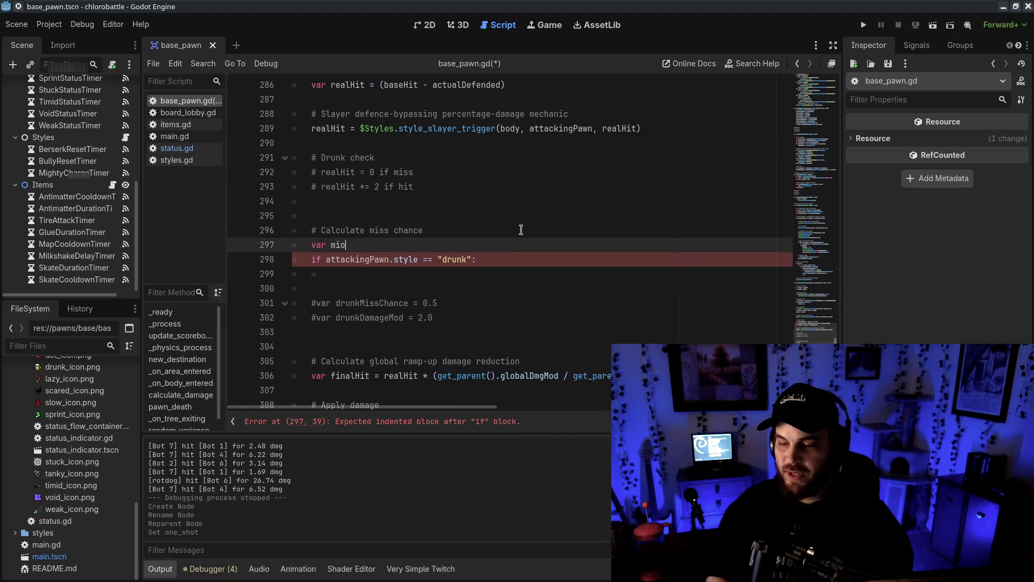
{"action": "type", "text": "hitChance = 1.0"}
{"action": "key", "text": "ctrl+s"}
- Write comments in the drunk if block: 'if drunk Miss, damage lowered' and 'if drunk hitm, damage increased'
{"action": "left_click", "coordinate": [485, 274]}
{"action": "scroll", "coordinate": [495, 277], "scroll_direction": "down", "scroll_amount": 2}
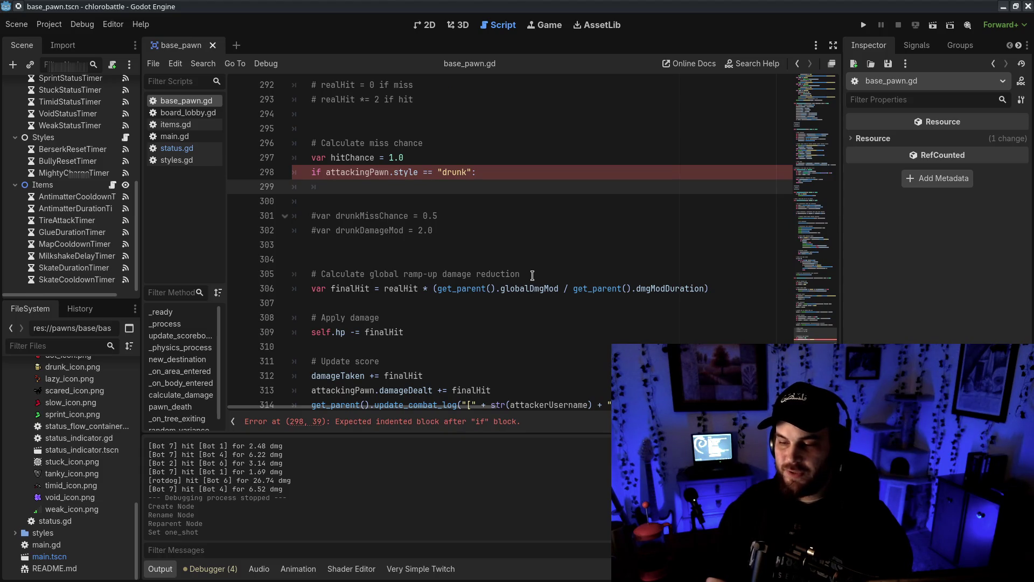
{"action": "key", "text": "Tab"}
{"action": "type", "text": "# if miss"}
{"action": "key", "text": "BackSpace"}
{"action": "key", "text": "BackSpace"}
{"action": "key", "text": "BackSpace"}
{"action": "type", "text": "drunk Miss"}
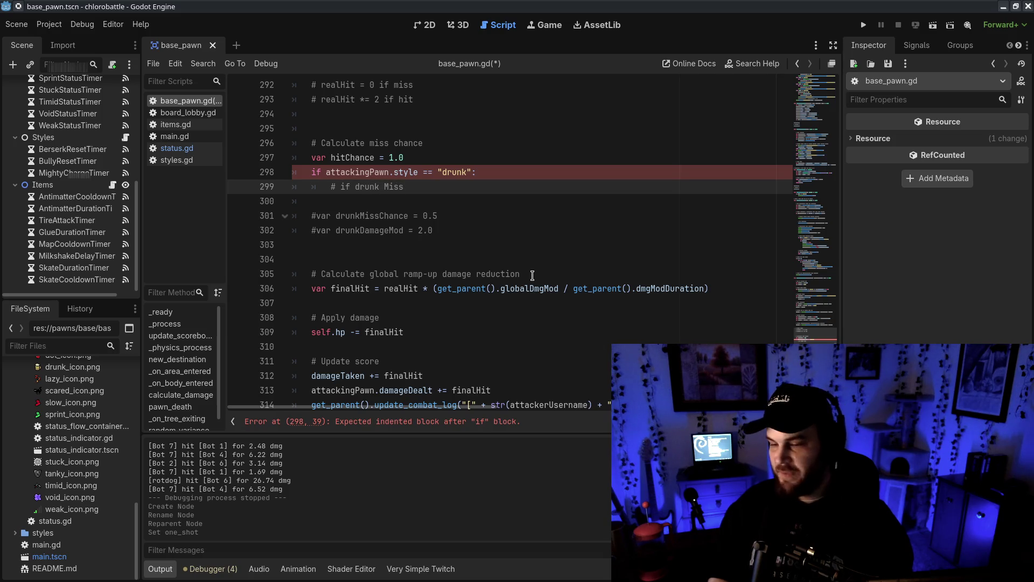
{"action": "type", "text": ", hit chance"}
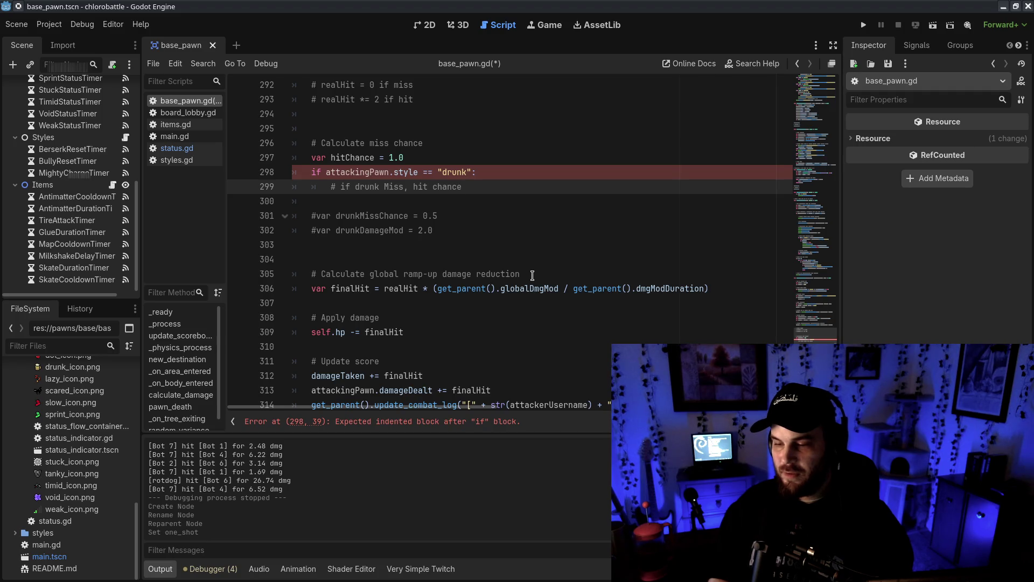
{"action": "key", "text": "BackSpace"}
{"action": "key", "text": "BackSpace"}
{"action": "key", "text": "BackSpace"}
{"action": "type", "text": ", damage lowe"}
{"action": "key", "text": "Return"}
{"action": "type", "text": "#"}
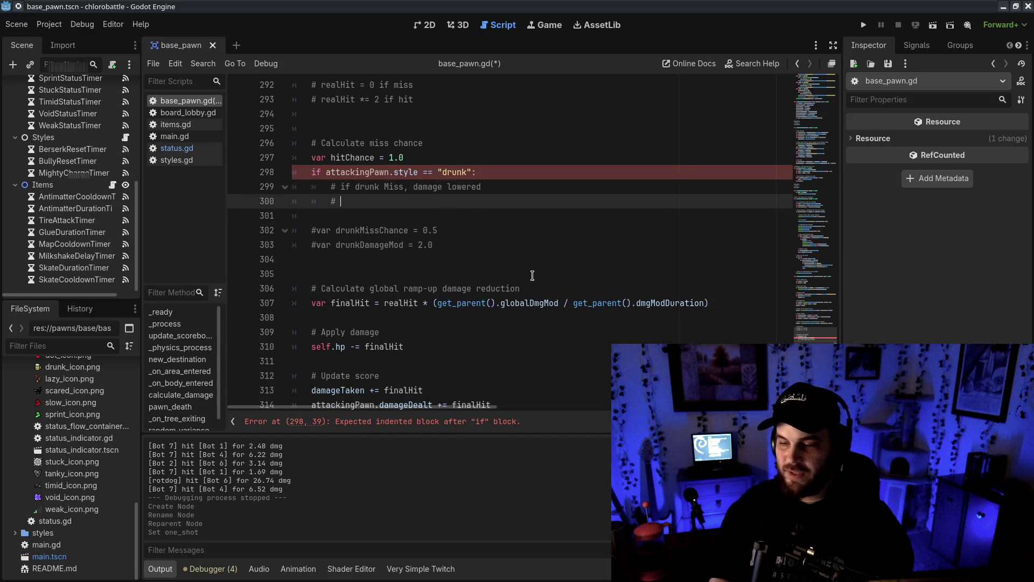
{"action": "type", "text": " if drunk hitm, damage"}
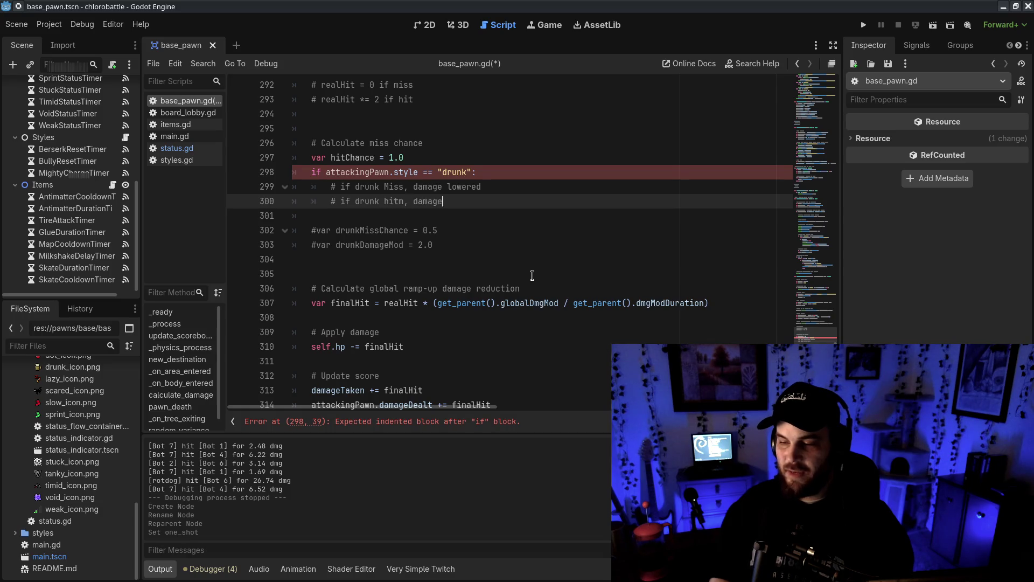
{"action": "type", "text": " increased"}
{"action": "key", "text": "Return"}
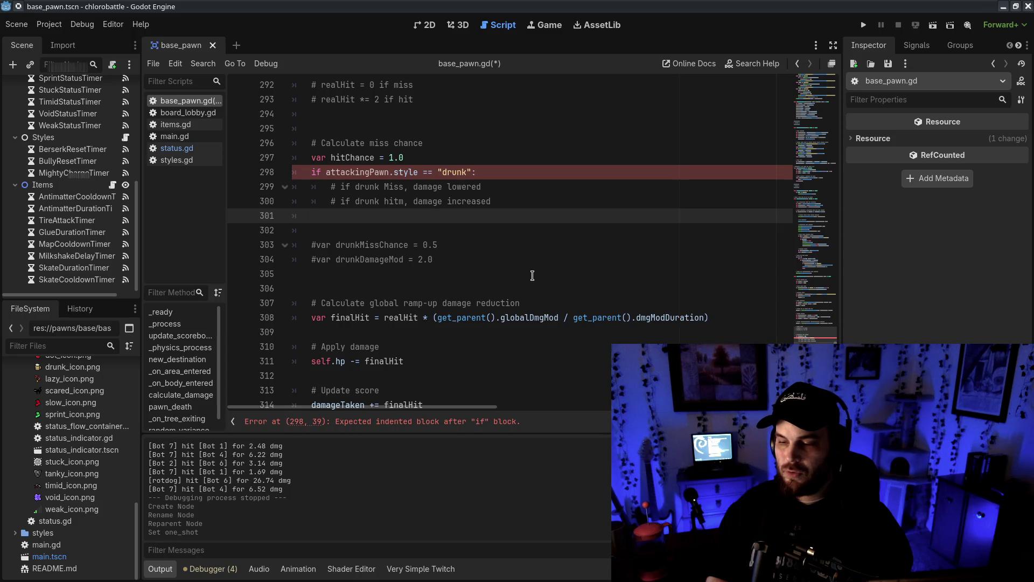
- Add a comment noting that other hit chance modifiers can be stacked
{"action": "left_click", "coordinate": [464, 157]}
{"action": "key", "text": "Return"}
{"action": "key", "text": "Return"}
{"action": "key", "text": "Up"}
{"action": "key", "text": "Return"}
{"action": "type", "text": "# other w"}
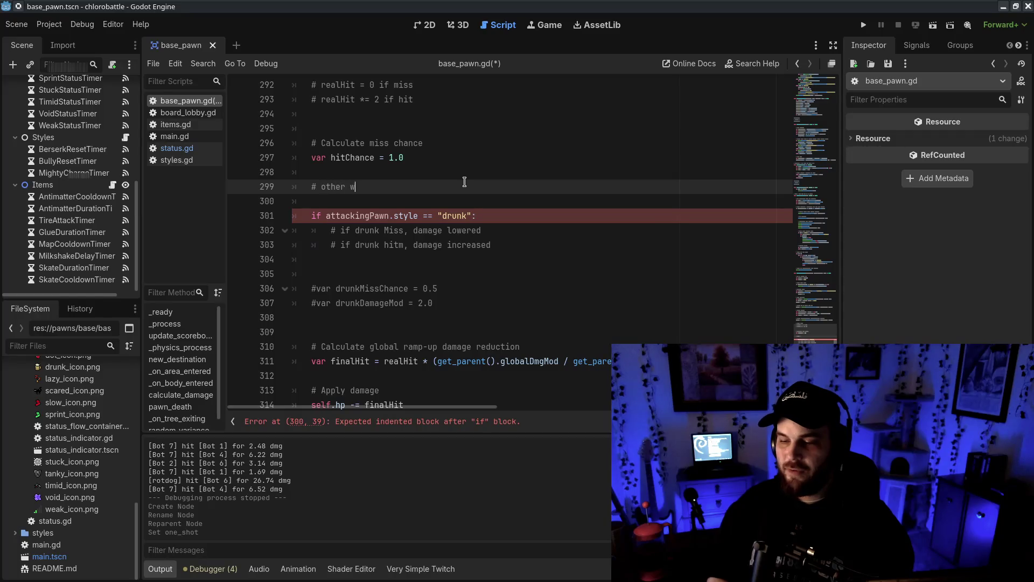
{"action": "type", "text": "ays to manipulate hit chance ca"}
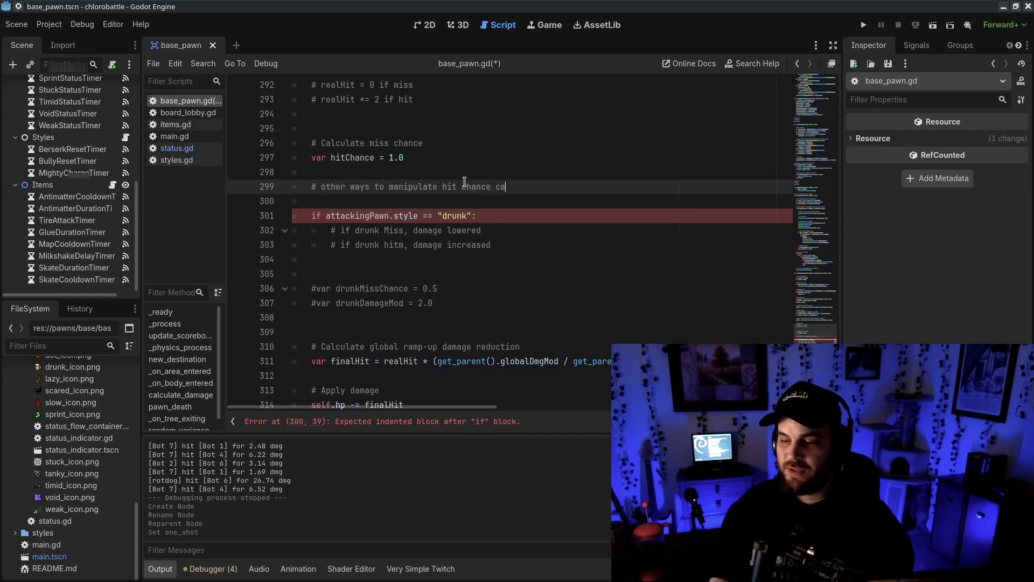
{"action": "type", "text": "n be stacked here"}
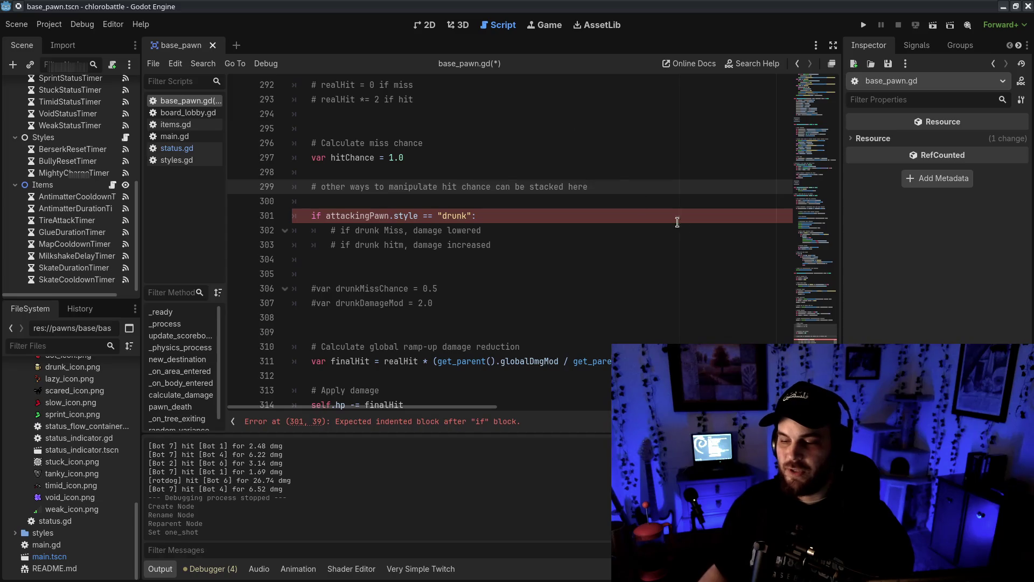
- Add a '# Drunk hit chance exception' heading above the drunk if
{"action": "left_click", "coordinate": [678, 215]}
{"action": "left_click", "coordinate": [520, 201]}
{"action": "key", "text": "Return"}
{"action": "type", "text": "# Drunk hit chance e"}
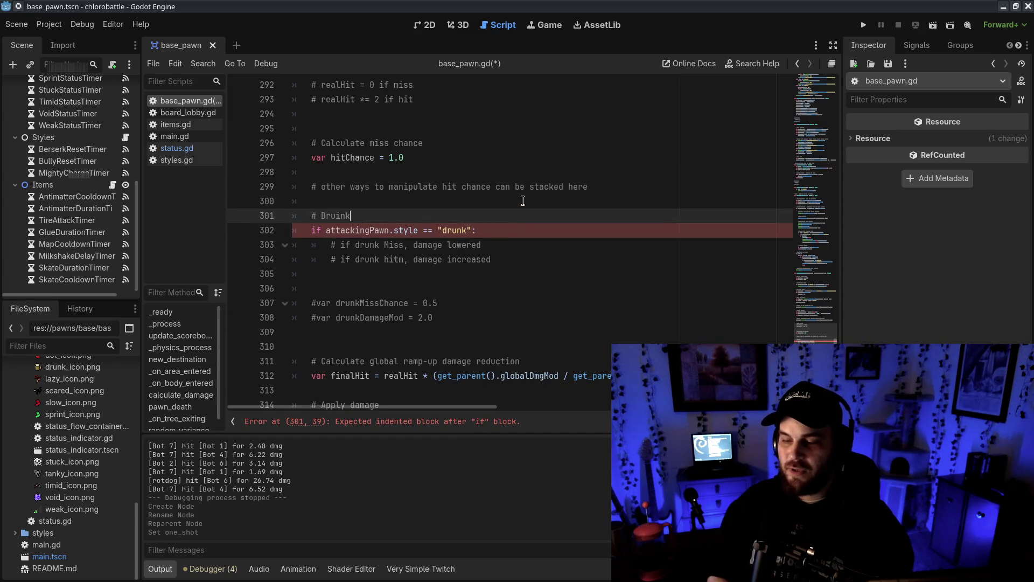
{"action": "type", "text": "xception"}
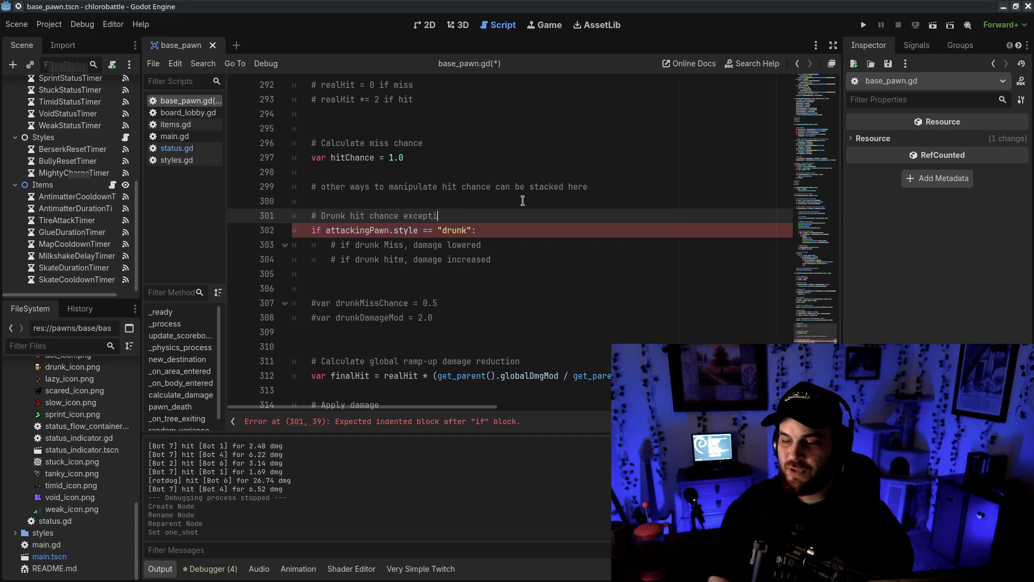
- Remove the extra blank lines around the drunk comments and miss-chance comment
{"action": "left_click", "coordinate": [615, 330]}
{"action": "left_click_drag", "start_coordinate": [515, 188], "coordinate": [554, 303]}
{"action": "left_click", "coordinate": [569, 230]}
{"action": "left_click", "coordinate": [424, 286]}
{"action": "key", "text": "BackSpace"}
{"action": "key", "text": "BackSpace"}
{"action": "key", "text": "BackSpace"}
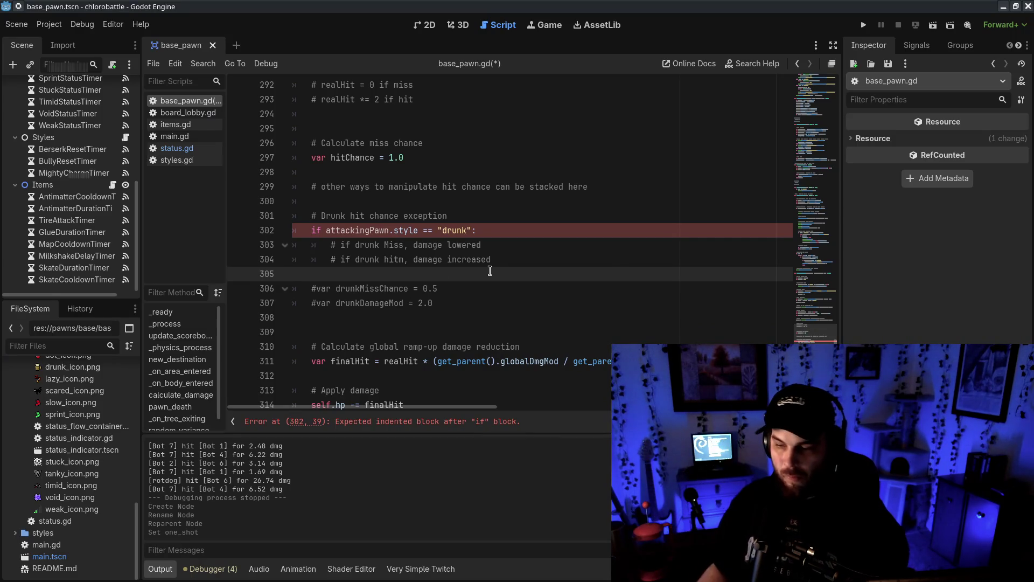
{"action": "left_click", "coordinate": [506, 172]}
{"action": "left_click", "coordinate": [323, 200]}
{"action": "left_click", "coordinate": [338, 129]}
{"action": "key", "text": "BackSpace"}
- Delete the damage-increased comment and retitle the heading to 'Drunk hit chance modifier'
{"action": "left_click", "coordinate": [623, 245]}
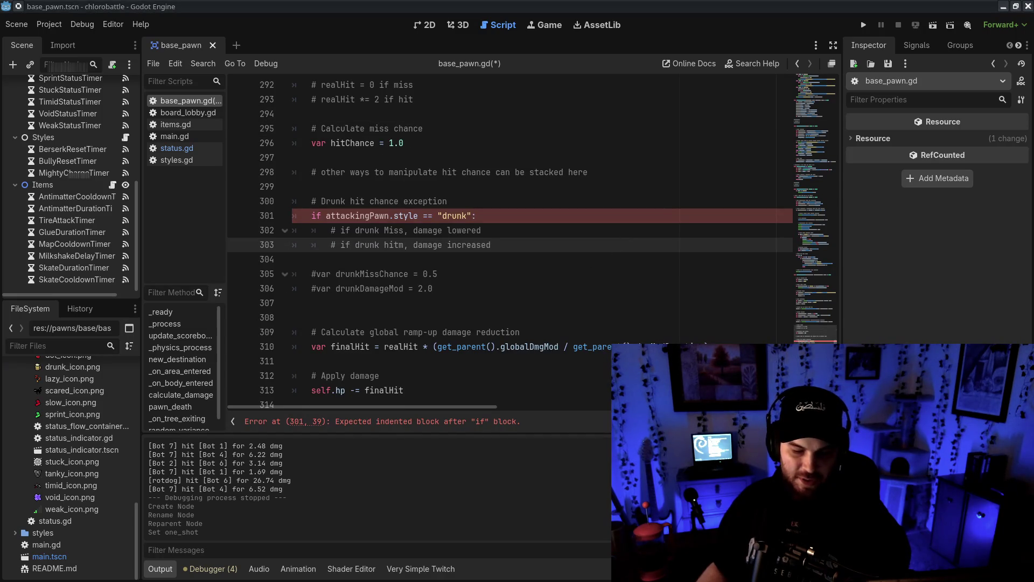
{"action": "left_click", "coordinate": [474, 256]}
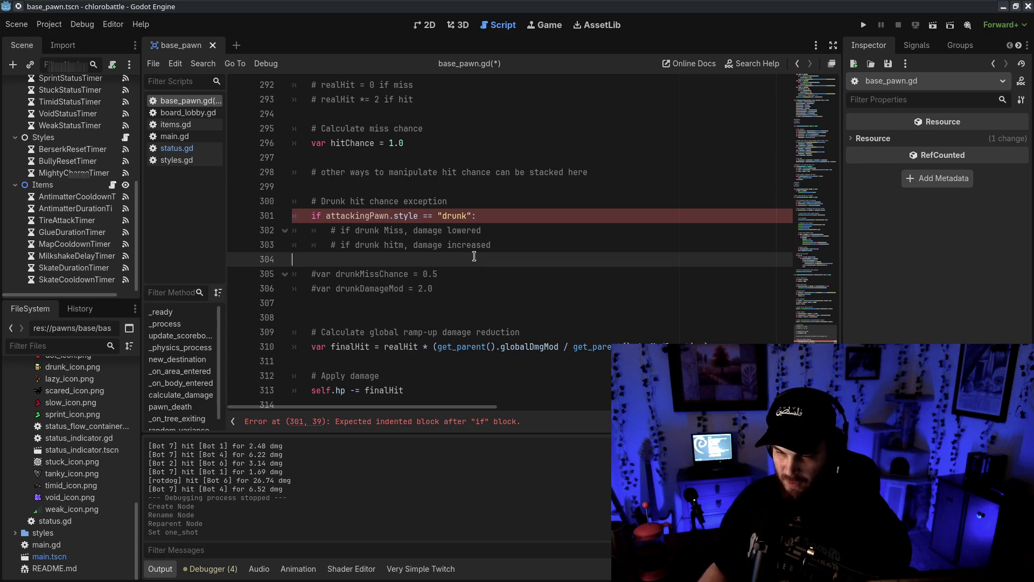
{"action": "left_click_drag", "start_coordinate": [491, 245], "coordinate": [506, 233]}
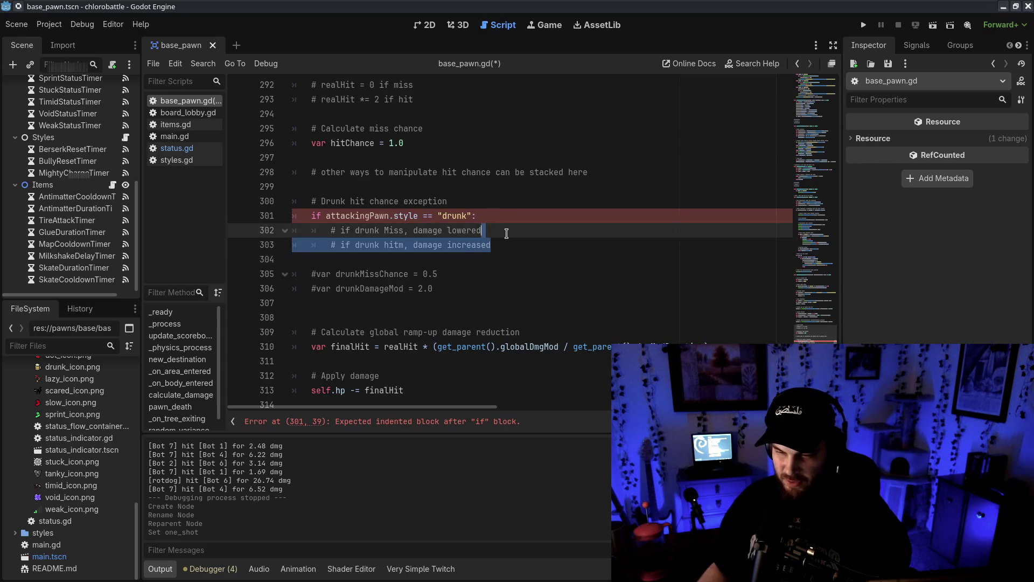
{"action": "key", "text": "BackSpace"}
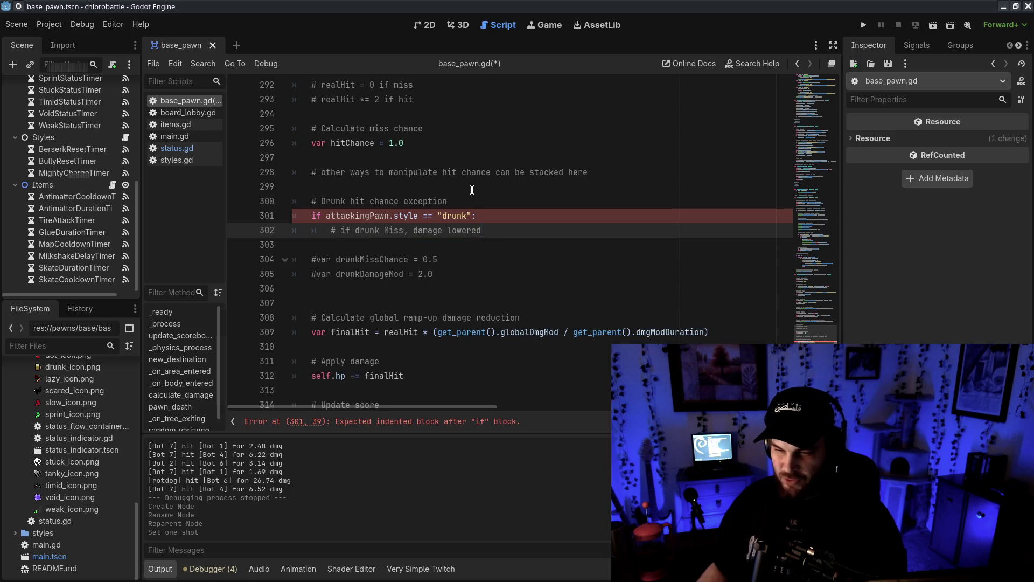
{"action": "left_click", "coordinate": [472, 187]}
{"action": "double_click", "coordinate": [418, 203]}
{"action": "type", "text": "mo"}
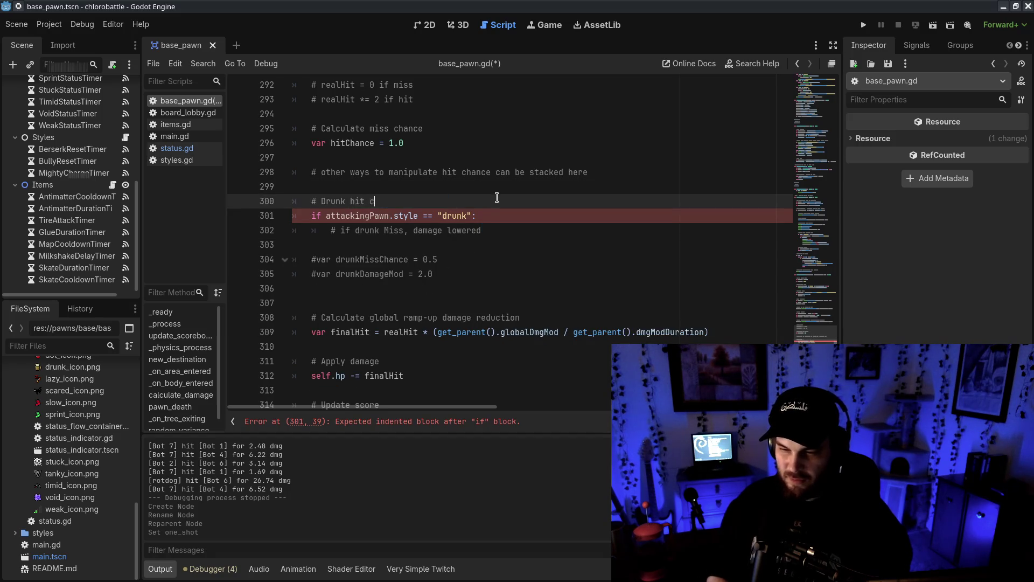
{"action": "type", "text": "difier"}
- Add a '# Drunk damage modifier' comment below the commented drunk variables
{"action": "left_click", "coordinate": [483, 269]}
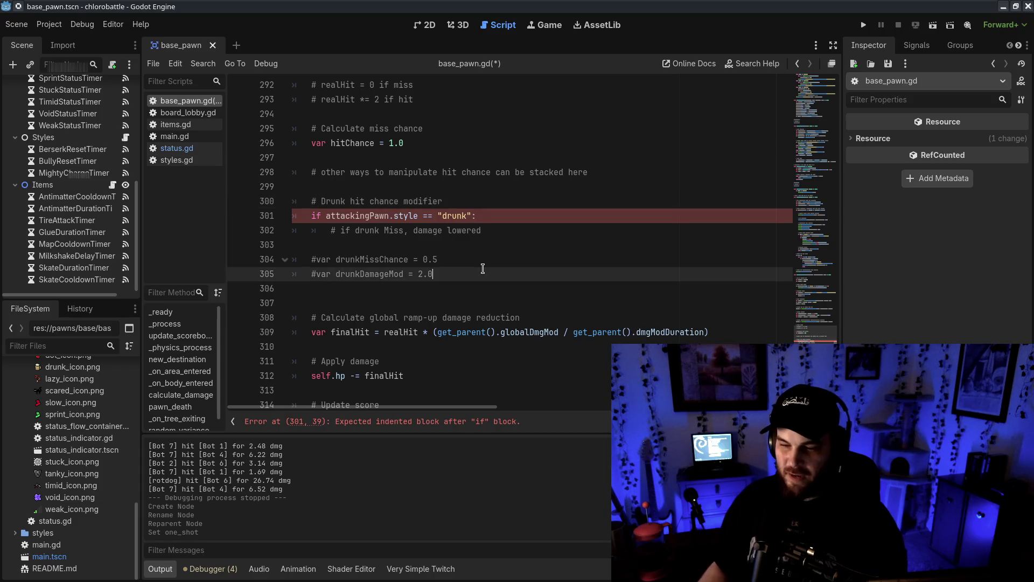
{"action": "key", "text": "Return"}
{"action": "key", "text": "Return"}
{"action": "type", "text": "# Drunk d"}
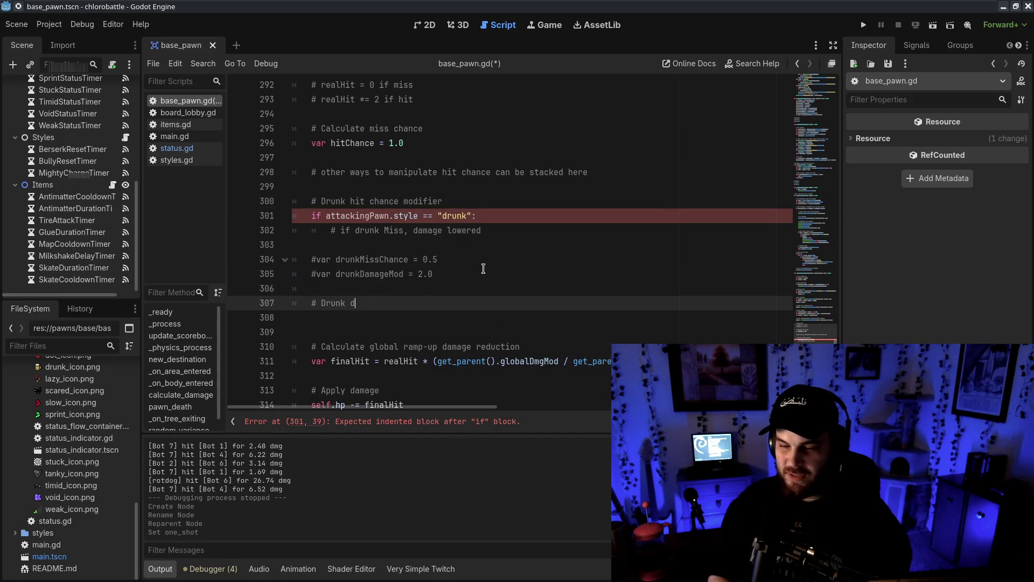
{"action": "type", "text": "amage modifier"}
{"action": "left_click", "coordinate": [464, 286]}
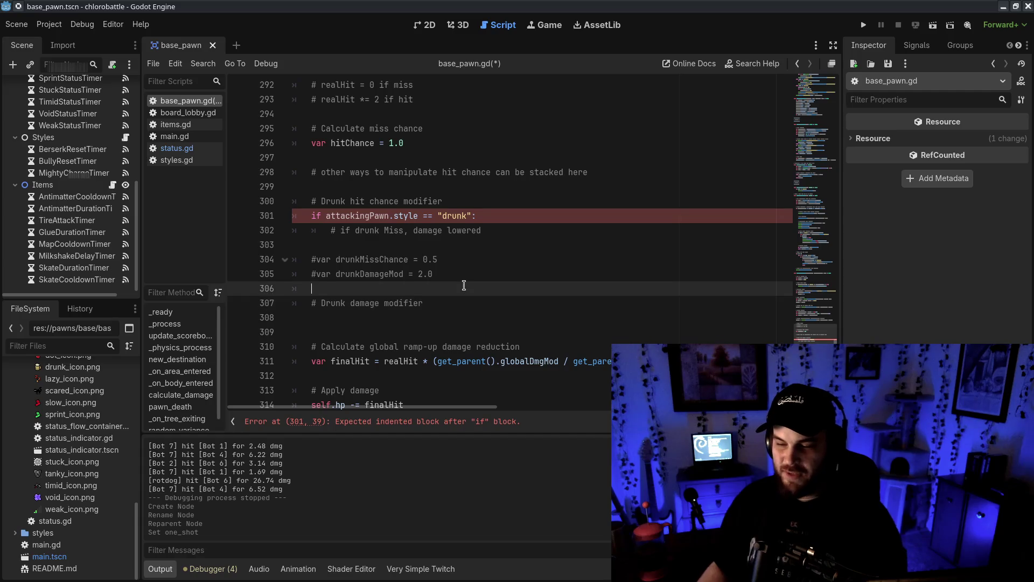
{"action": "left_click", "coordinate": [527, 323]}
{"action": "left_click", "coordinate": [340, 302]}
{"action": "left_click", "coordinate": [343, 289]}
{"action": "left_click", "coordinate": [352, 246]}
{"action": "left_click", "coordinate": [387, 289]}
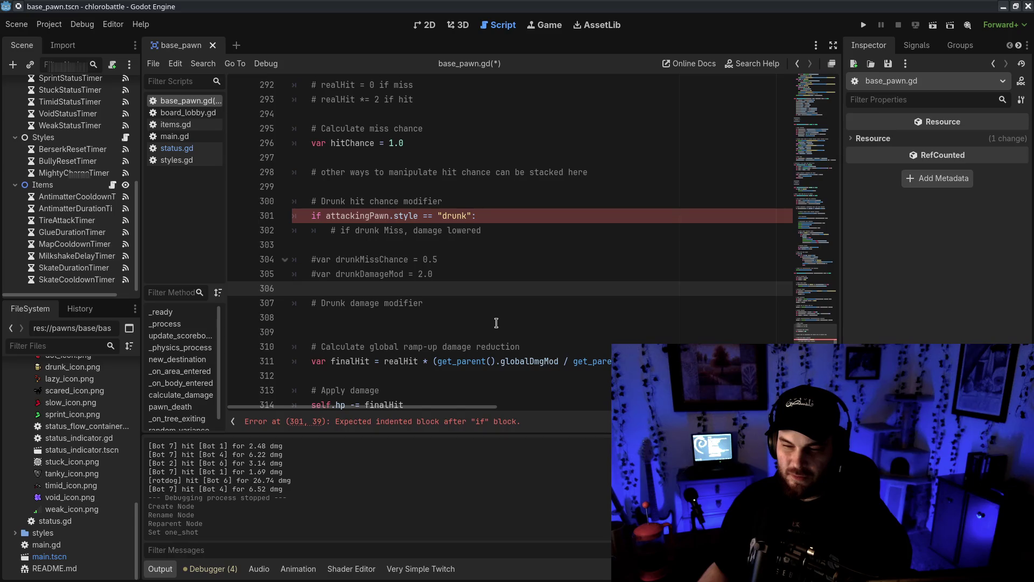
- Remove the '# Drunk damage modifier' comment and its extra blank line again
{"action": "key", "text": "Down"}
{"action": "key", "text": "ctrl+shift+k"}
{"action": "key", "text": "BackSpace"}
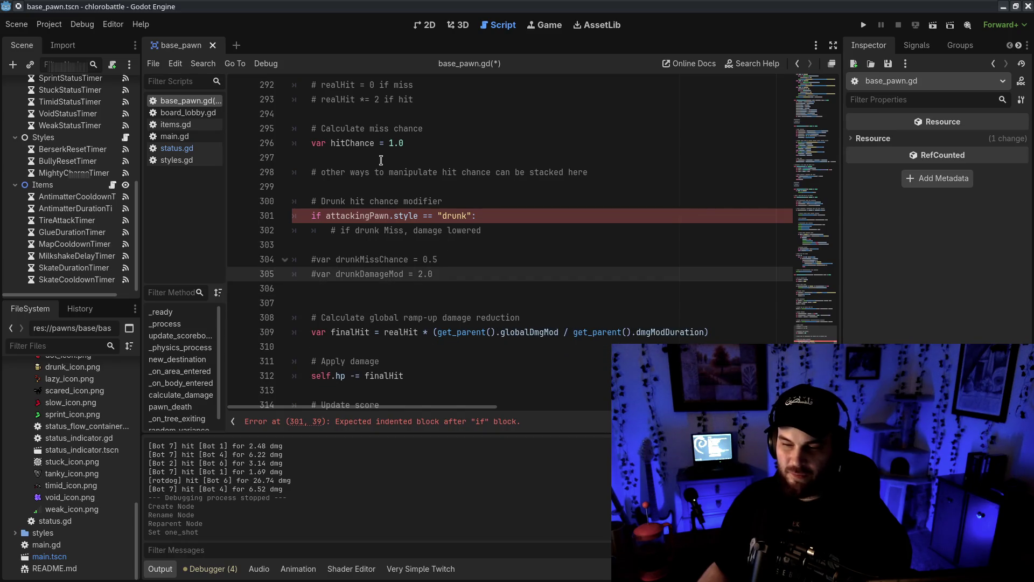
{"action": "left_click_drag", "start_coordinate": [381, 160], "coordinate": [538, 185]}
{"action": "left_click", "coordinate": [537, 187]}
- Replace the miss comment with 'var drunkRoll = randi_range(1, 10)'
{"action": "left_click", "coordinate": [511, 230]}
{"action": "key", "text": "shift+Home"}
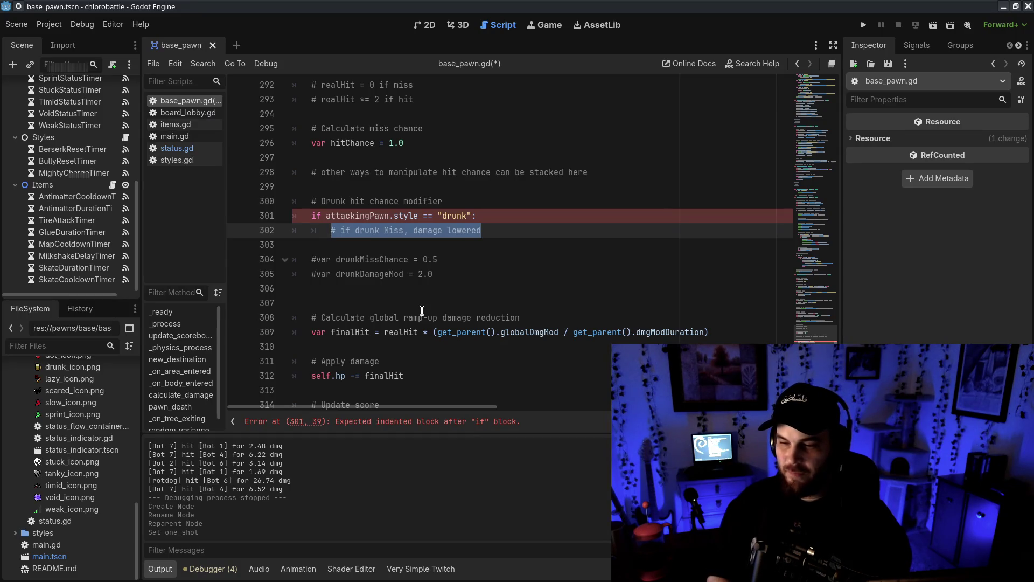
{"action": "type", "text": "retu"}
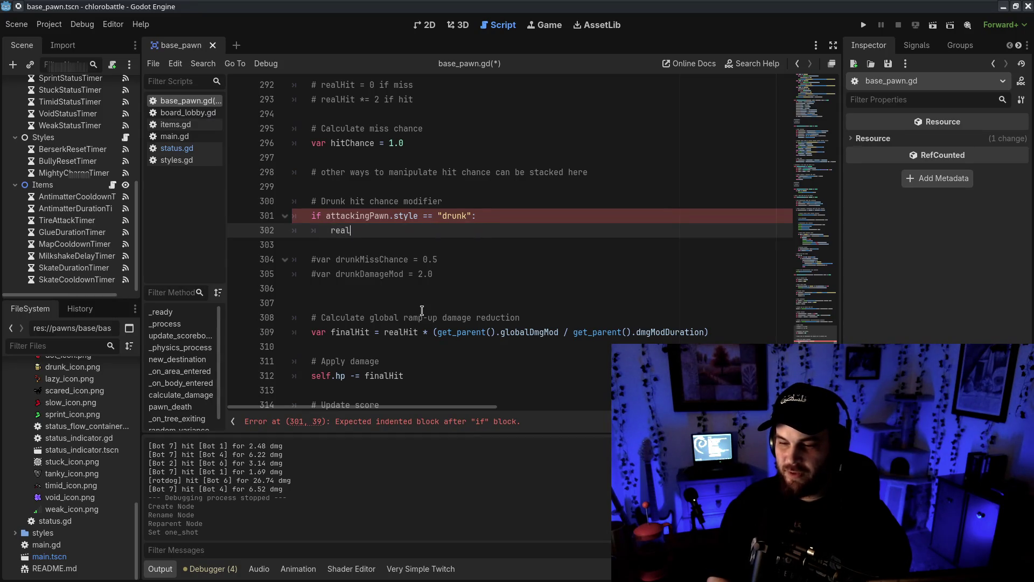
{"action": "key", "text": "BackSpace"}
{"action": "key", "text": "BackSpace"}
{"action": "key", "text": "BackSpace"}
{"action": "type", "text": "var drunkRoll = randi_"}
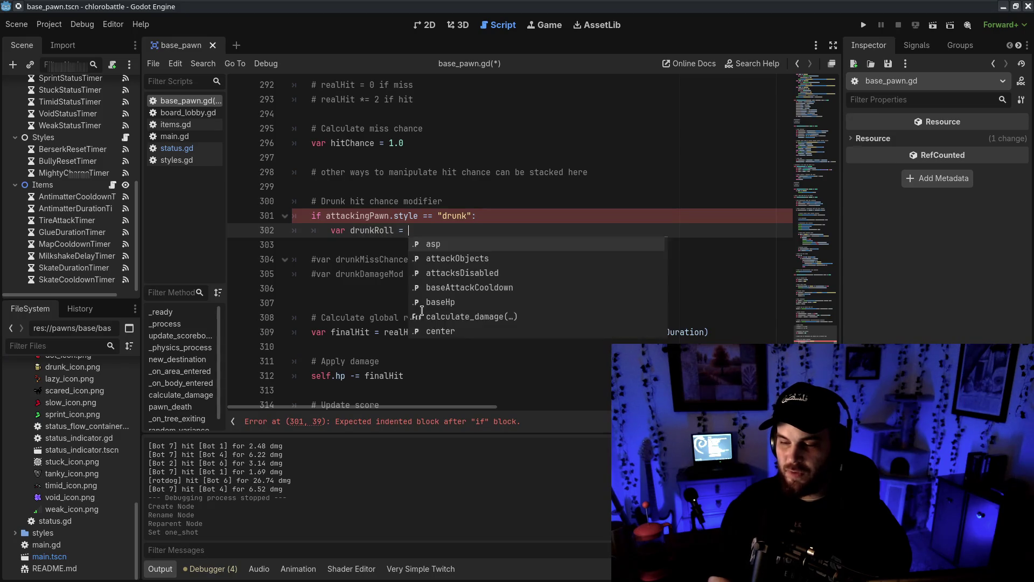
{"action": "type", "text": "range"}
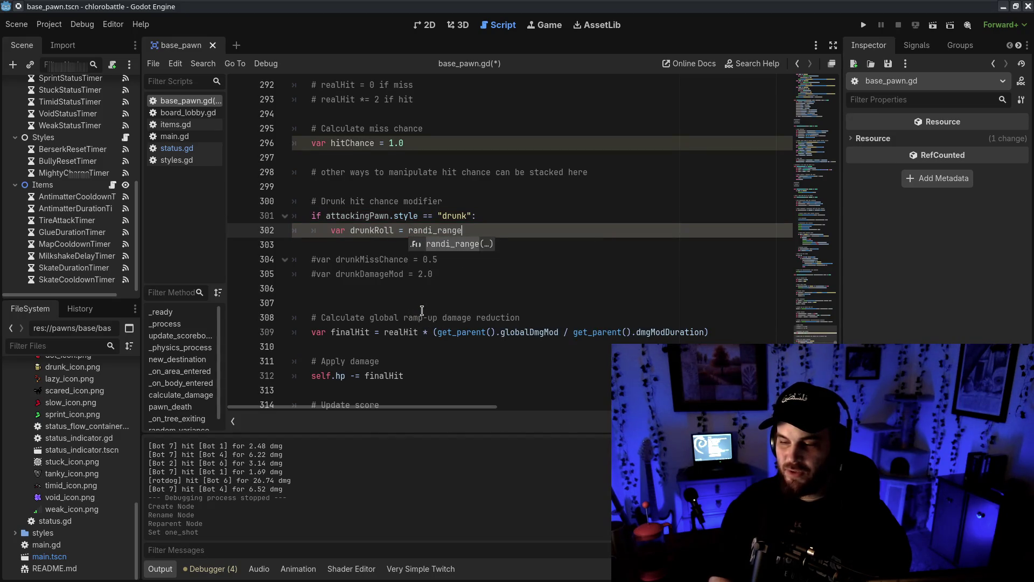
{"action": "key", "text": "Return"}
{"action": "type", "text": "1, 10"}
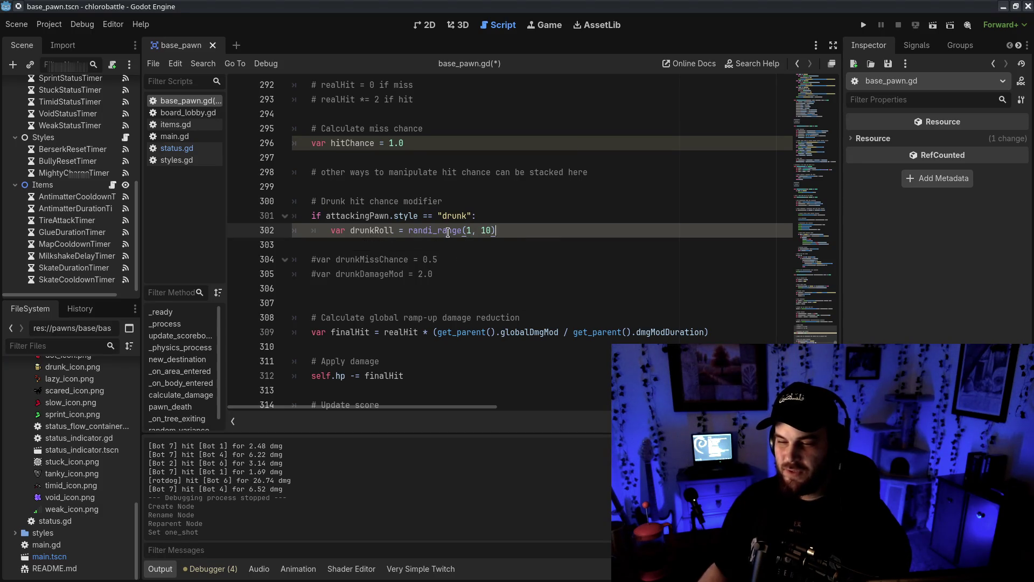
{"action": "mouse_move", "coordinate": [448, 232]}
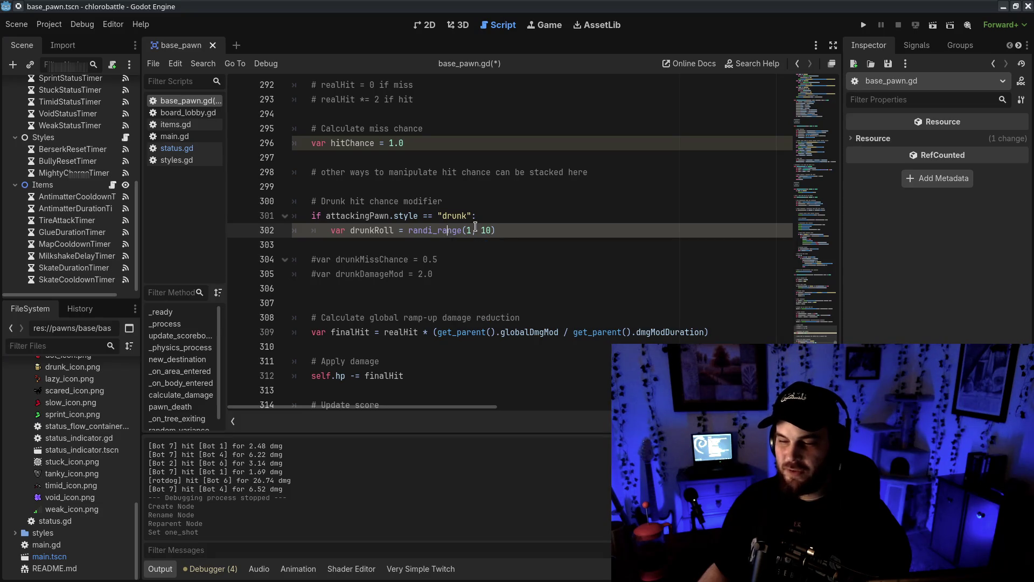
{"action": "left_click", "coordinate": [516, 230]}
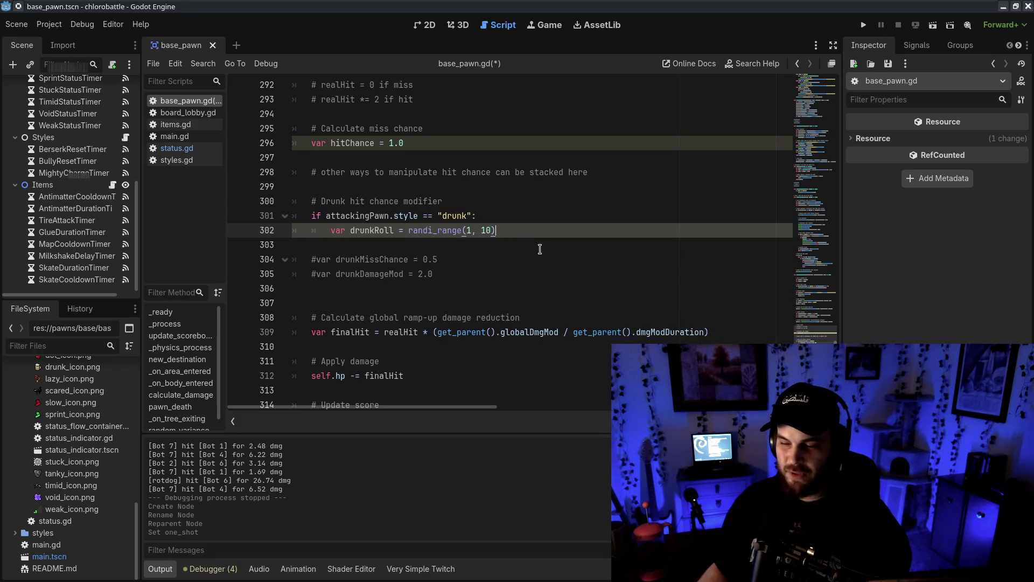
- Add 'if drunkRoll == 1:' with '# we missed' and 'realHit = 0', then save
{"action": "key", "text": "Return"}
{"action": "type", "text": "if drunkRoll ="}
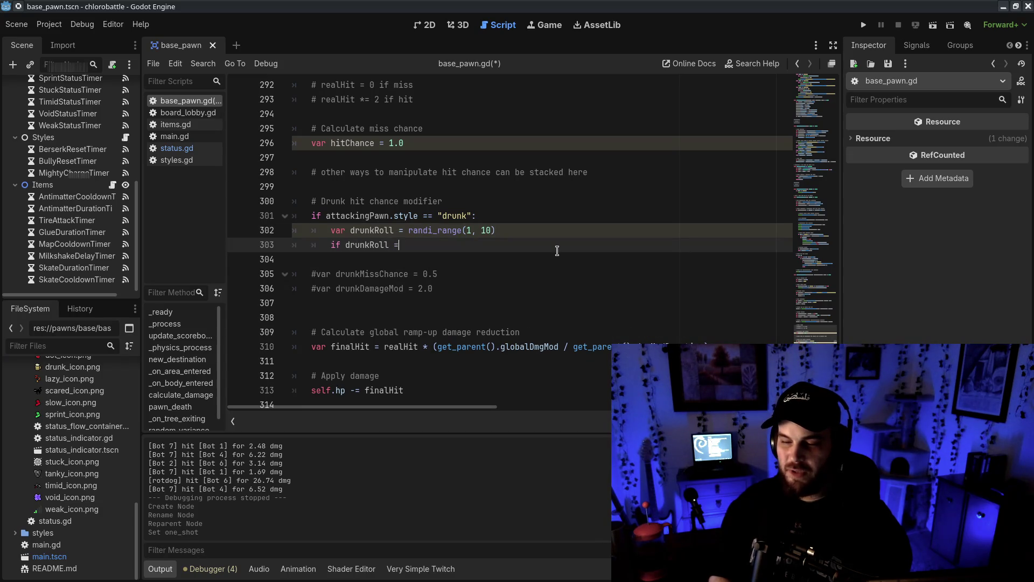
{"action": "type", "text": "= 1:"}
{"action": "key", "text": "Return"}
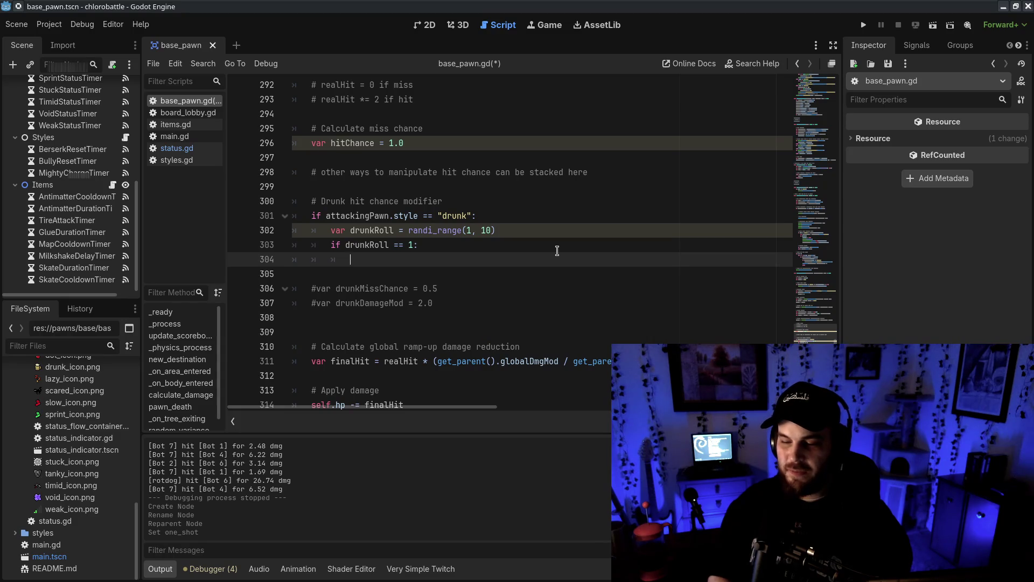
{"action": "type", "text": "# we missed"}
{"action": "key", "text": "Return"}
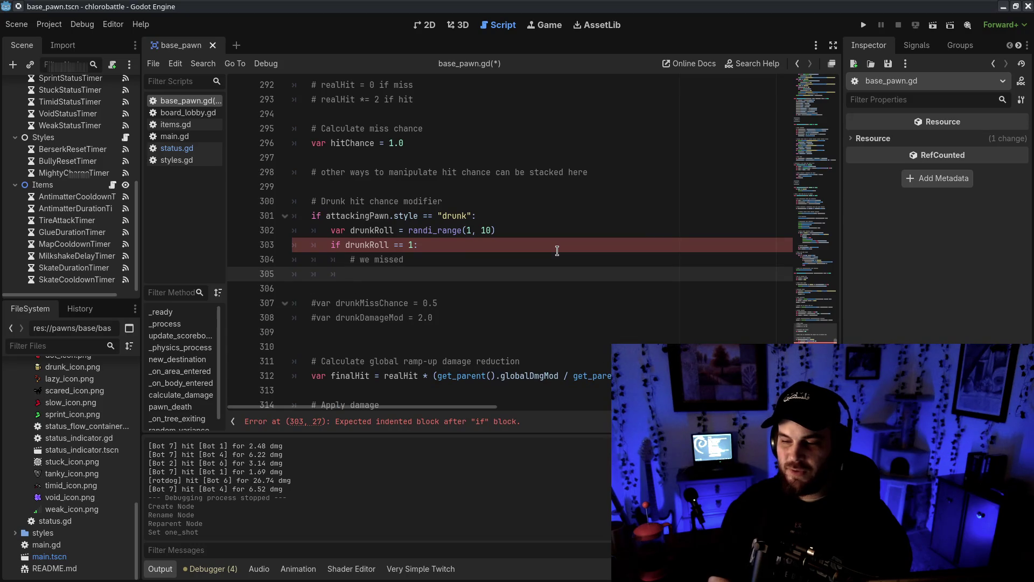
{"action": "type", "text": "realHit "}
{"action": "type", "text": "= 0"}
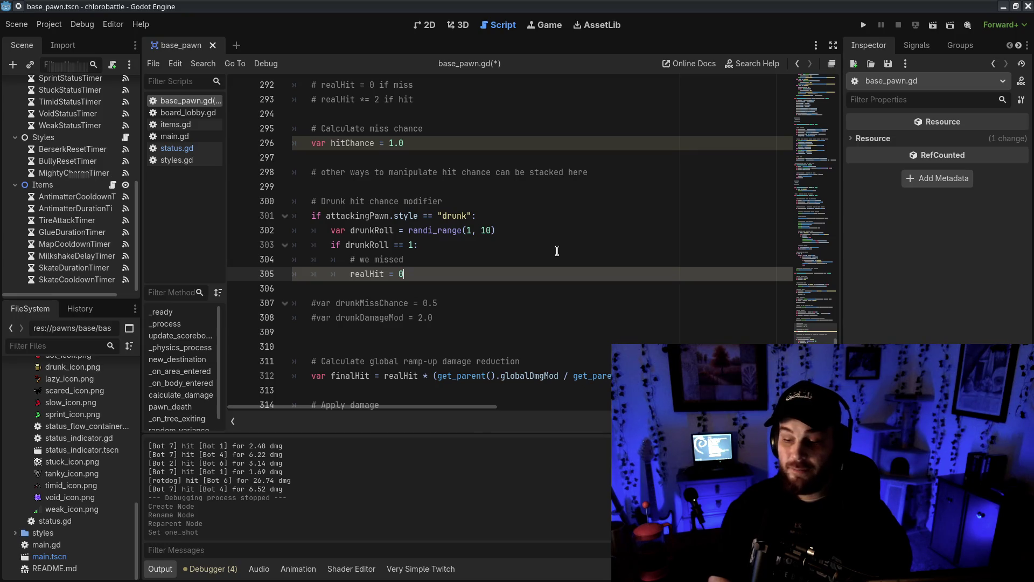
{"action": "left_click", "coordinate": [483, 319]}
{"action": "key", "text": "ctrl+s"}
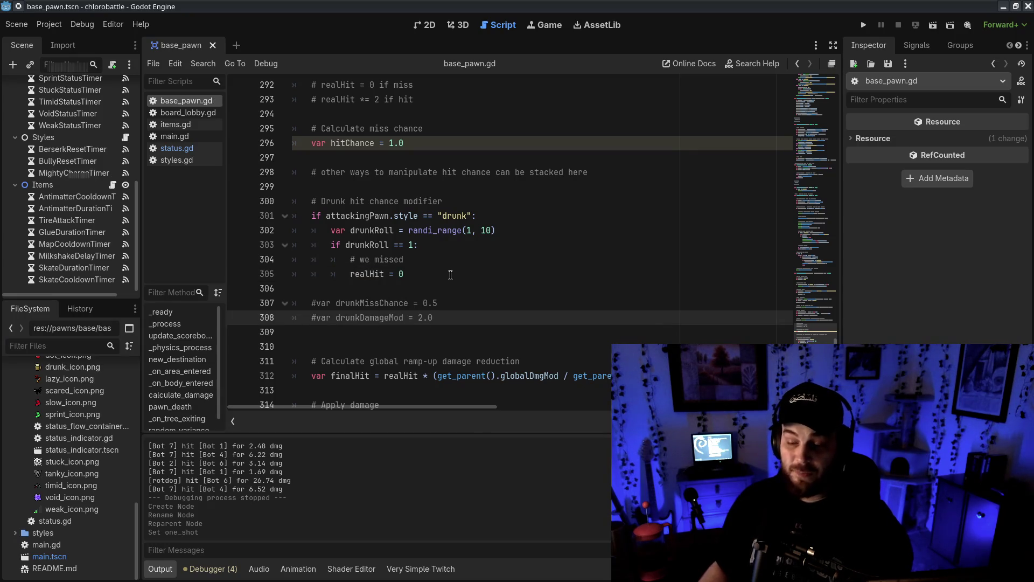
{"action": "left_click", "coordinate": [448, 283]}
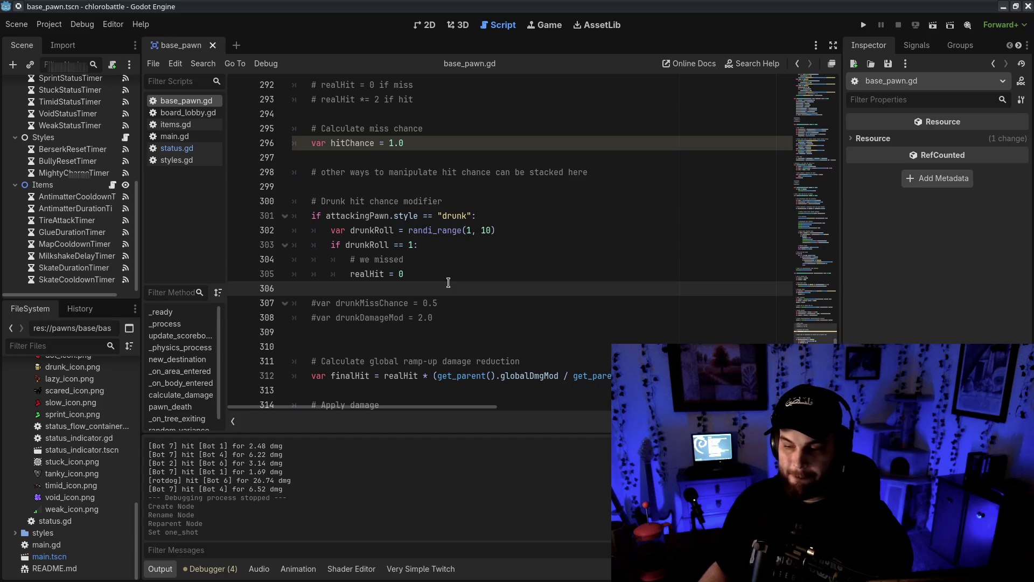
- Replace the 1 in the drunk roll check with hitChance and save
{"action": "left_click", "coordinate": [471, 276]}
{"action": "key", "text": "Return"}
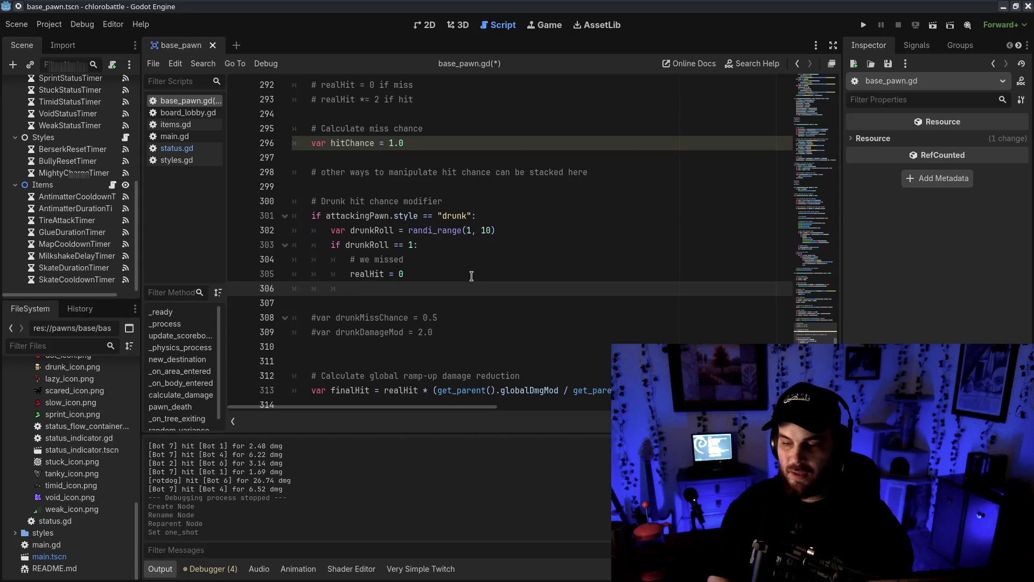
{"action": "left_click", "coordinate": [353, 143]}
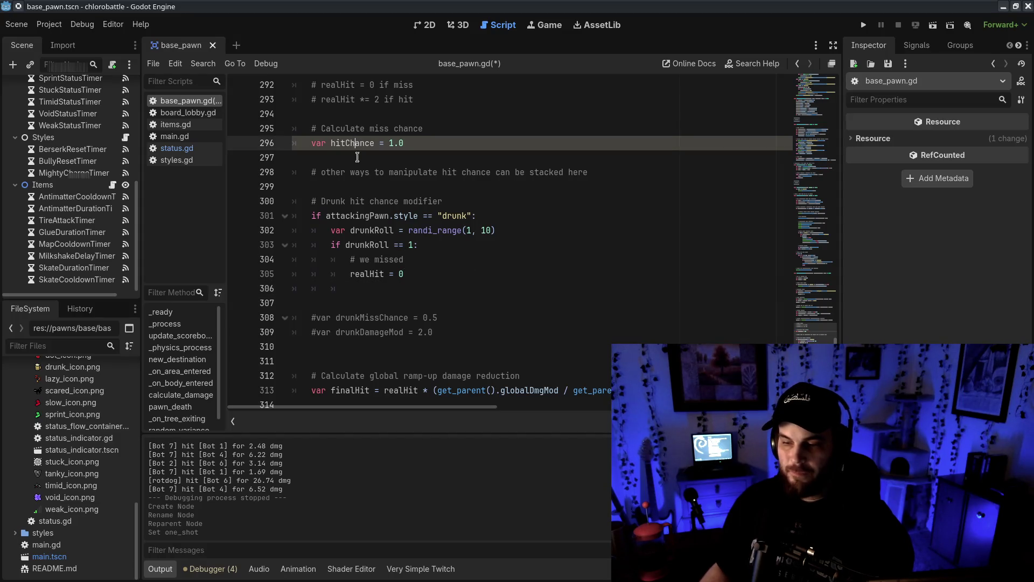
{"action": "double_click", "coordinate": [356, 145]}
{"action": "key", "text": "ctrl+c"}
{"action": "double_click", "coordinate": [412, 244]}
{"action": "key", "text": "ctrl+v"}
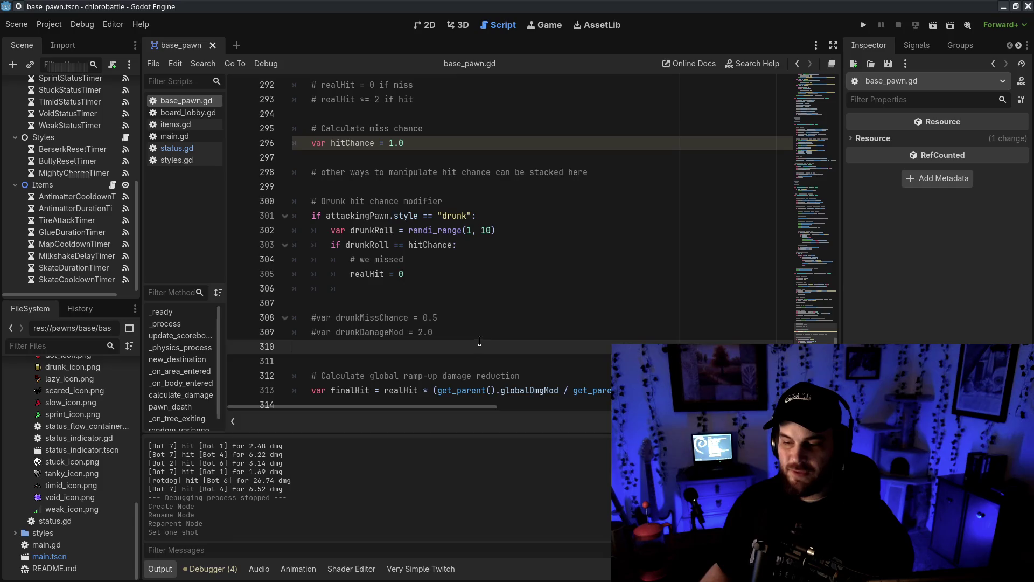
{"action": "left_click", "coordinate": [518, 288]}
{"action": "key", "text": "ctrl+s"}
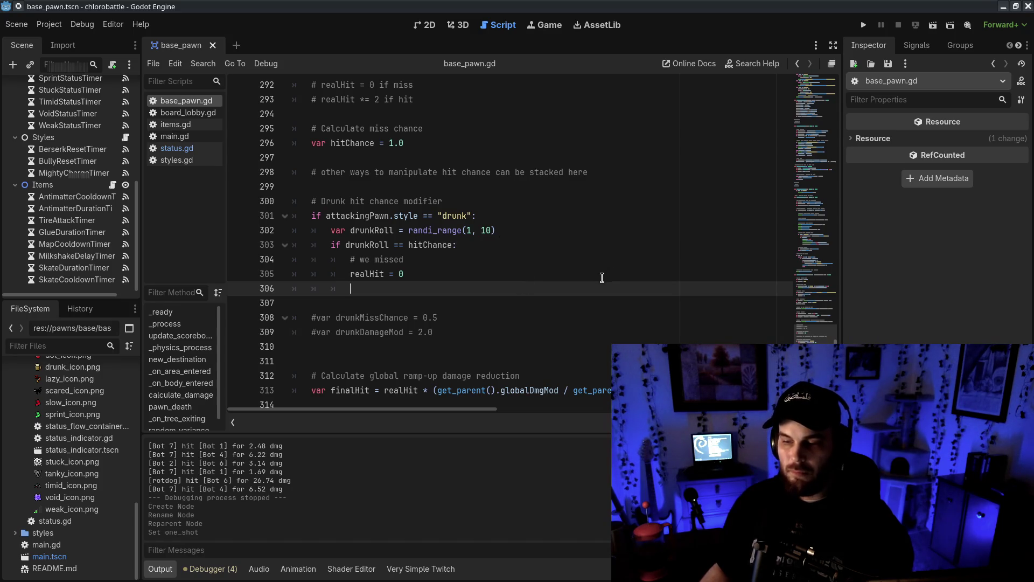
- Add an else branch setting 'realHit *= $Status.drunkDamageMod'
{"action": "type", "text": "else:"}
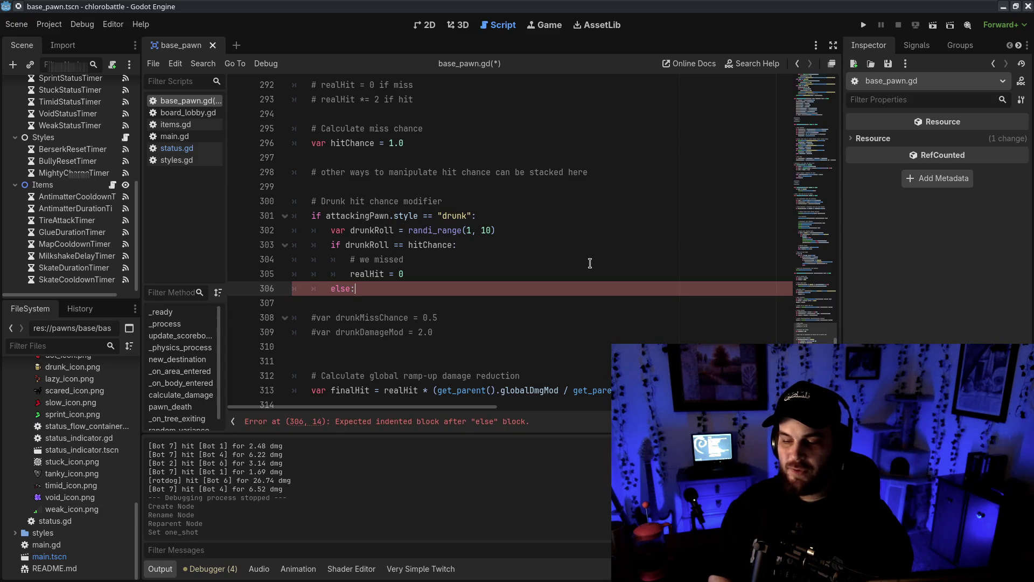
{"action": "key", "text": "Return"}
{"action": "type", "text": "ealHit *= $Status."}
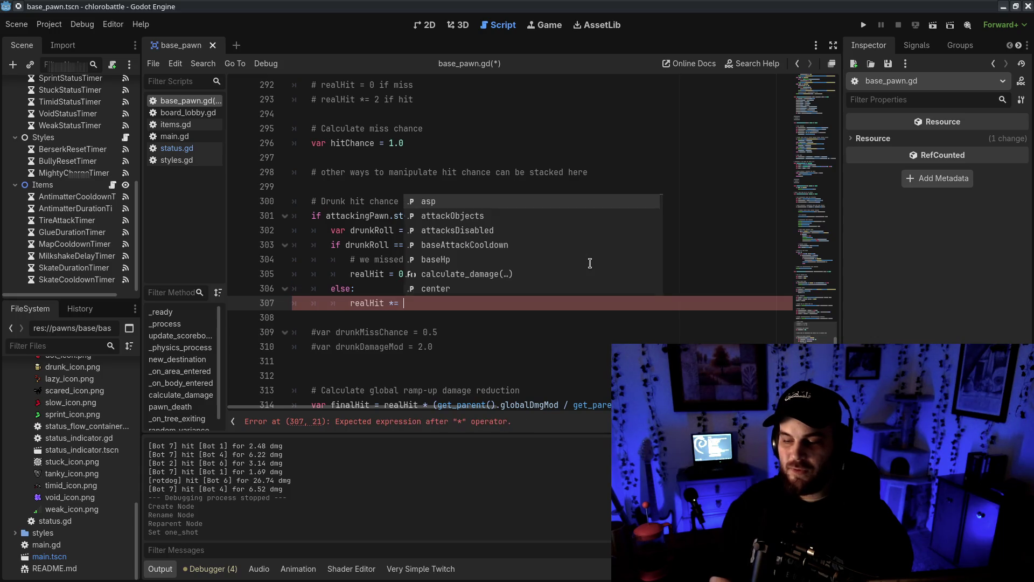
{"action": "type", "text": "drunkDamageMod"}
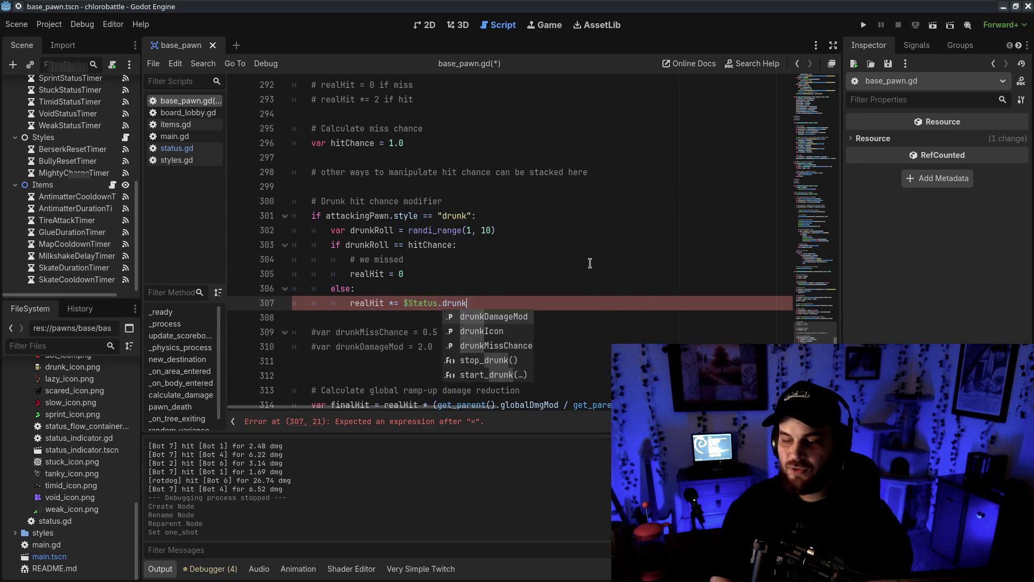
{"action": "left_click", "coordinate": [590, 262]}
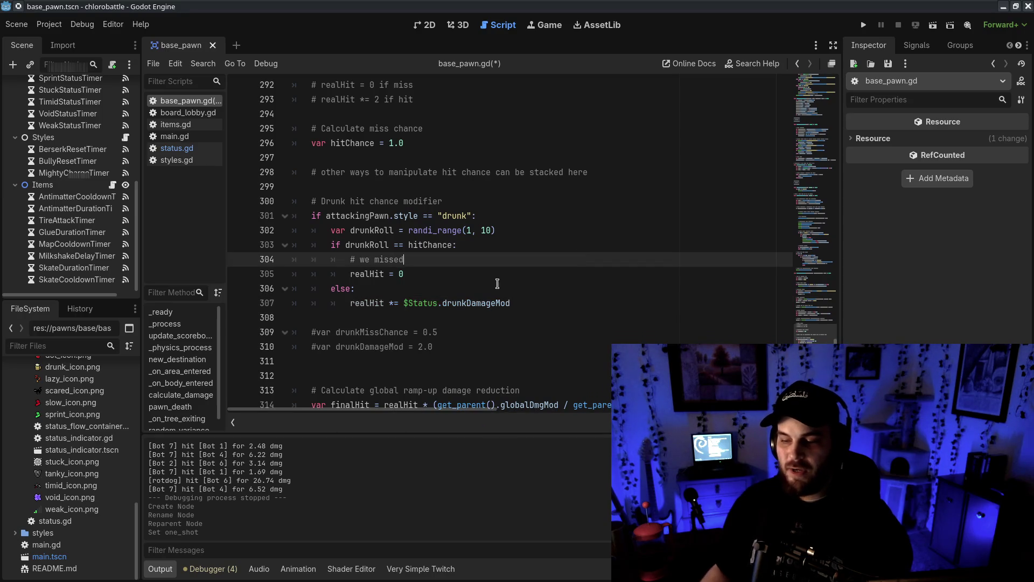
{"action": "left_click_drag", "start_coordinate": [405, 303], "coordinate": [440, 301]}
{"action": "key", "text": "ctrl+c"}
- Make the miss check compare drunkRoll against $Status.drunkMissChance
{"action": "left_click", "coordinate": [408, 244]}
{"action": "key", "text": "ctrl+v"}
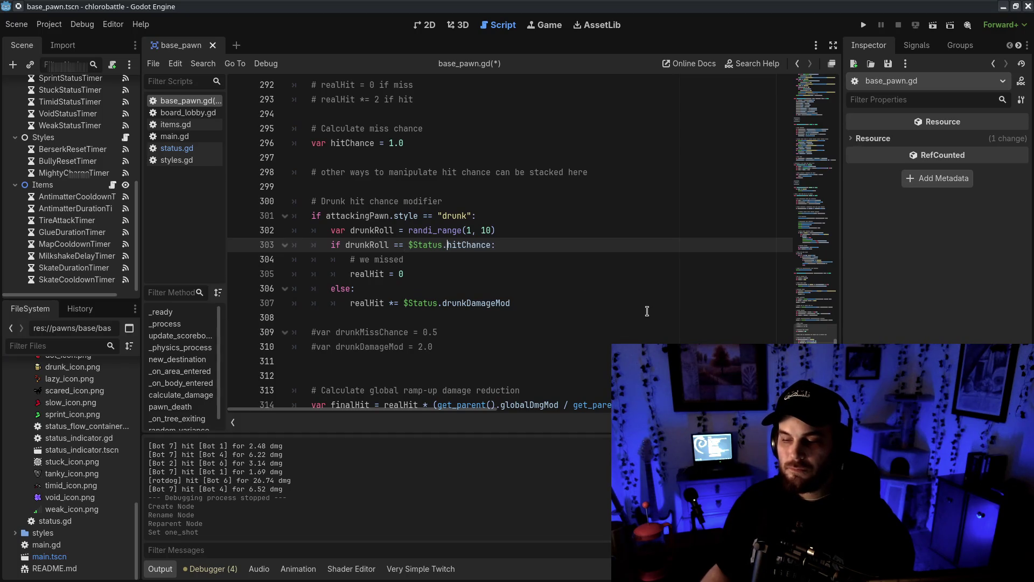
{"action": "left_click", "coordinate": [633, 335]}
{"action": "key", "text": "ctrl+z"}
{"action": "left_click", "coordinate": [706, 255]}
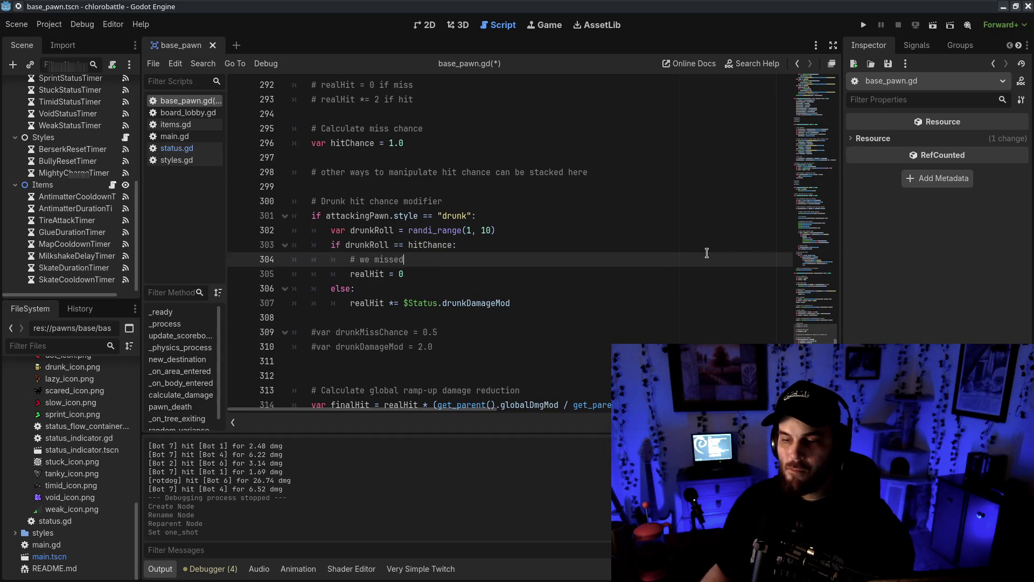
{"action": "left_click", "coordinate": [409, 244]}
{"action": "key", "text": "ctrl+v"}
{"action": "double_click", "coordinate": [454, 244]}
{"action": "double_click", "coordinate": [371, 331]}
{"action": "double_click", "coordinate": [468, 245]}
{"action": "key", "text": "ctrl+v"}
- Delete the old hitChance variable and its comment
{"action": "mouse_move", "coordinate": [461, 142]}
{"action": "left_mouse_down"}
{"action": "mouse_move", "coordinate": [430, 130]}
{"action": "mouse_move", "coordinate": [457, 114]}
{"action": "left_mouse_up"}
{"action": "key", "text": "Delete"}
{"action": "scroll", "coordinate": [463, 156], "scroll_direction": "up", "scroll_amount": 1}
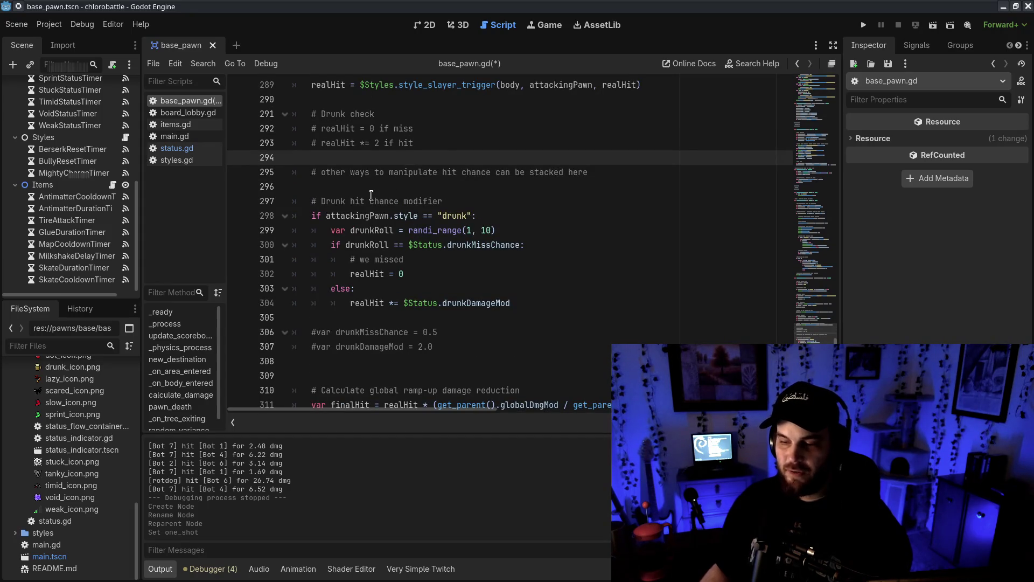
- Review the finished drunk hit check, then open status.gd
{"action": "left_click", "coordinate": [535, 356]}
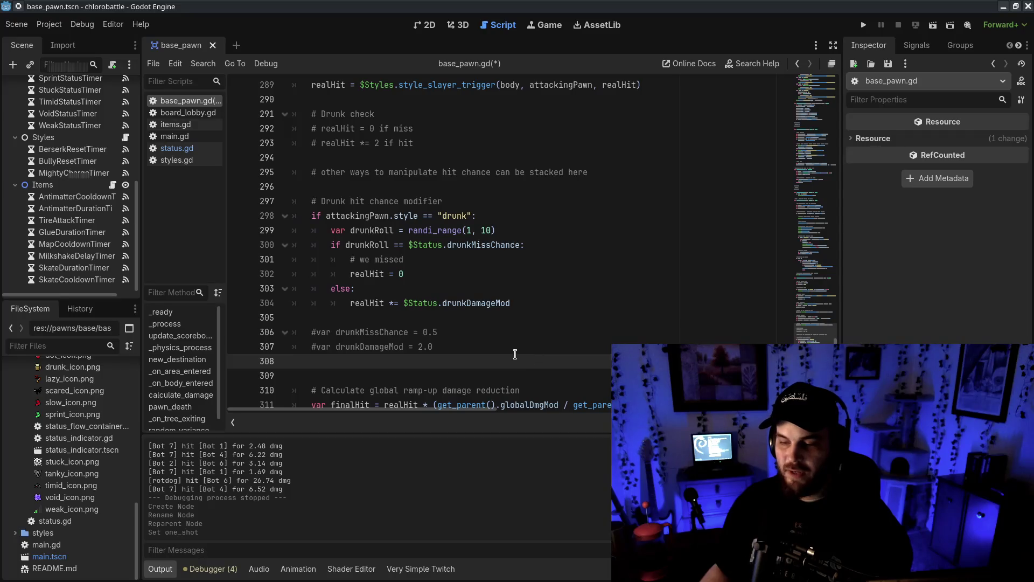
{"action": "left_click", "coordinate": [558, 316], "text": "shift"}
{"action": "left_click_drag", "start_coordinate": [345, 216], "coordinate": [576, 220]}
{"action": "left_click", "coordinate": [577, 219]}
{"action": "left_click_drag", "start_coordinate": [355, 230], "coordinate": [598, 225]}
{"action": "left_click", "coordinate": [598, 226]}
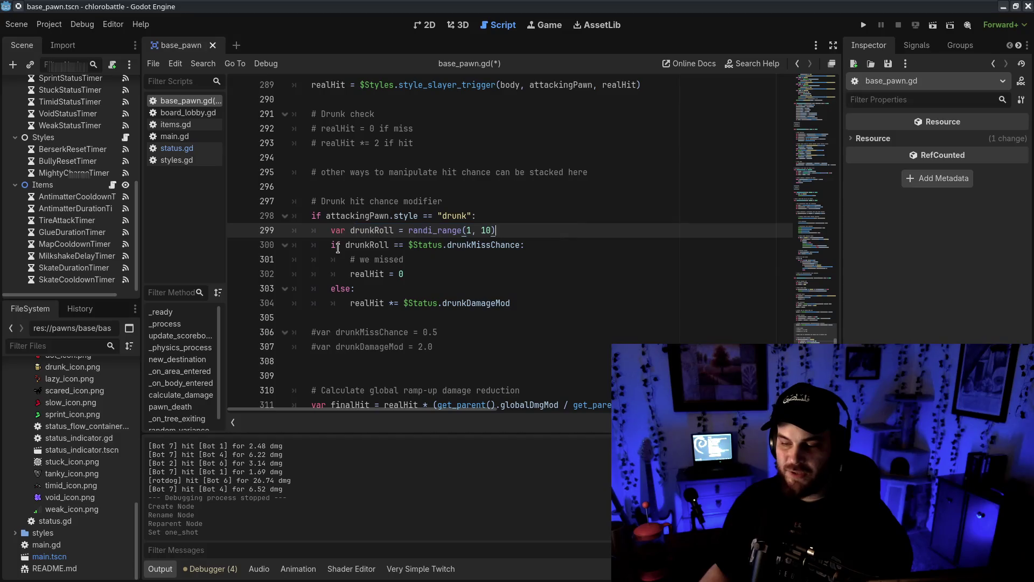
{"action": "left_click", "coordinate": [684, 267]}
{"action": "left_click", "coordinate": [470, 230]}
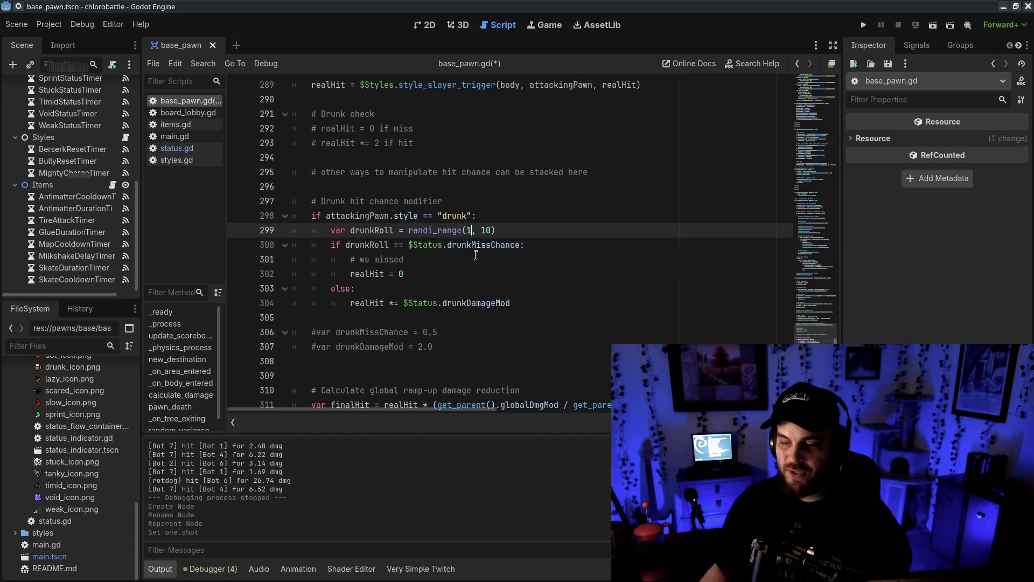
{"action": "left_click_drag", "start_coordinate": [447, 244], "coordinate": [561, 245]}
{"action": "left_click", "coordinate": [575, 276]}
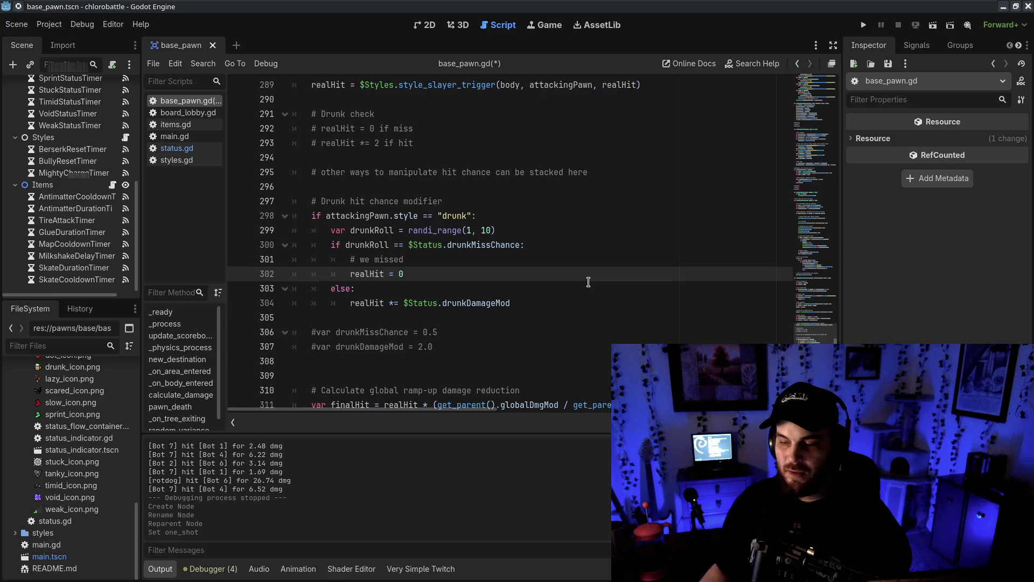
{"action": "left_click", "coordinate": [177, 148]}
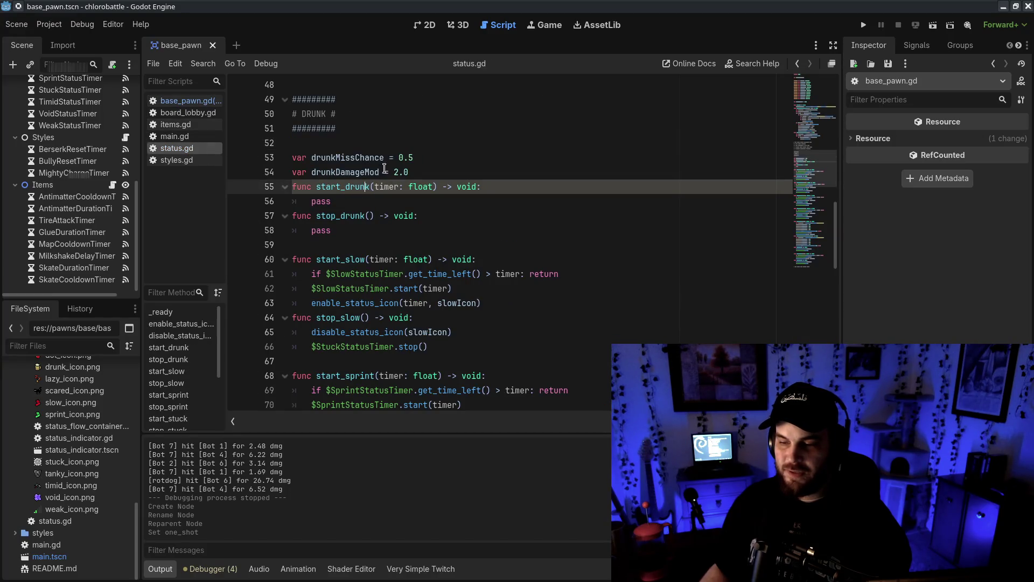
- Change drunkMissChance in status.gd from 0.5 to a percentage value of 5
{"action": "left_click_drag", "start_coordinate": [398, 156], "coordinate": [458, 154]}
{"action": "key", "text": "ctrl+s"}
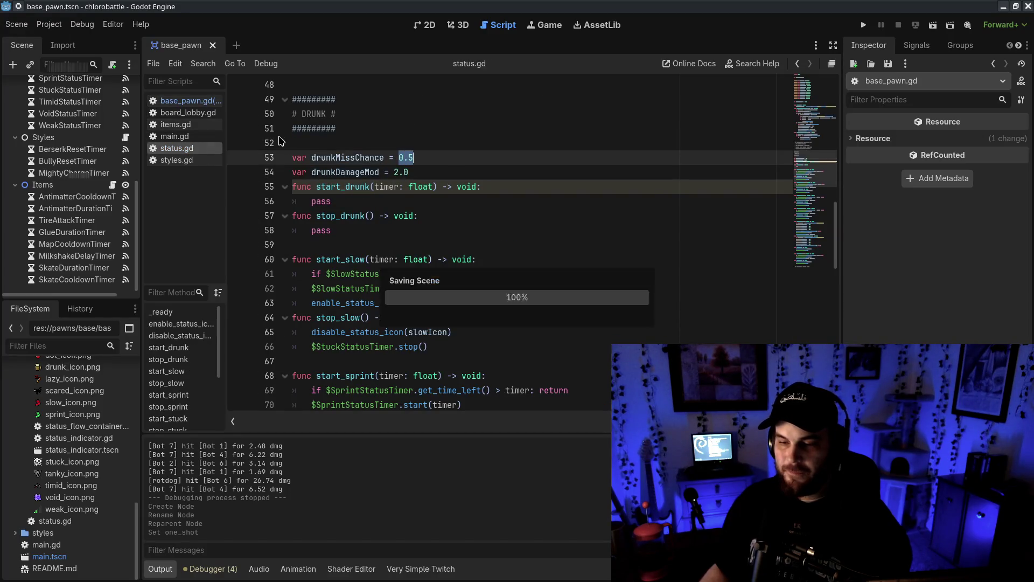
{"action": "type", "text": "5"}
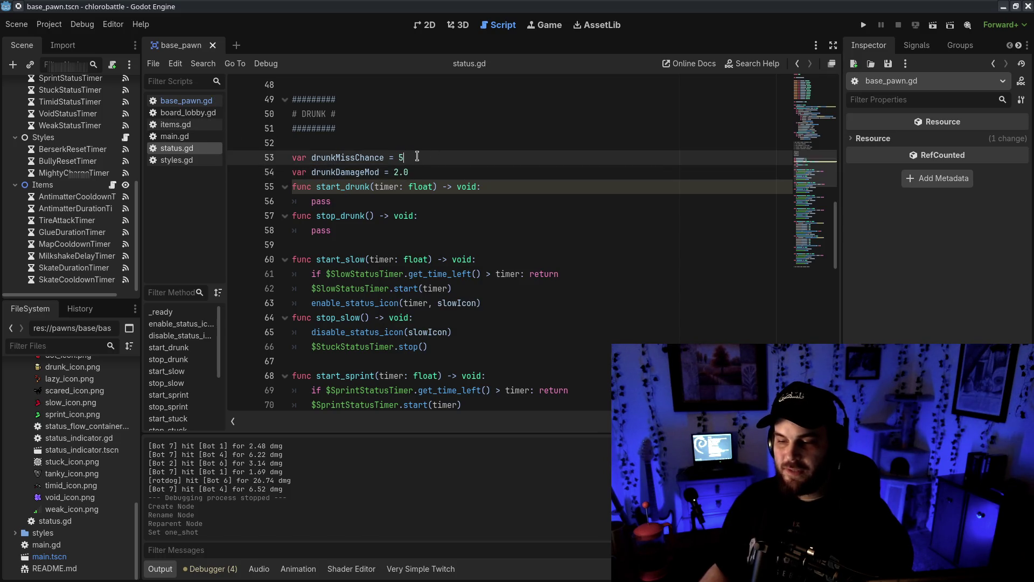
- In base_pawn.gd, widen the drunk roll to randi_range(1, 100) and save
{"action": "left_click", "coordinate": [188, 100]}
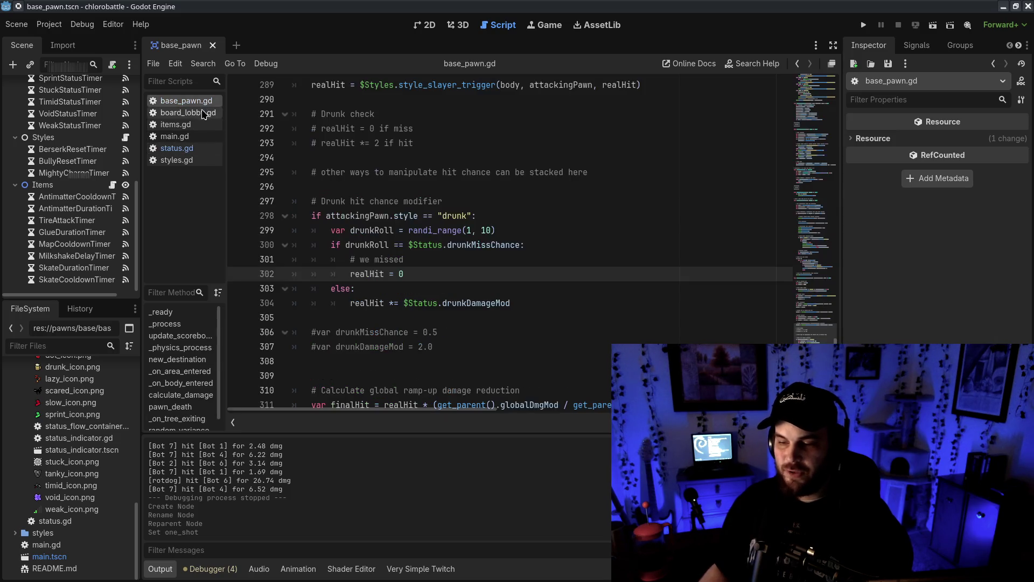
{"action": "left_click", "coordinate": [493, 230]}
{"action": "type", "text": "0"}
{"action": "key", "text": "ctrl+s"}
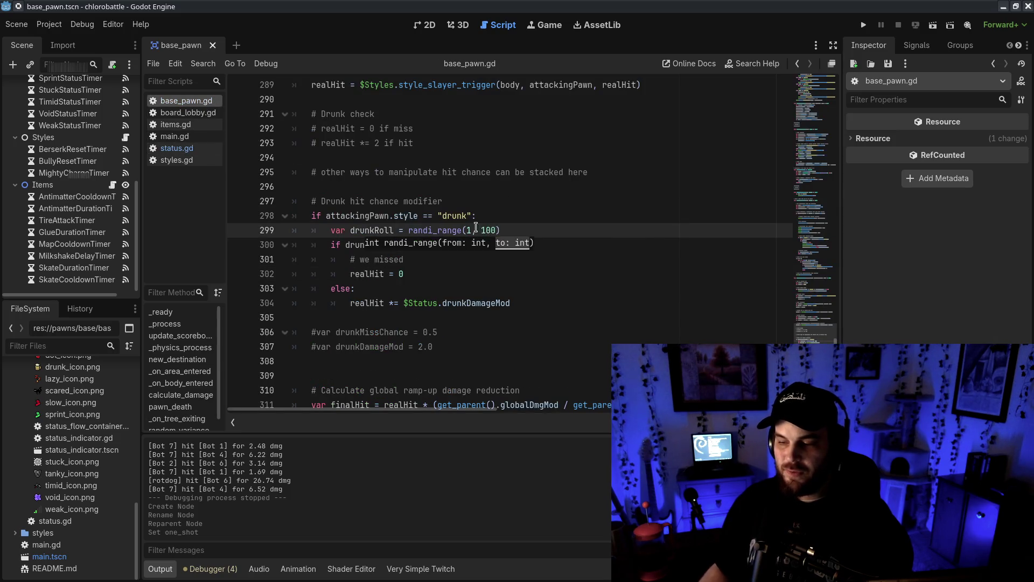
- Change the miss check to 'drunkRoll <= $Status.drunkMissChance'
{"action": "left_click", "coordinate": [594, 263]}
{"action": "left_click", "coordinate": [402, 244]}
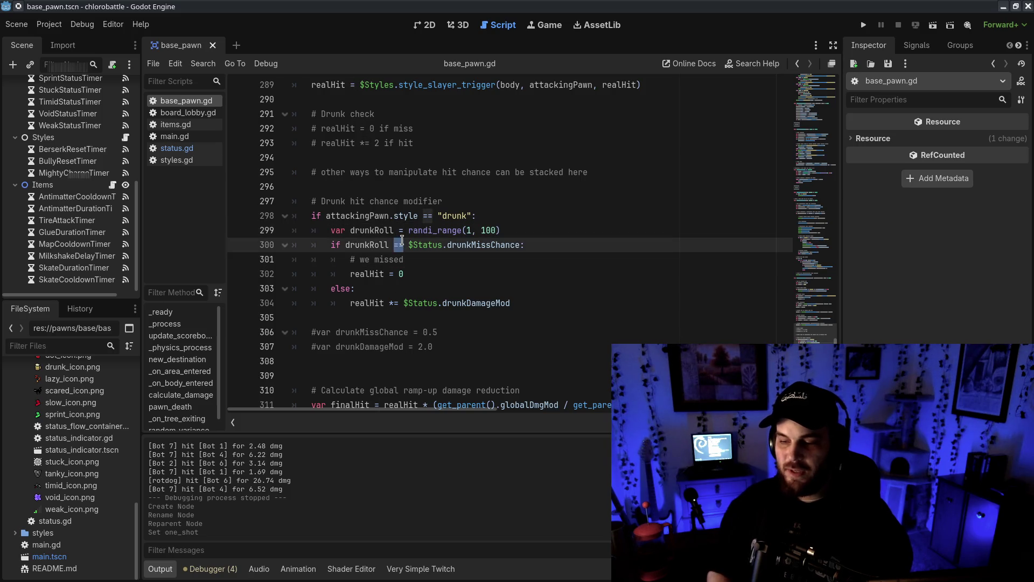
{"action": "key", "text": "BackSpace"}
{"action": "type", "text": "<"}
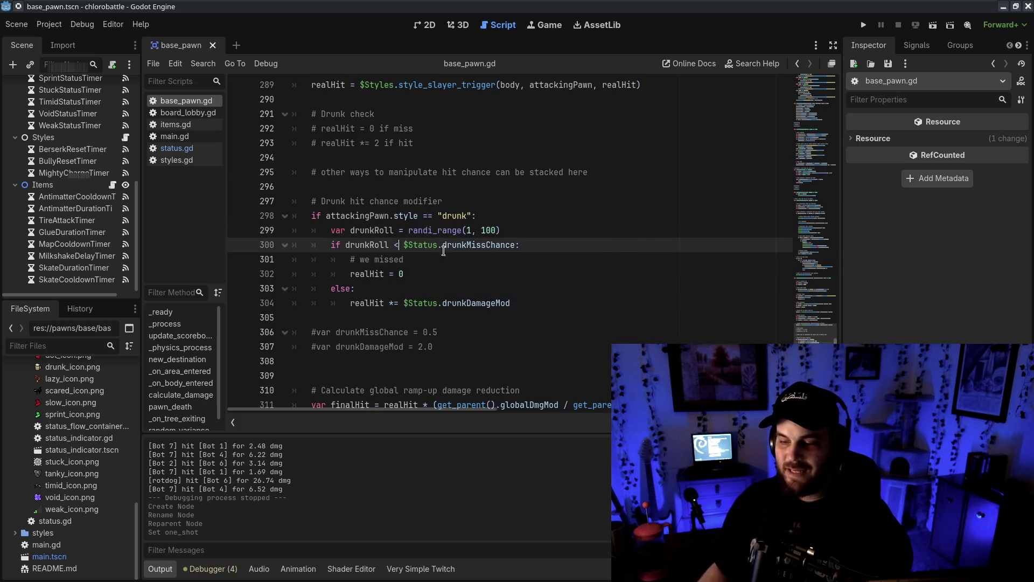
{"action": "type", "text": "="}
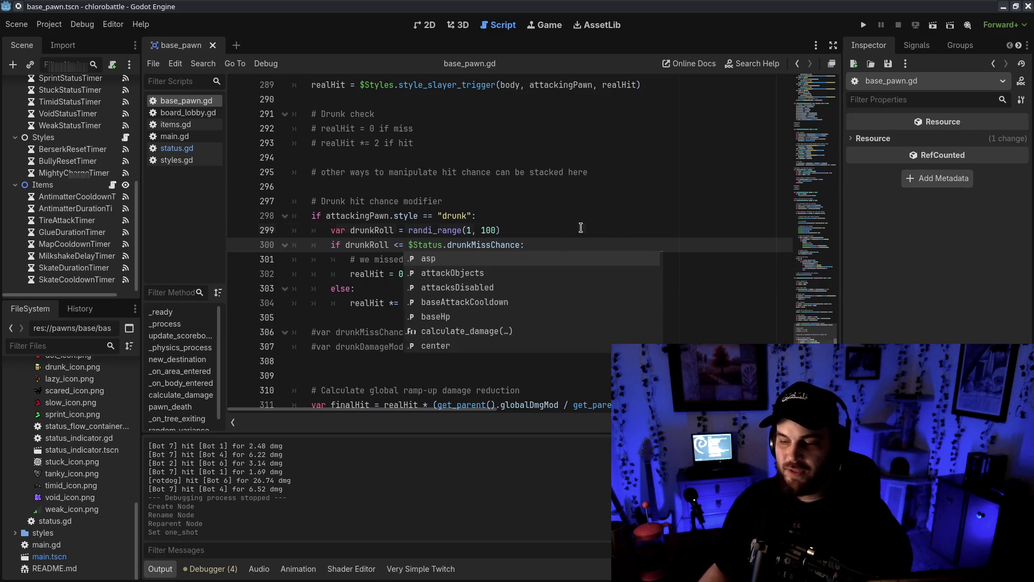
{"action": "left_click", "coordinate": [523, 227]}
{"action": "left_click", "coordinate": [556, 272]}
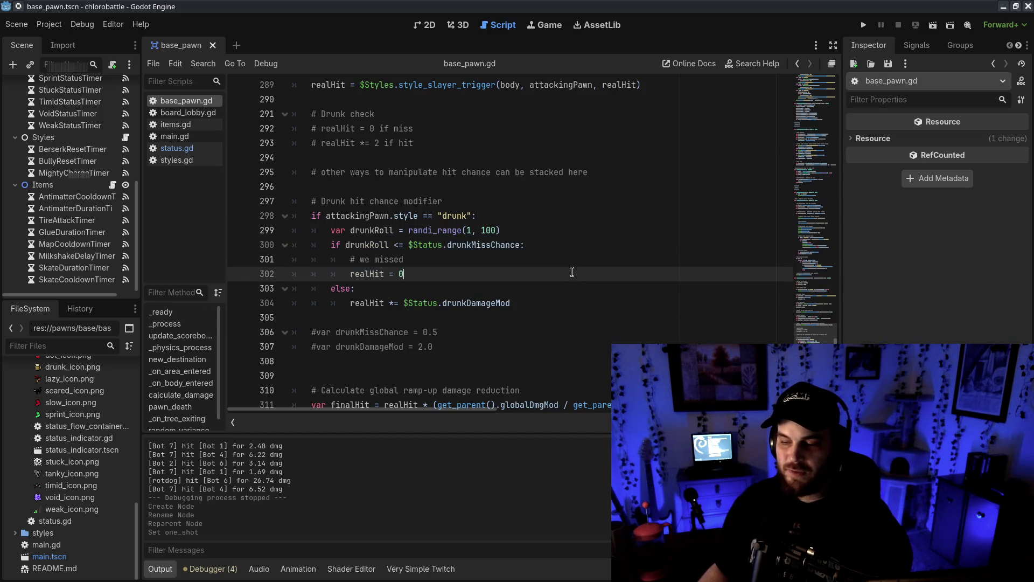
{"action": "left_click", "coordinate": [468, 230]}
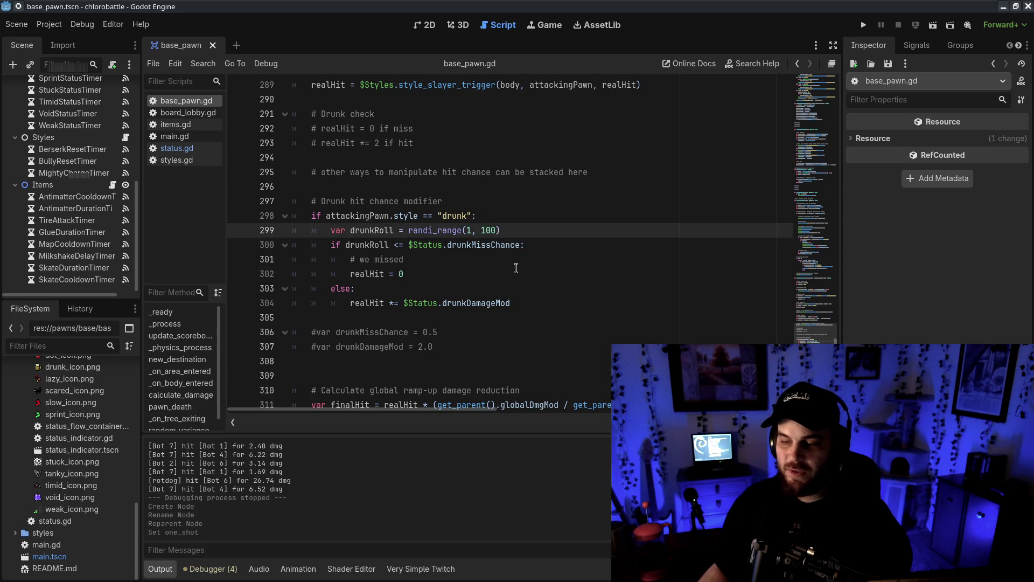
{"action": "left_click", "coordinate": [403, 245]}
{"action": "key", "text": "BackSpace"}
{"action": "left_click", "coordinate": [677, 233]}
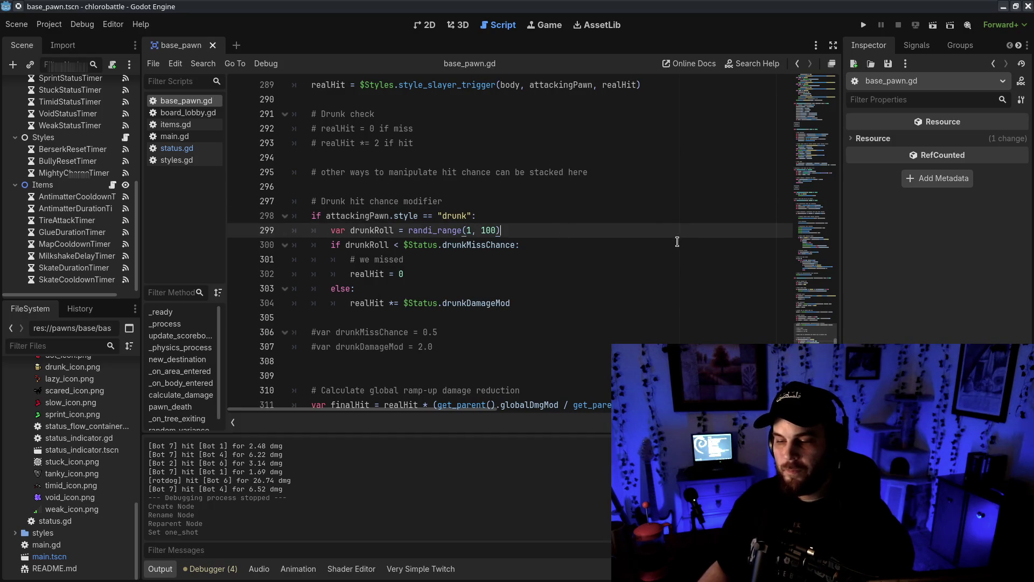
{"action": "left_click", "coordinate": [398, 246]}
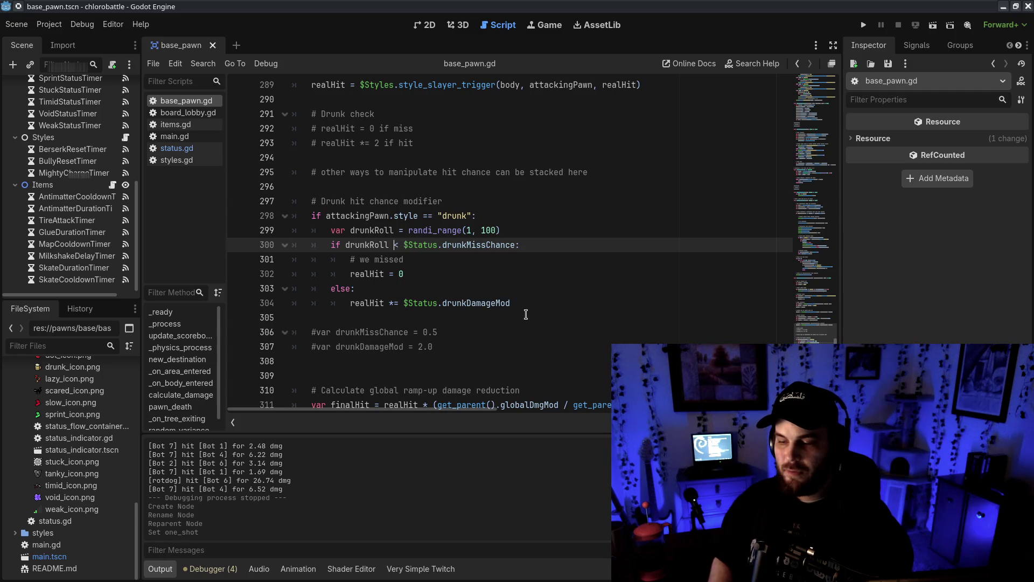
{"action": "left_click", "coordinate": [617, 289]}
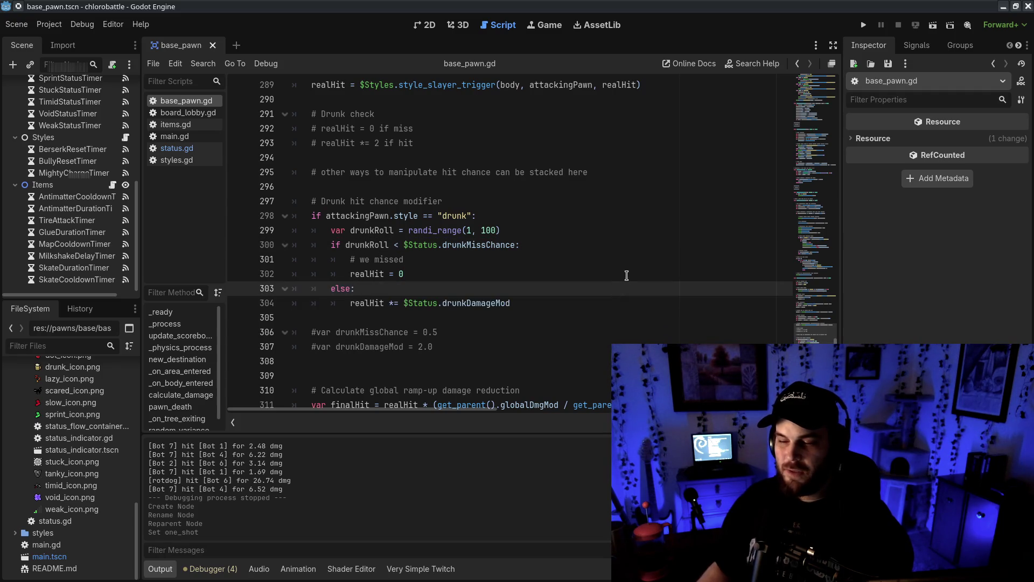
{"action": "left_click", "coordinate": [469, 230]}
{"action": "key", "text": "End"}
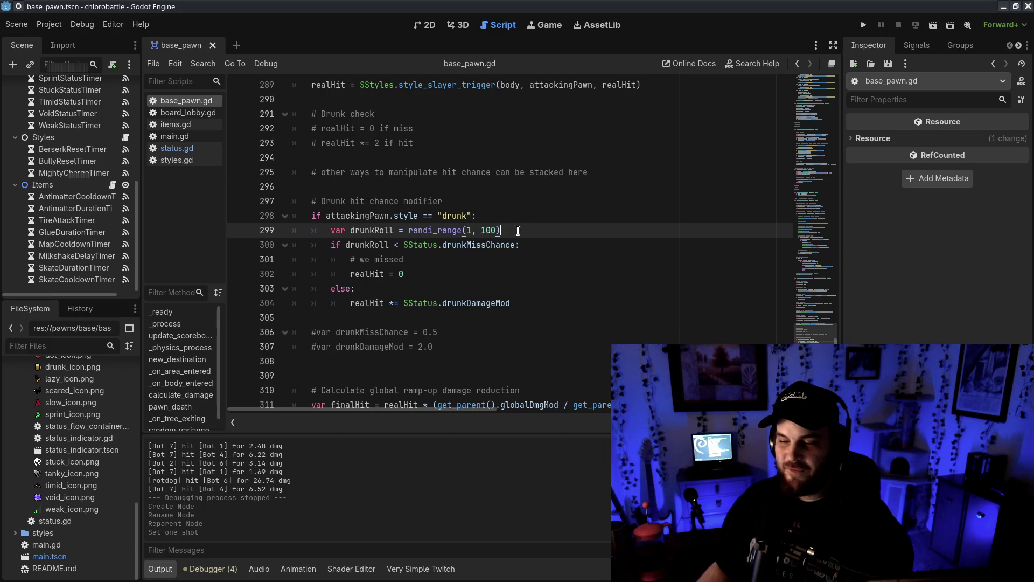
{"action": "left_click", "coordinate": [395, 246]}
{"action": "key", "text": "BackSpace"}
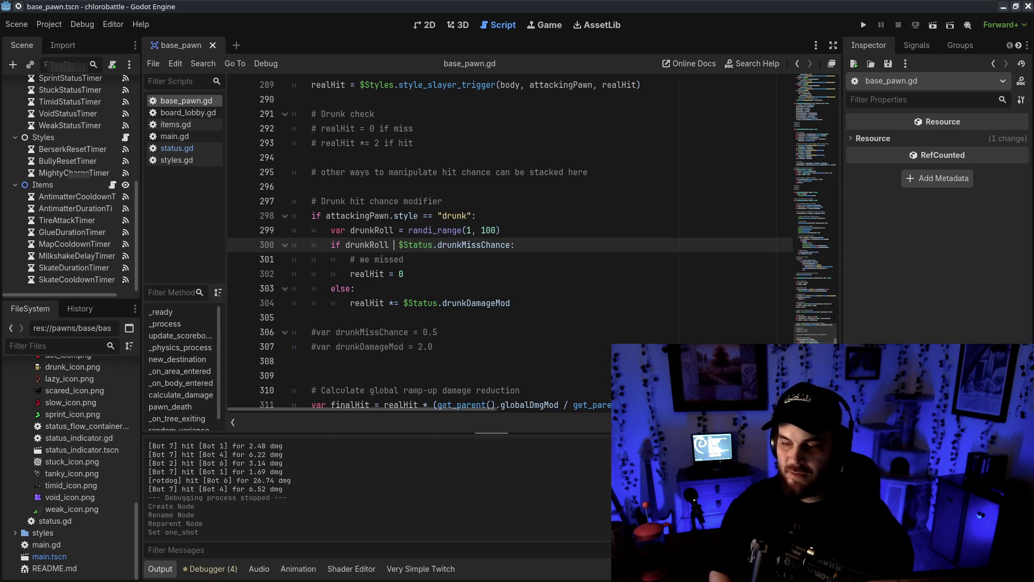
{"action": "type", "text": "<="}
{"action": "left_click", "coordinate": [710, 208]}
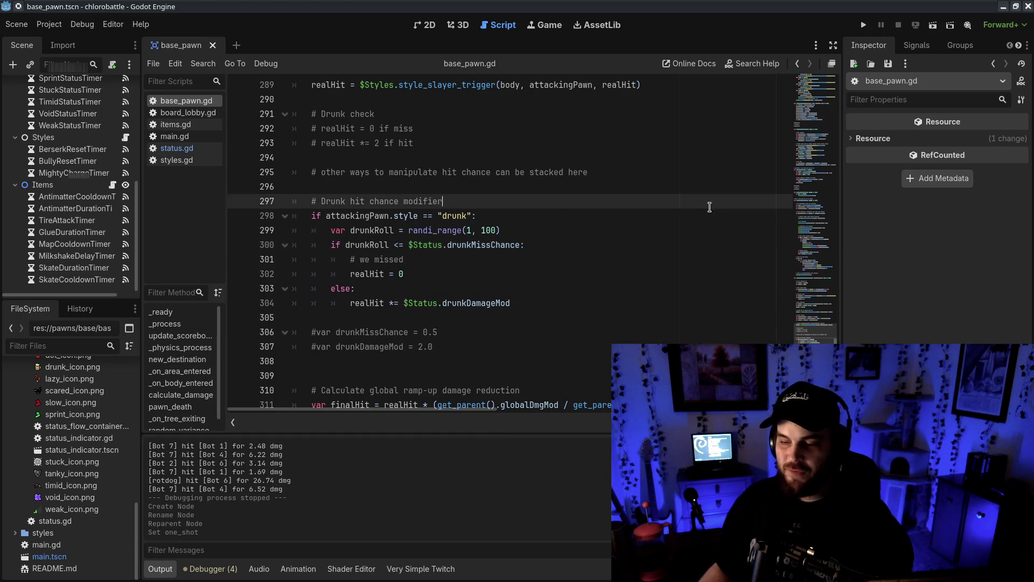
- Delete the old '# Drunk check' comment lines
{"action": "left_click", "coordinate": [468, 229]}
{"action": "left_click", "coordinate": [501, 291]}
{"action": "mouse_move", "coordinate": [348, 246]}
{"action": "left_mouse_down"}
{"action": "mouse_move", "coordinate": [533, 278]}
{"action": "mouse_move", "coordinate": [346, 300]}
{"action": "mouse_move", "coordinate": [642, 330]}
{"action": "mouse_move", "coordinate": [406, 289]}
{"action": "mouse_move", "coordinate": [607, 318]}
{"action": "left_mouse_up"}
{"action": "left_click", "coordinate": [608, 317]}
{"action": "scroll", "coordinate": [593, 310], "scroll_direction": "down", "scroll_amount": 3}
{"action": "scroll", "coordinate": [641, 334], "scroll_direction": "up", "scroll_amount": 3}
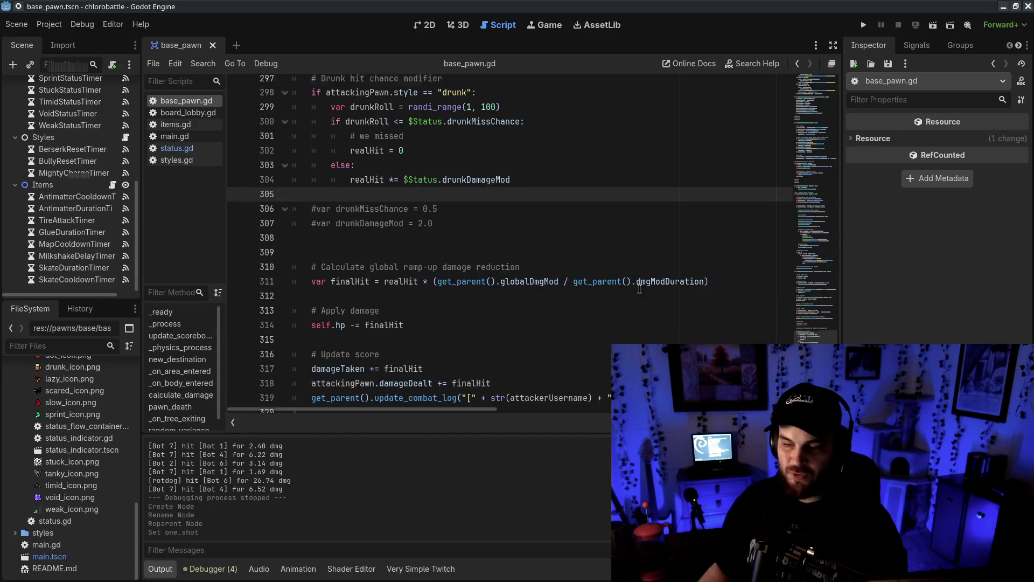
{"action": "left_click_drag", "start_coordinate": [413, 136], "coordinate": [449, 106]}
{"action": "key", "text": "Delete"}
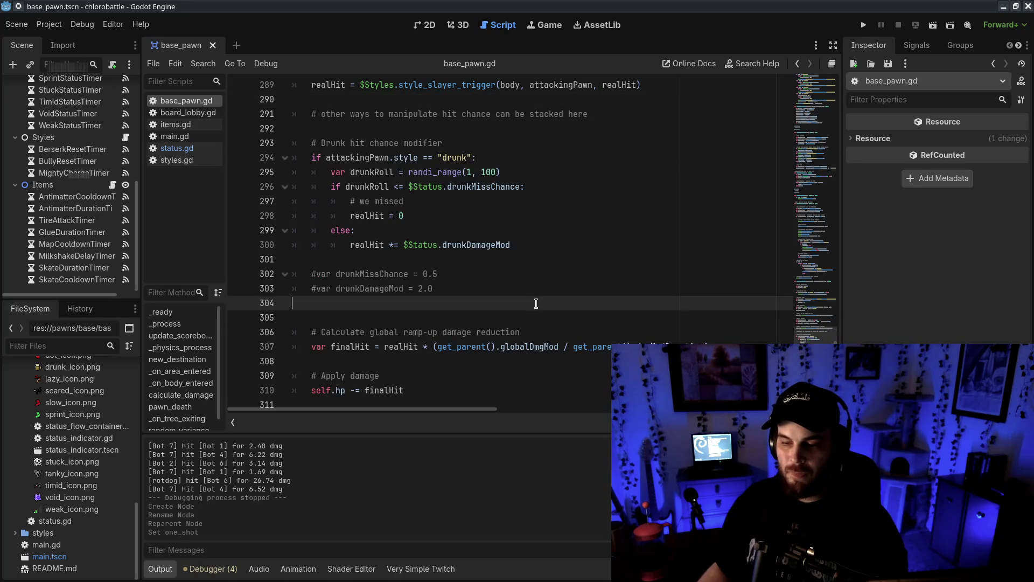
- Delete the commented-out '#var drunk' lines and leftover blank line, then save base_pawn.gd
{"action": "left_click_drag", "start_coordinate": [535, 303], "coordinate": [580, 257]}
{"action": "key", "text": "Delete"}
{"action": "key", "text": "BackSpace"}
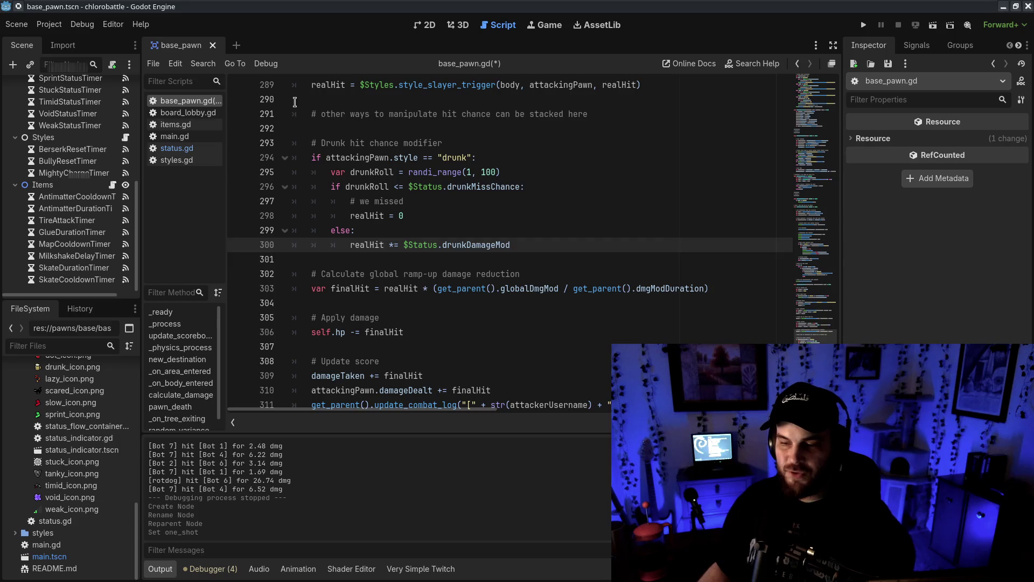
{"action": "left_click_drag", "start_coordinate": [592, 99], "coordinate": [658, 113]}
{"action": "left_click", "coordinate": [577, 156]}
{"action": "scroll", "coordinate": [546, 242], "scroll_direction": "up", "scroll_amount": 2}
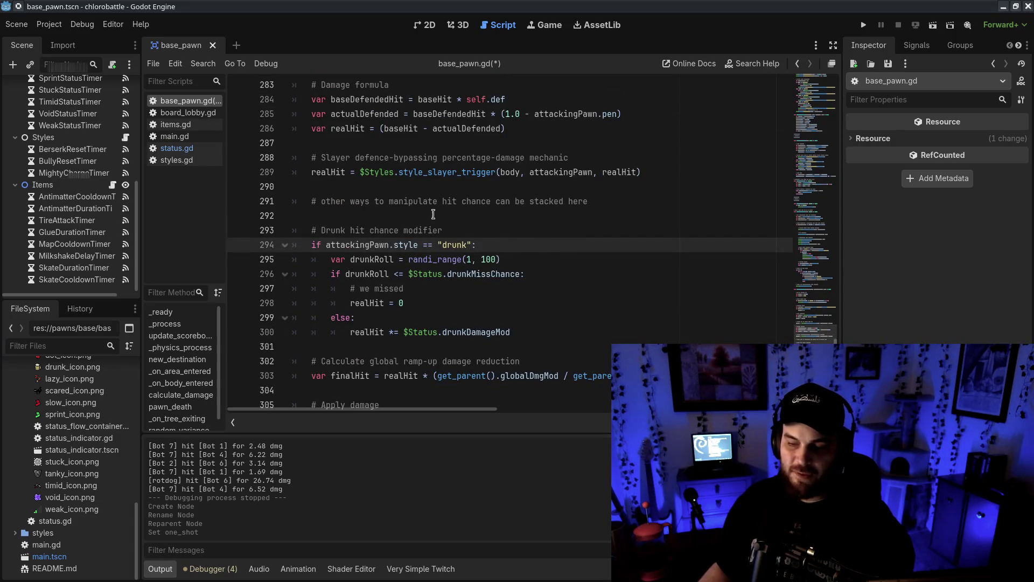
{"action": "left_click", "coordinate": [662, 200]}
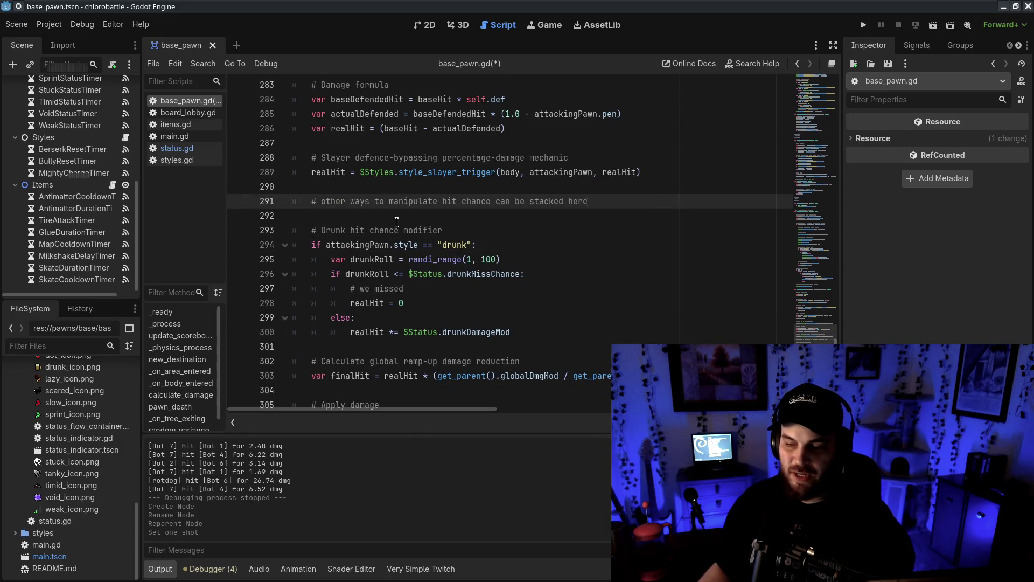
{"action": "left_click_drag", "start_coordinate": [397, 222], "coordinate": [542, 371]}
{"action": "left_click", "coordinate": [619, 290]}
{"action": "key", "text": "ctrl+s"}
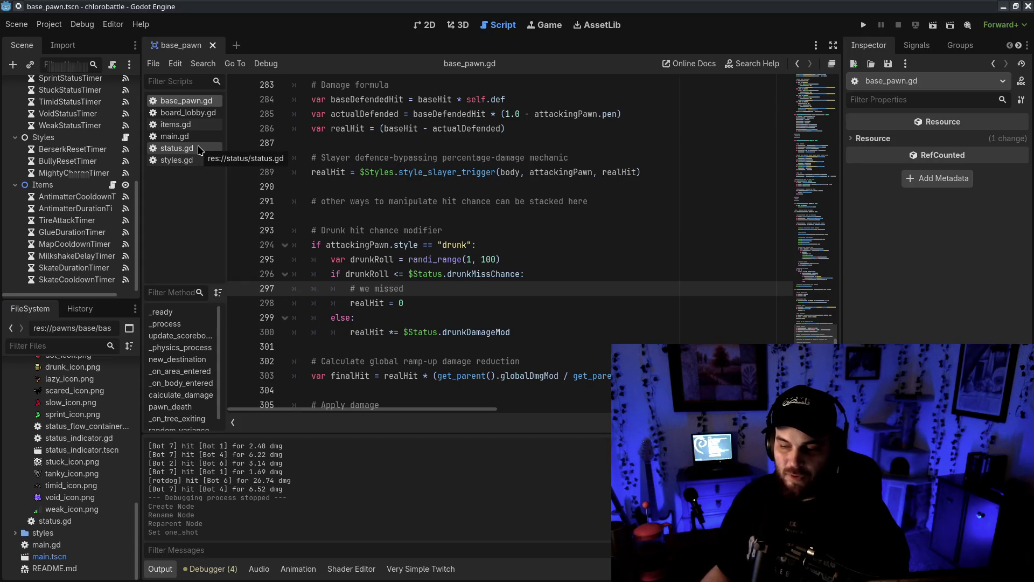
- Open status.gd and look over the drunkIcon export and the drunk status icon to-do
{"action": "left_click", "coordinate": [178, 149]}
{"action": "scroll", "coordinate": [468, 247], "scroll_direction": "up", "scroll_amount": 3}
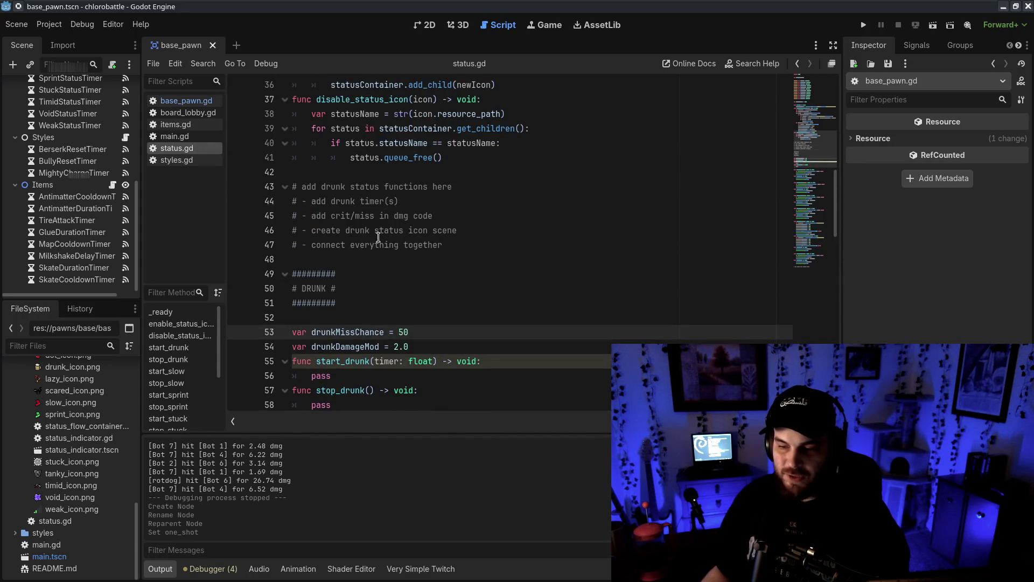
{"action": "left_click", "coordinate": [311, 229]}
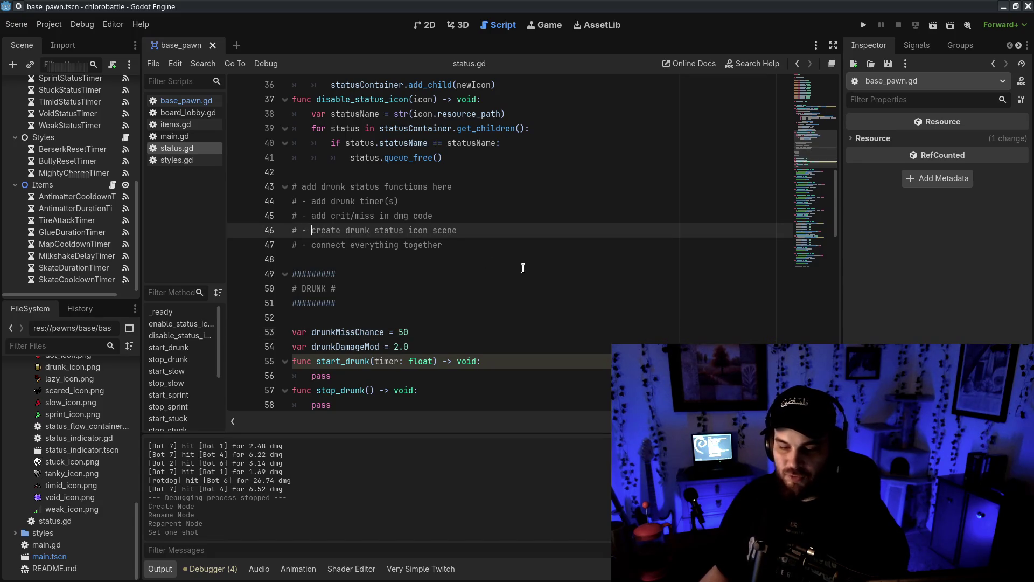
{"action": "left_click", "coordinate": [389, 261]}
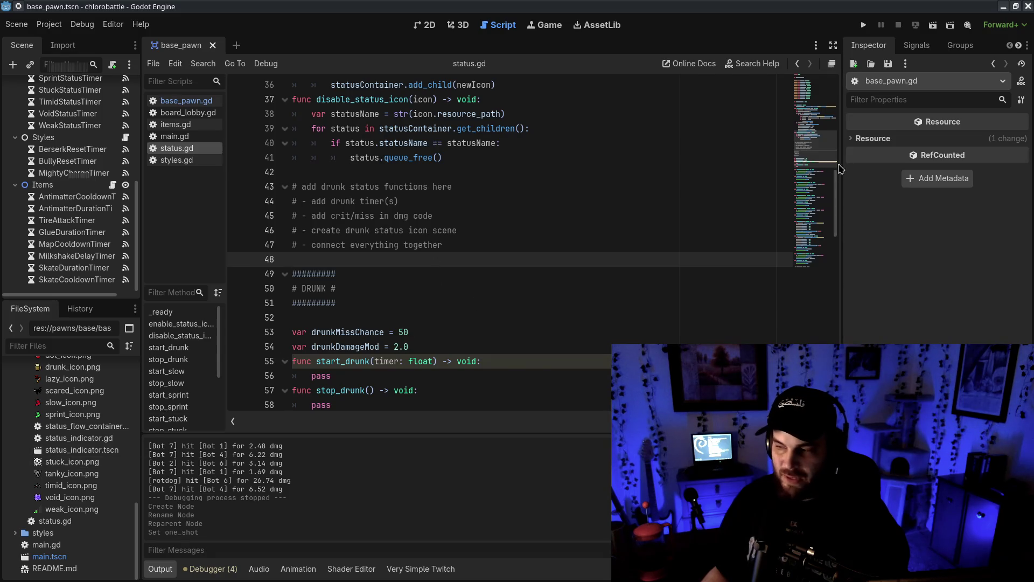
{"action": "left_click_drag", "start_coordinate": [835, 205], "coordinate": [833, 54]}
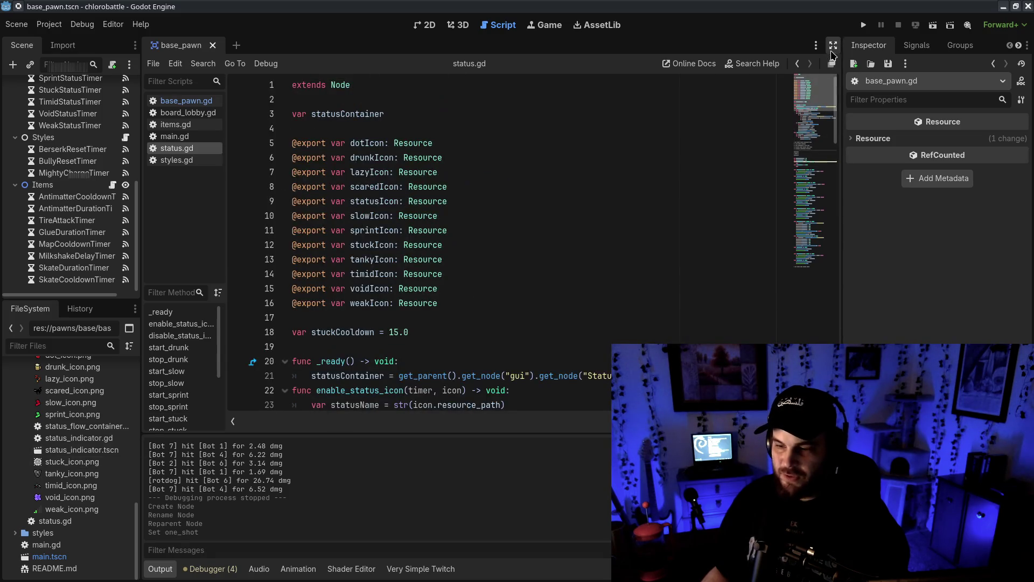
{"action": "left_click", "coordinate": [449, 157]}
{"action": "double_click", "coordinate": [366, 157]}
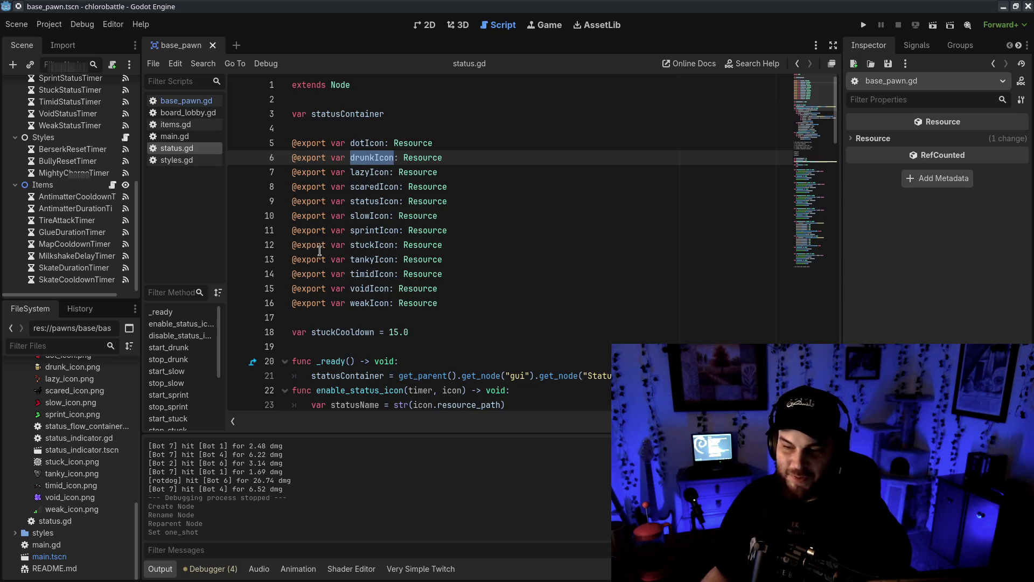
{"action": "left_click", "coordinate": [549, 252]}
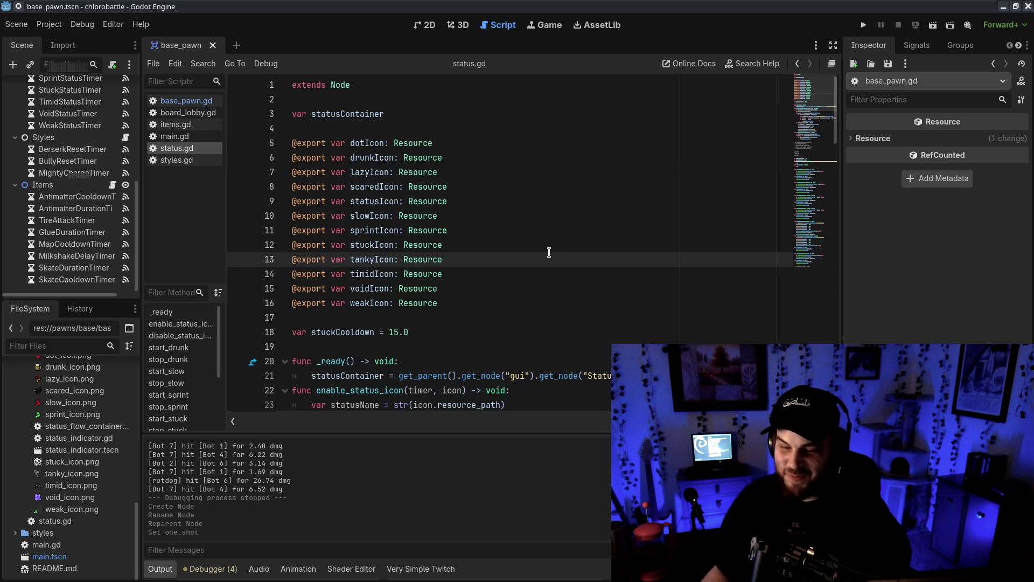
- Scroll to the DRUNK section with the start_drunk and stop_drunk stubs beside start_slow
{"action": "left_click", "coordinate": [816, 260]}
{"action": "left_click_drag", "start_coordinate": [817, 265], "coordinate": [810, 217]}
{"action": "left_click", "coordinate": [808, 165]}
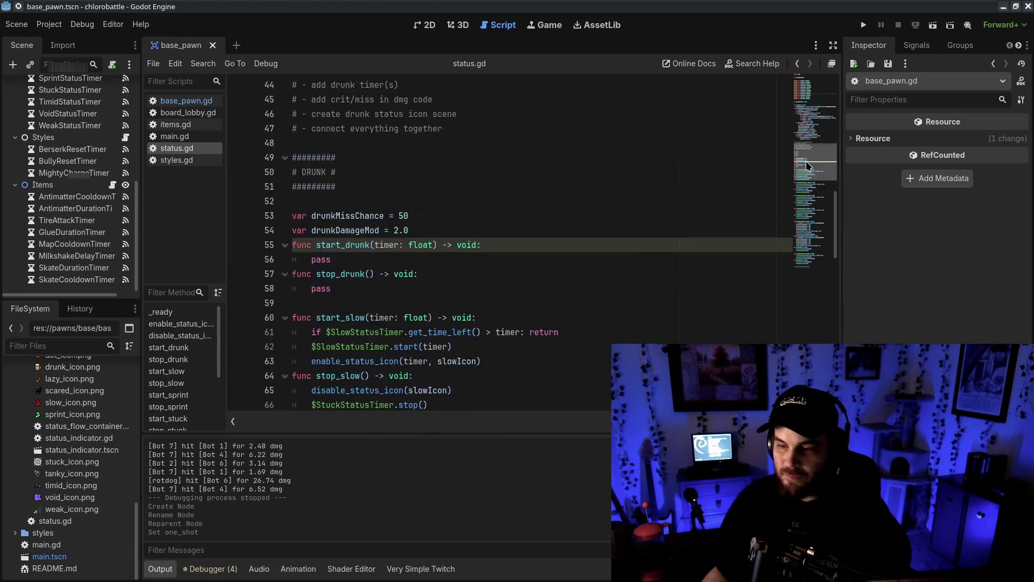
{"action": "scroll", "coordinate": [808, 165], "scroll_direction": "down", "scroll_amount": 5}
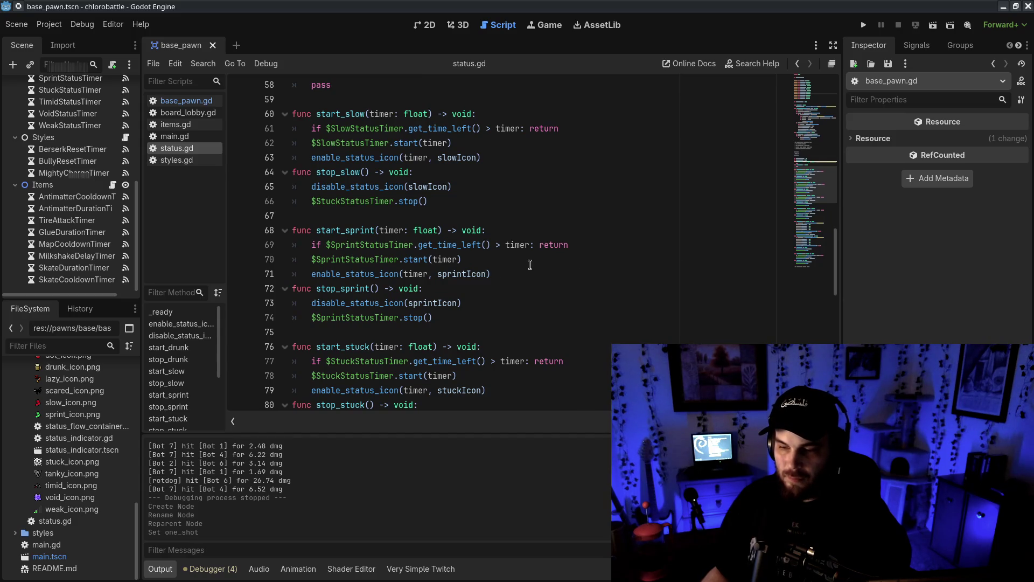
{"action": "left_click_drag", "start_coordinate": [513, 271], "coordinate": [518, 257]}
{"action": "scroll", "coordinate": [474, 226], "scroll_direction": "up", "scroll_amount": 6}
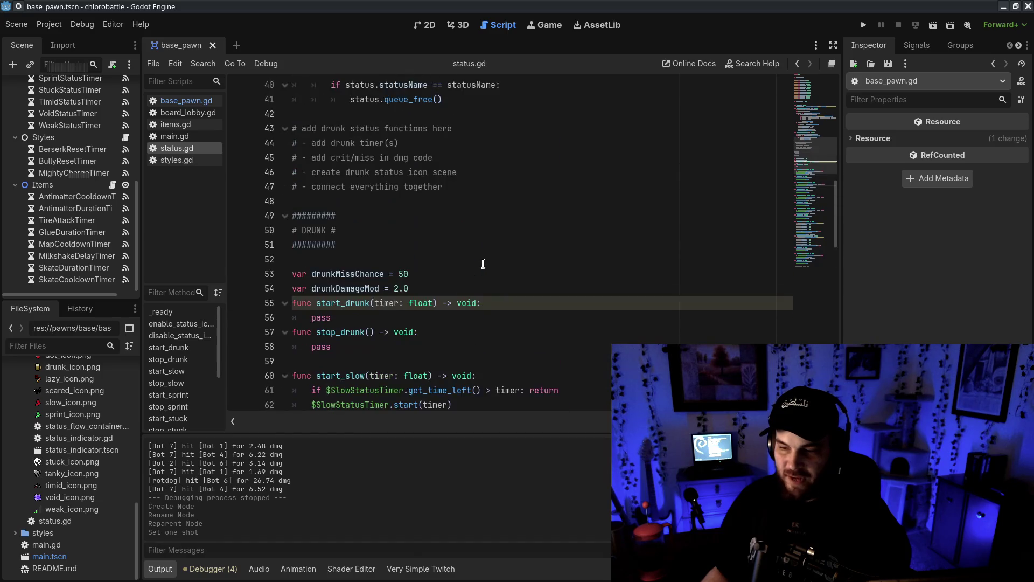
{"action": "scroll", "coordinate": [458, 201], "scroll_direction": "down", "scroll_amount": 3}
{"action": "left_click", "coordinate": [495, 278]}
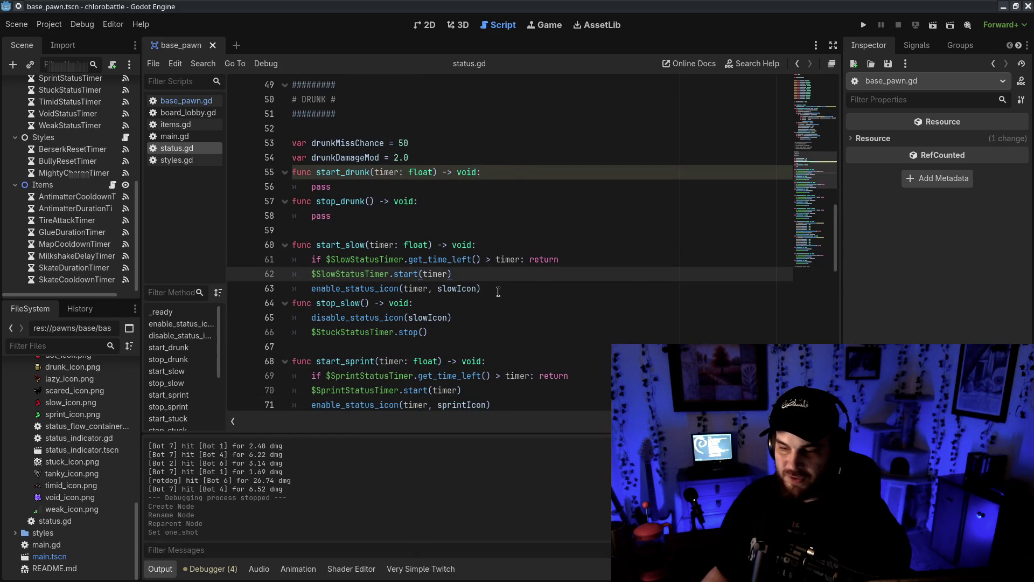
- Replace start_drunk's pass with start_slow's body, using $DrunkStatusTimer and drunkIcon, and save
{"action": "left_click_drag", "start_coordinate": [497, 289], "coordinate": [506, 245]}
{"action": "key", "text": "ctrl+c"}
{"action": "mouse_move", "coordinate": [497, 174]}
{"action": "left_mouse_down"}
{"action": "mouse_move", "coordinate": [331, 186]}
{"action": "mouse_move", "coordinate": [356, 184]}
{"action": "left_mouse_up"}
{"action": "key", "text": "ctrl+v"}
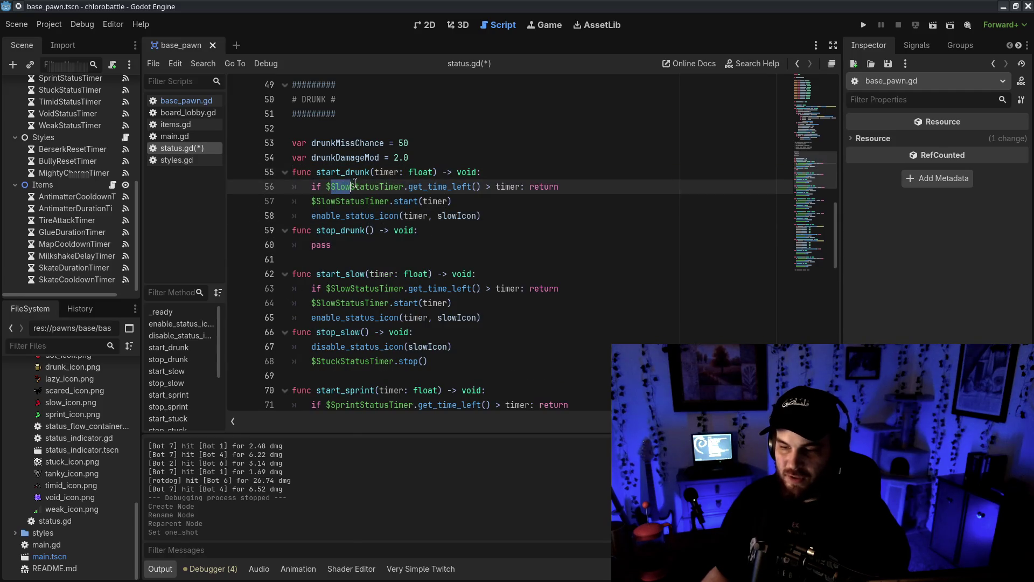
{"action": "type", "text": "Drunk"}
{"action": "double_click", "coordinate": [355, 186]}
{"action": "key", "text": "ctrl+c"}
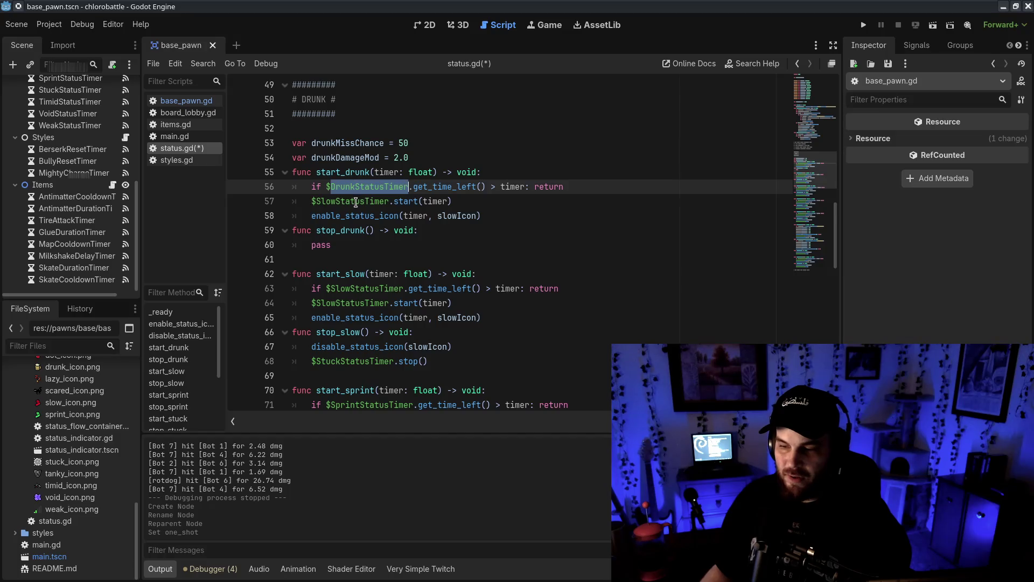
{"action": "double_click", "coordinate": [356, 201]}
{"action": "key", "text": "ctrl+v"}
{"action": "left_click", "coordinate": [542, 184]}
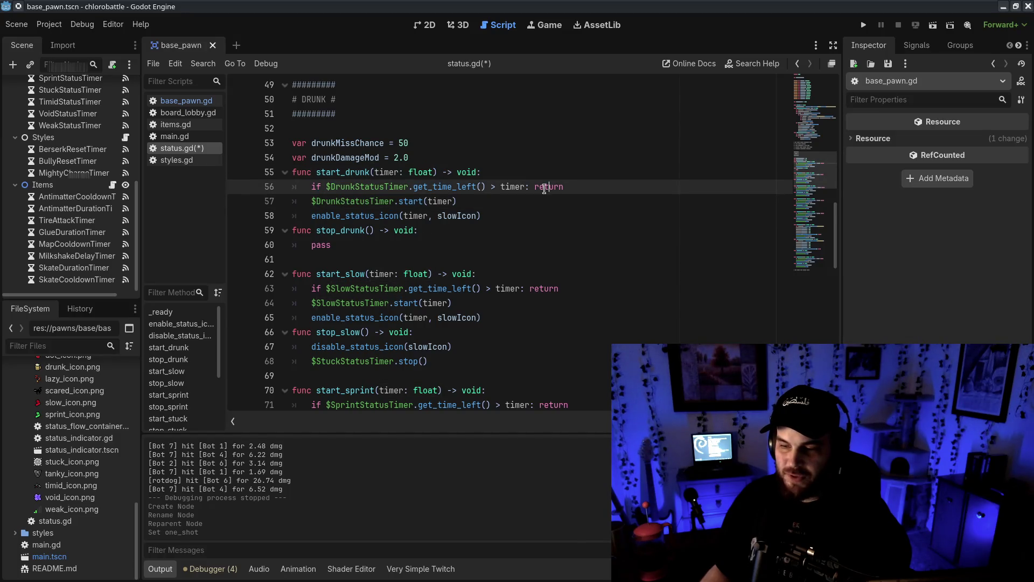
{"action": "left_click", "coordinate": [455, 201]}
{"action": "left_click_drag", "start_coordinate": [311, 216], "coordinate": [441, 217]}
{"action": "left_click", "coordinate": [476, 258]}
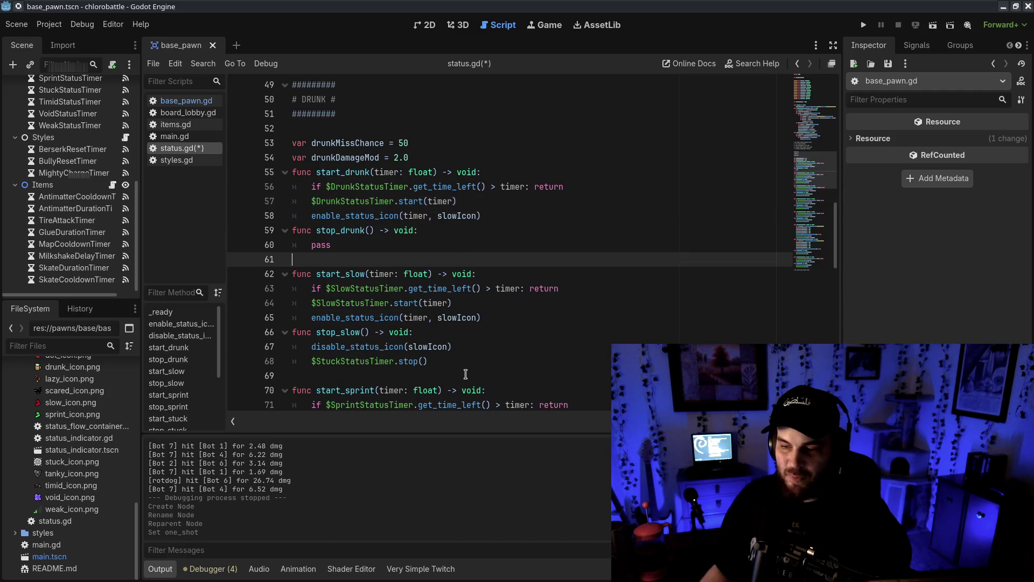
{"action": "left_click", "coordinate": [424, 202]}
{"action": "double_click", "coordinate": [450, 215]}
{"action": "type", "text": "drunkIcon"}
{"action": "key", "text": "ctrl+s"}
- Replace stop_drunk's pass with stop_slow's lines, switching to drunkIcon and DrunkStatusTimer, and save
{"action": "left_click", "coordinate": [467, 348]}
{"action": "left_click", "coordinate": [463, 361]}
{"action": "left_click", "coordinate": [415, 332], "text": "shift"}
{"action": "key", "text": "ctrl+c"}
{"action": "left_click_drag", "start_coordinate": [445, 233], "coordinate": [361, 249]}
{"action": "key", "text": "ctrl+v"}
{"action": "double_click", "coordinate": [461, 215]}
{"action": "key", "text": "ctrl+c"}
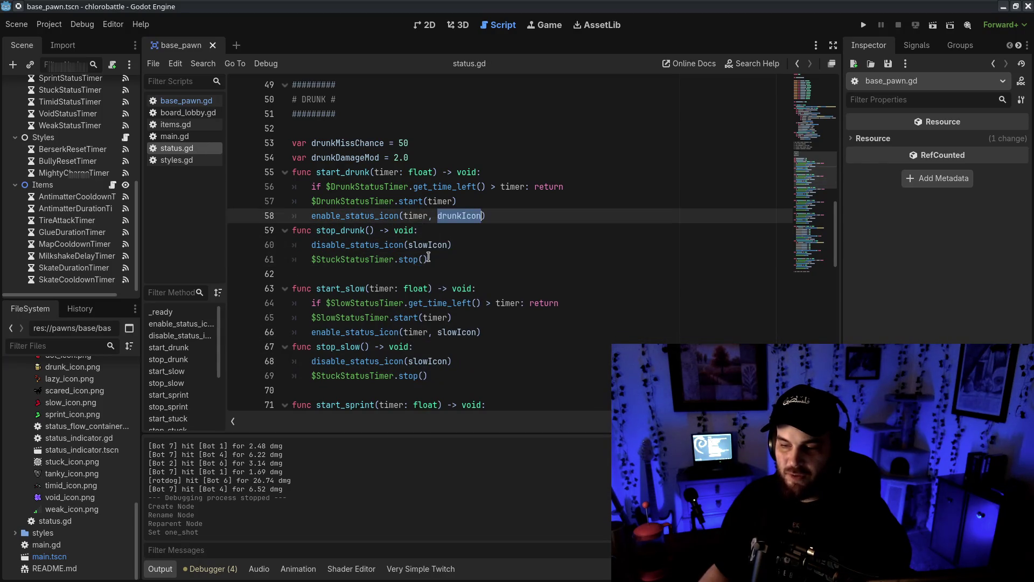
{"action": "double_click", "coordinate": [429, 244]}
{"action": "key", "text": "ctrl+v"}
{"action": "key", "text": "ctrl+s"}
{"action": "double_click", "coordinate": [344, 201]}
{"action": "key", "text": "ctrl+c"}
{"action": "double_click", "coordinate": [352, 259]}
{"action": "key", "text": "ctrl+v"}
{"action": "left_click", "coordinate": [606, 245]}
{"action": "key", "text": "ctrl+s"}
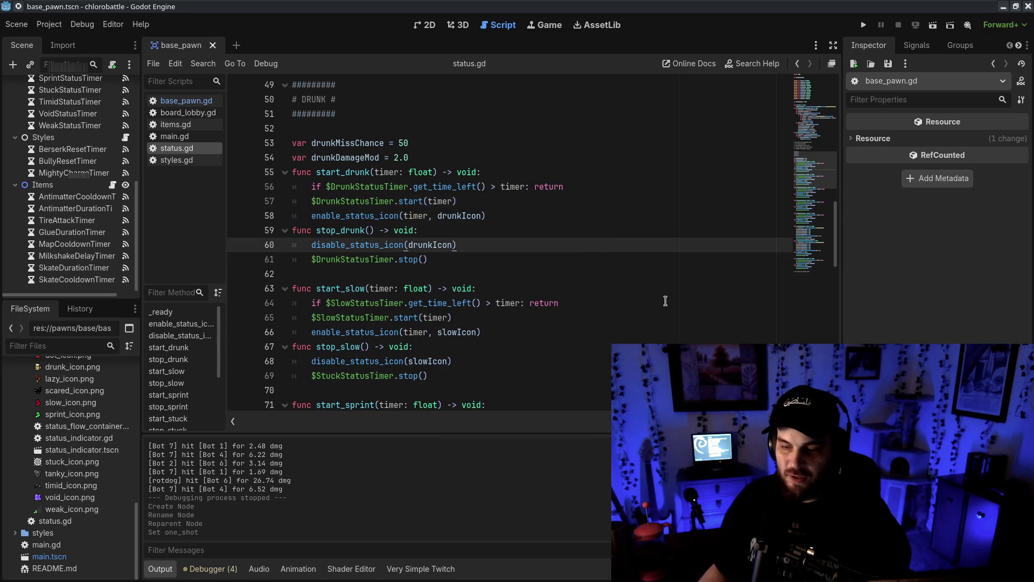
- Add a blank line after stop_drunk and review the drunk section
{"action": "left_click", "coordinate": [658, 298]}
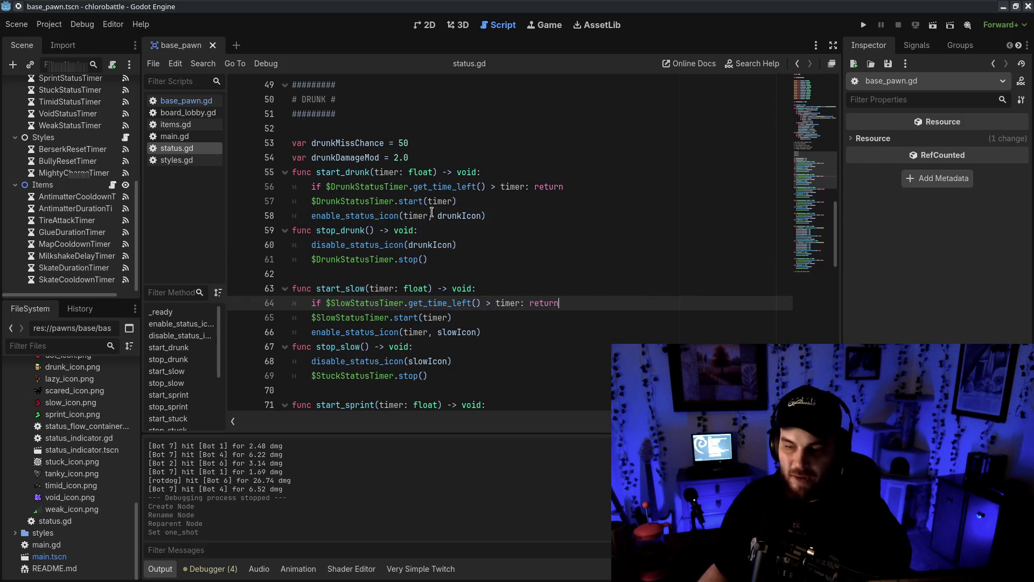
{"action": "left_click", "coordinate": [318, 172]}
{"action": "left_click", "coordinate": [393, 257]}
{"action": "scroll", "coordinate": [537, 329], "scroll_direction": "down", "scroll_amount": 5}
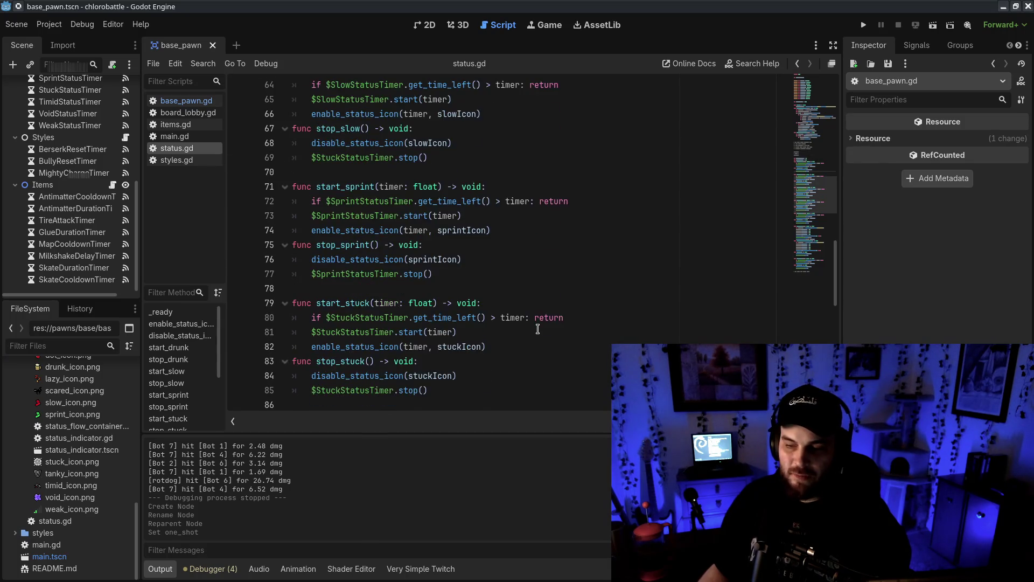
{"action": "scroll", "coordinate": [537, 328], "scroll_direction": "up", "scroll_amount": 7}
{"action": "scroll", "coordinate": [458, 286], "scroll_direction": "down", "scroll_amount": 1}
{"action": "left_click", "coordinate": [462, 298]}
{"action": "key", "text": "Return"}
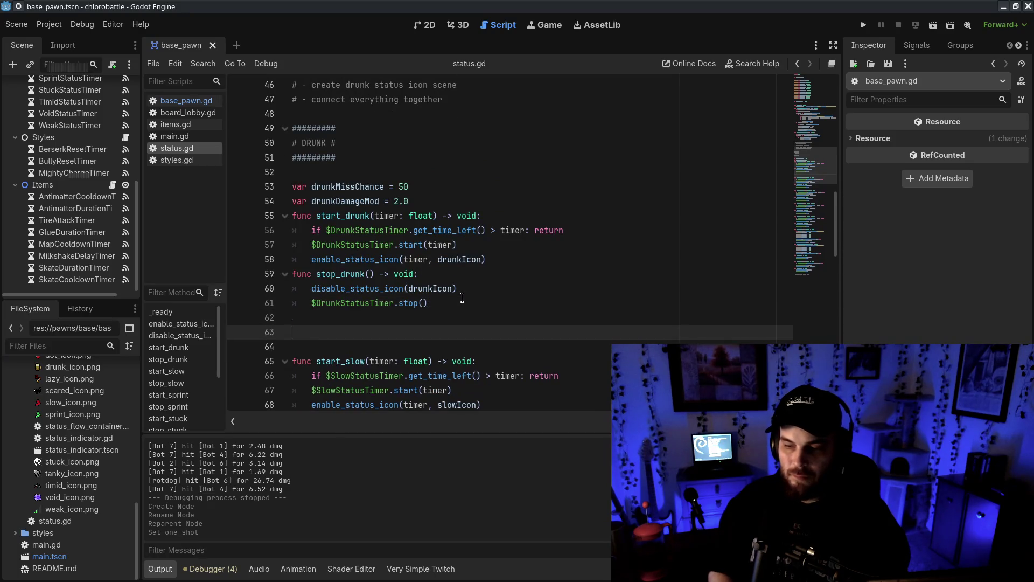
{"action": "scroll", "coordinate": [530, 285], "scroll_direction": "up", "scroll_amount": 9}
{"action": "scroll", "coordinate": [534, 287], "scroll_direction": "up", "scroll_amount": 1}
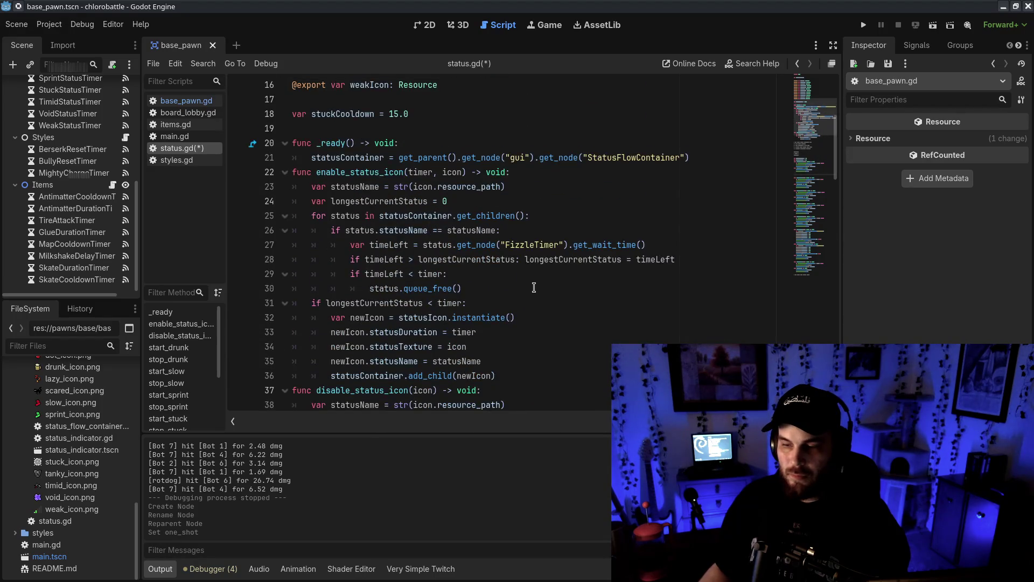
{"action": "scroll", "coordinate": [543, 274], "scroll_direction": "up", "scroll_amount": 5}
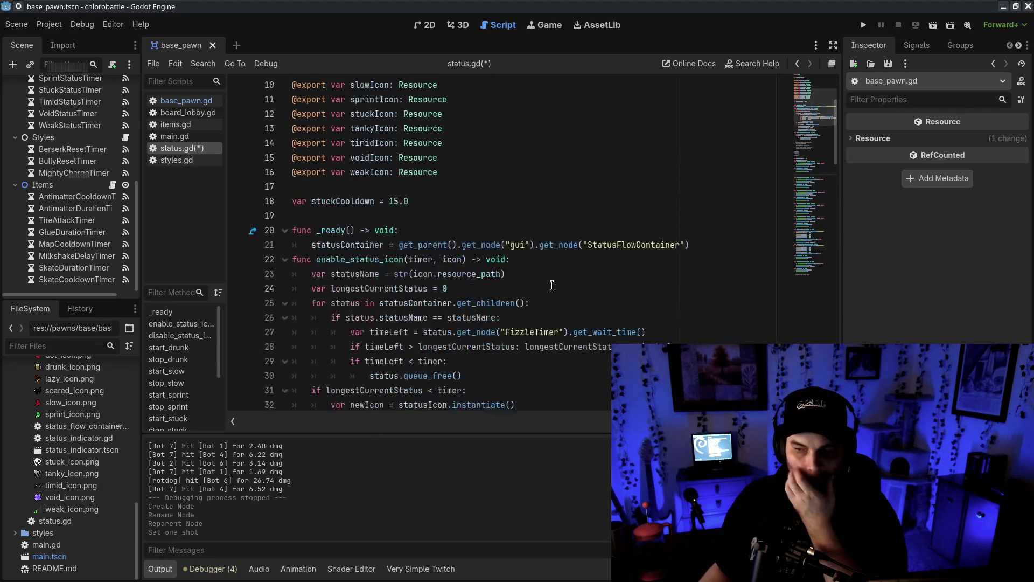
{"action": "scroll", "coordinate": [555, 291], "scroll_direction": "down", "scroll_amount": 4}
{"action": "scroll", "coordinate": [554, 290], "scroll_direction": "down", "scroll_amount": 19}
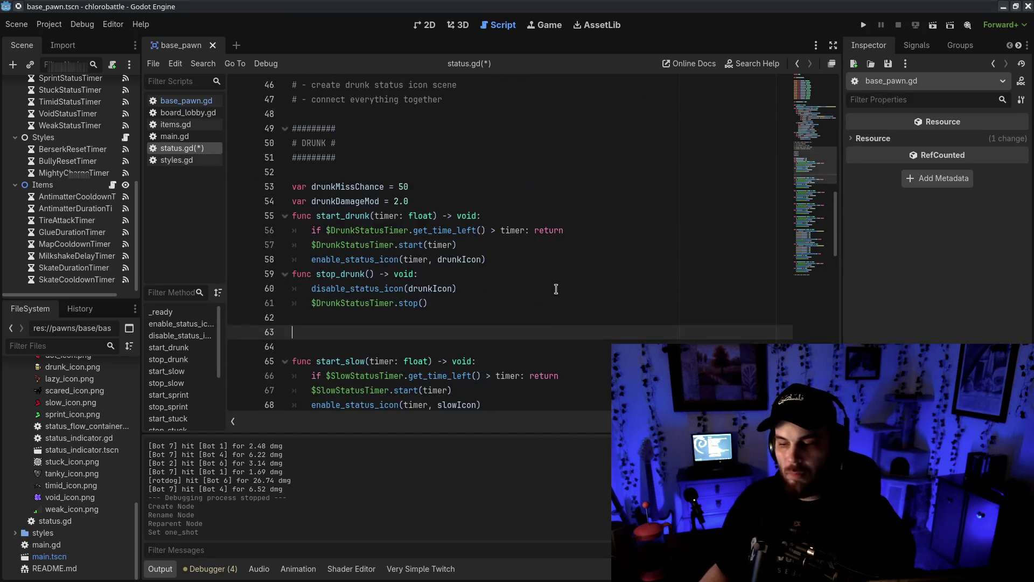
{"action": "scroll", "coordinate": [556, 290], "scroll_direction": "up", "scroll_amount": 8}
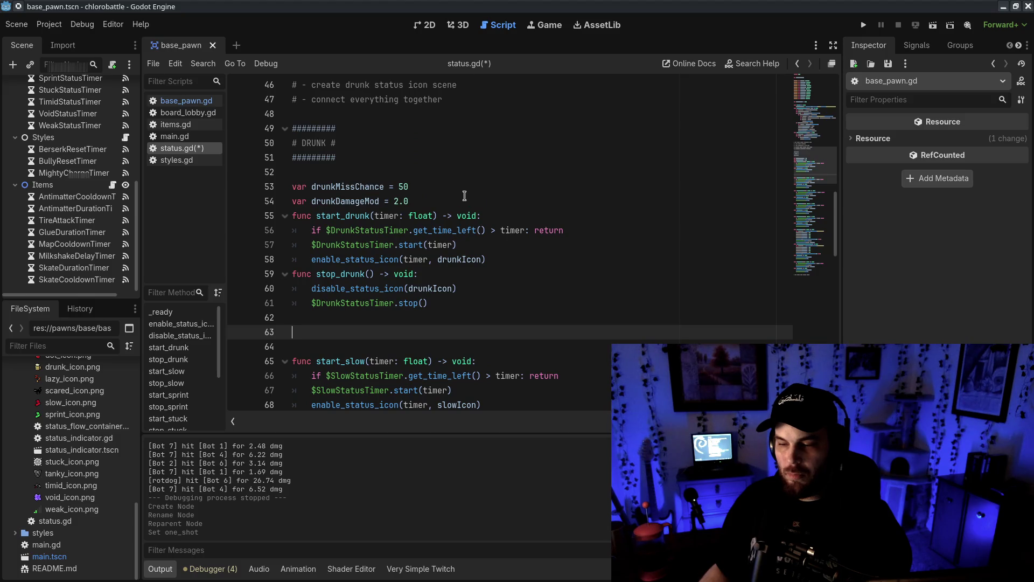
{"action": "left_click_drag", "start_coordinate": [464, 195], "coordinate": [292, 186]}
{"action": "left_click", "coordinate": [431, 186]}
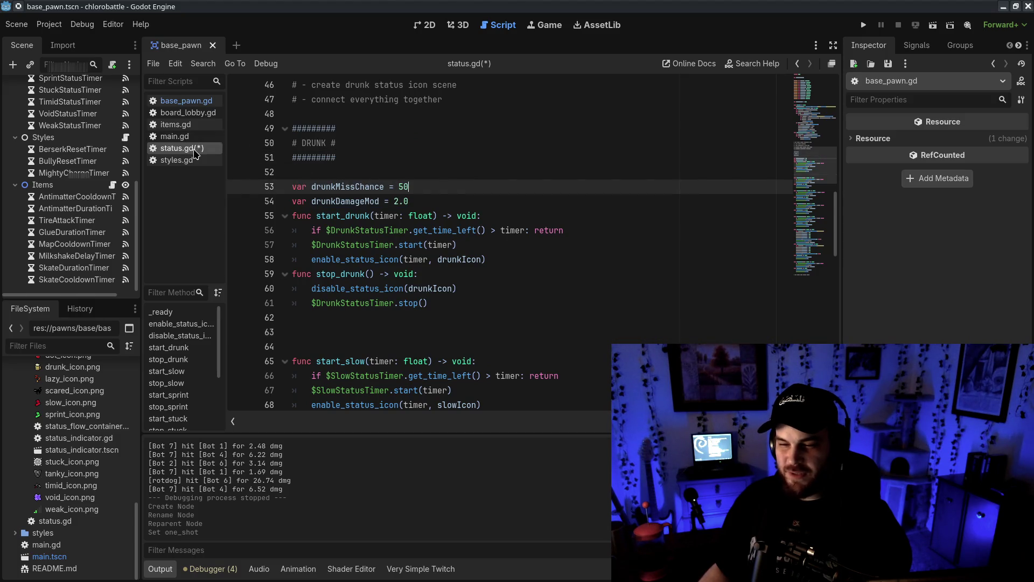
- Check base_pawn.gd, then return to status.gd at the line above the drunk variables
{"action": "left_click", "coordinate": [186, 101]}
{"action": "mouse_move", "coordinate": [813, 334]}
{"action": "left_mouse_down"}
{"action": "mouse_move", "coordinate": [802, 103]}
{"action": "mouse_move", "coordinate": [806, 114]}
{"action": "left_mouse_up"}
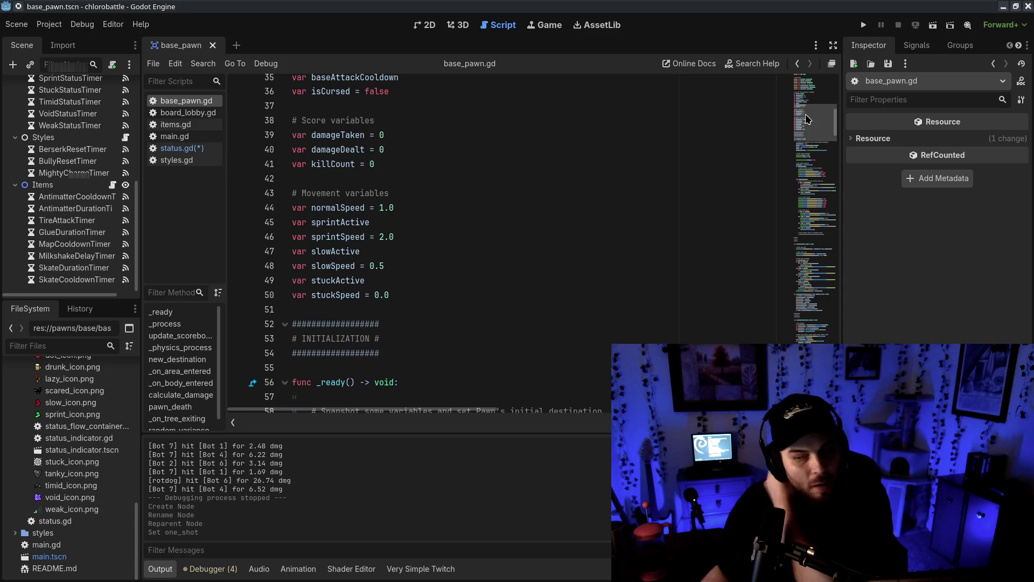
{"action": "left_click", "coordinate": [183, 148]}
{"action": "left_click_drag", "start_coordinate": [431, 201], "coordinate": [440, 176]}
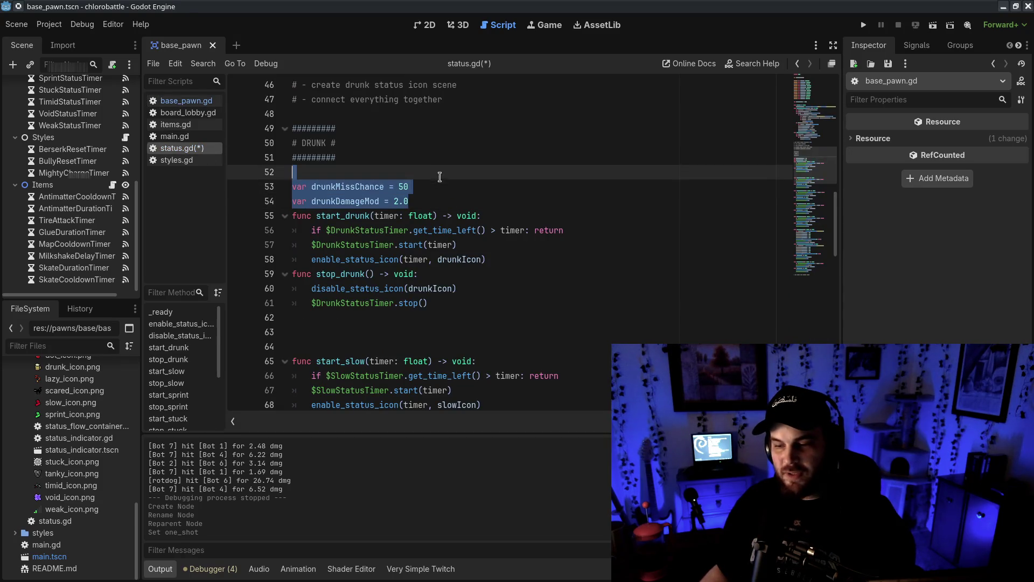
{"action": "left_click", "coordinate": [439, 176]}
- Add the comment '# other status variables need to be moved from base pawn to this script' above drunkMissChance and save
{"action": "key", "text": "Return"}
{"action": "type", "text": "# other variables need to be"}
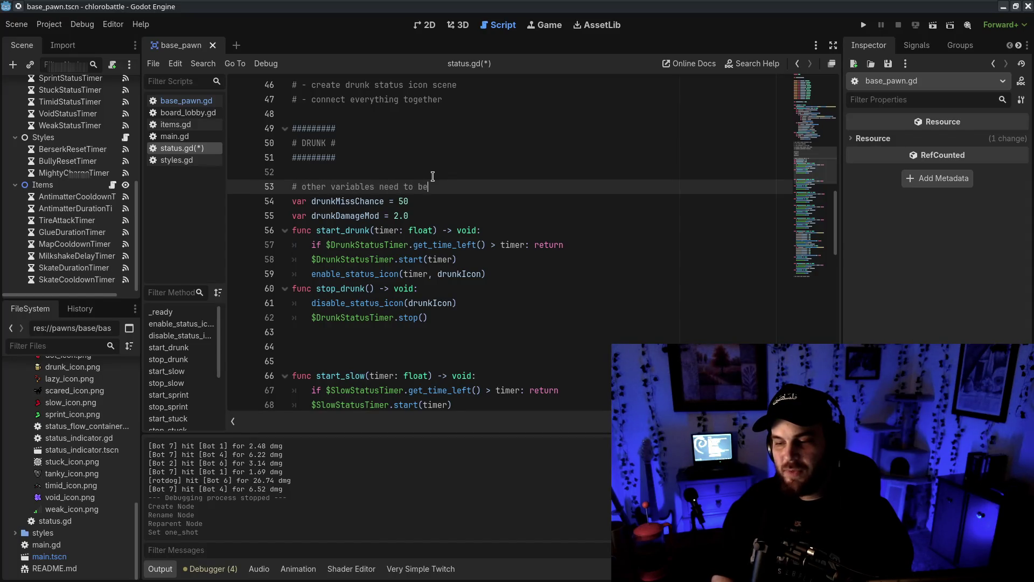
{"action": "key", "text": "ctrl+a"}
{"action": "left_click", "coordinate": [485, 186]}
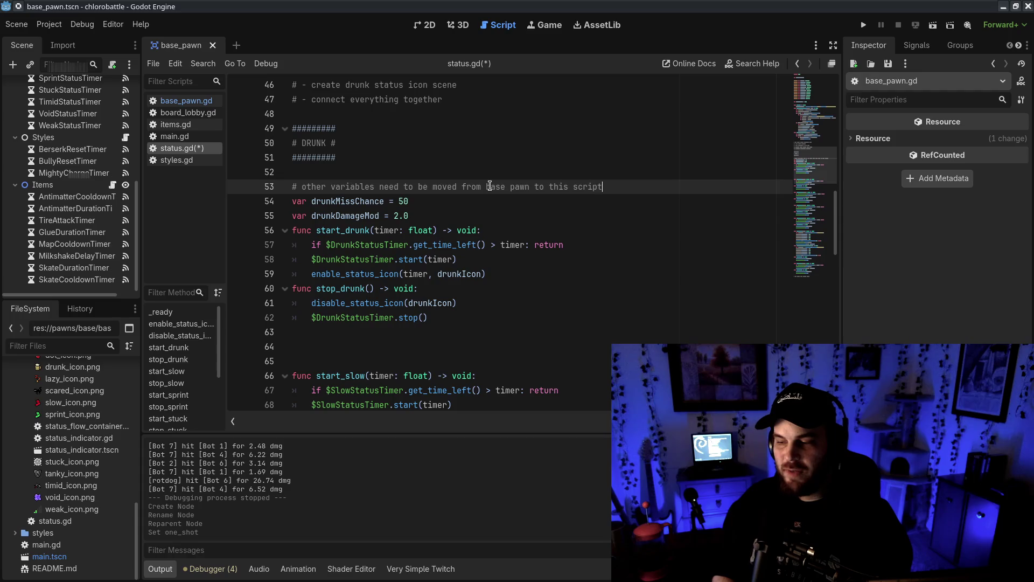
{"action": "left_click", "coordinate": [330, 187]}
{"action": "type", "text": "status"}
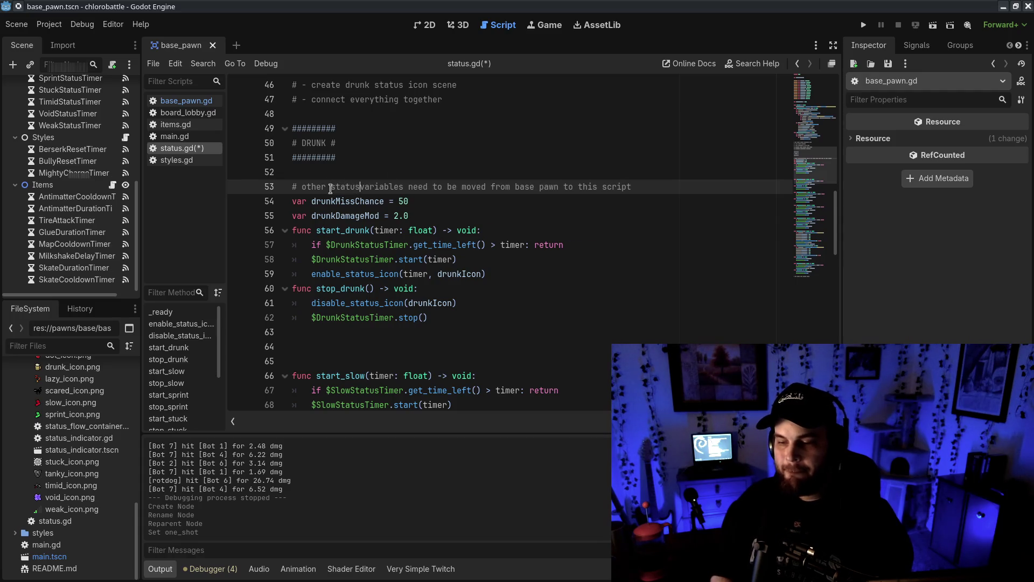
{"action": "left_click", "coordinate": [330, 360]}
{"action": "key", "text": "BackSpace"}
{"action": "key", "text": "BackSpace"}
{"action": "key", "text": "ctrl+s"}
- Open base_pawn.gd and review its slow and stuck movement variables
{"action": "scroll", "coordinate": [642, 315], "scroll_direction": "down", "scroll_amount": 2}
{"action": "scroll", "coordinate": [643, 316], "scroll_direction": "down", "scroll_amount": 5}
{"action": "scroll", "coordinate": [642, 316], "scroll_direction": "up", "scroll_amount": 5}
{"action": "left_click", "coordinate": [186, 100]}
{"action": "left_click", "coordinate": [418, 243], "text": "shift"}
{"action": "key", "text": "shift+Up"}
{"action": "key", "text": "shift+Up"}
{"action": "key", "text": "shift+Up"}
{"action": "left_click", "coordinate": [436, 273]}
{"action": "left_click", "coordinate": [176, 148]}
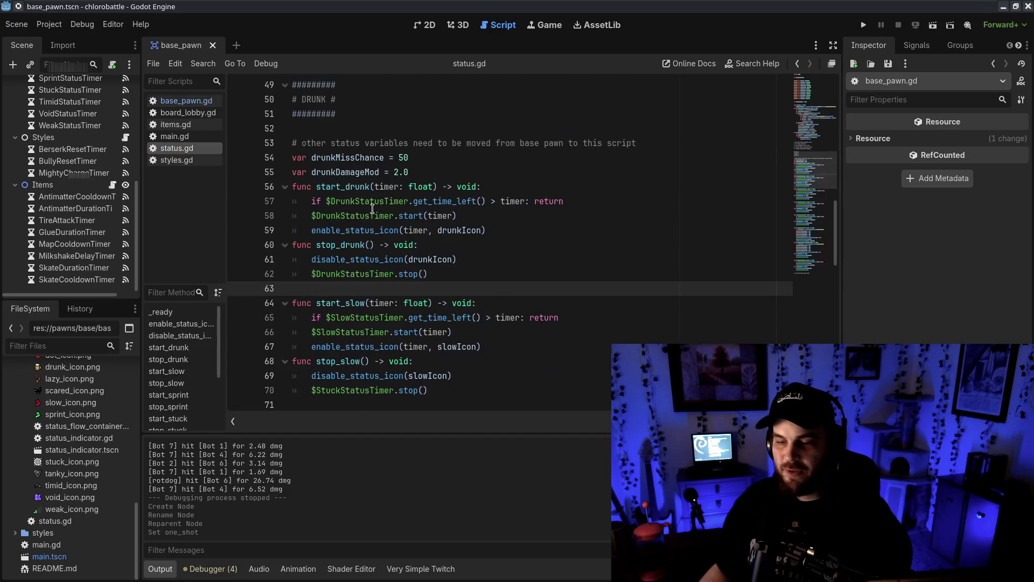
{"action": "left_click", "coordinate": [509, 245]}
{"action": "left_click", "coordinate": [186, 100]}
{"action": "scroll", "coordinate": [619, 231], "scroll_direction": "down", "scroll_amount": 15}
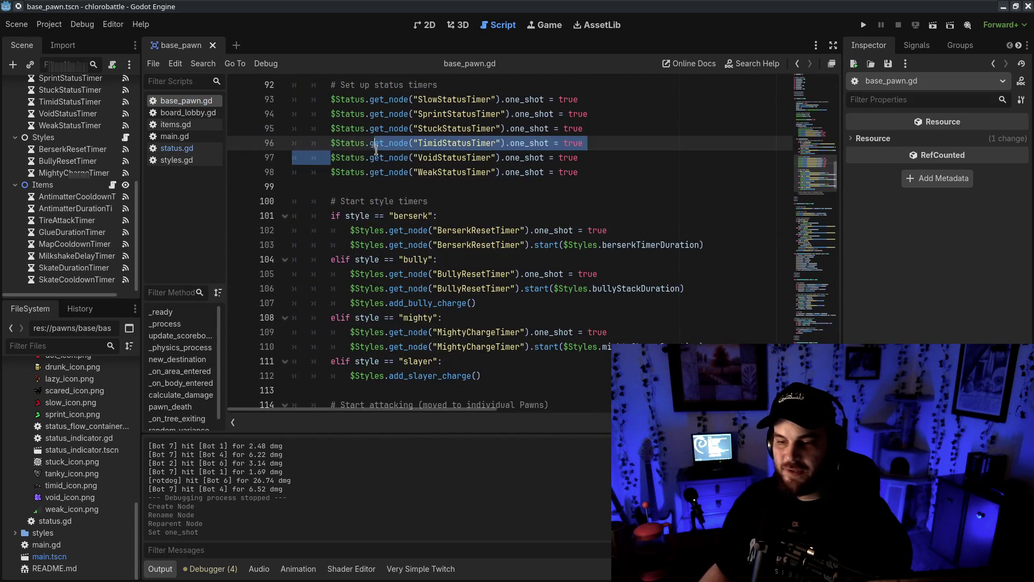
{"action": "left_click", "coordinate": [178, 159]}
{"action": "left_click", "coordinate": [178, 150]}
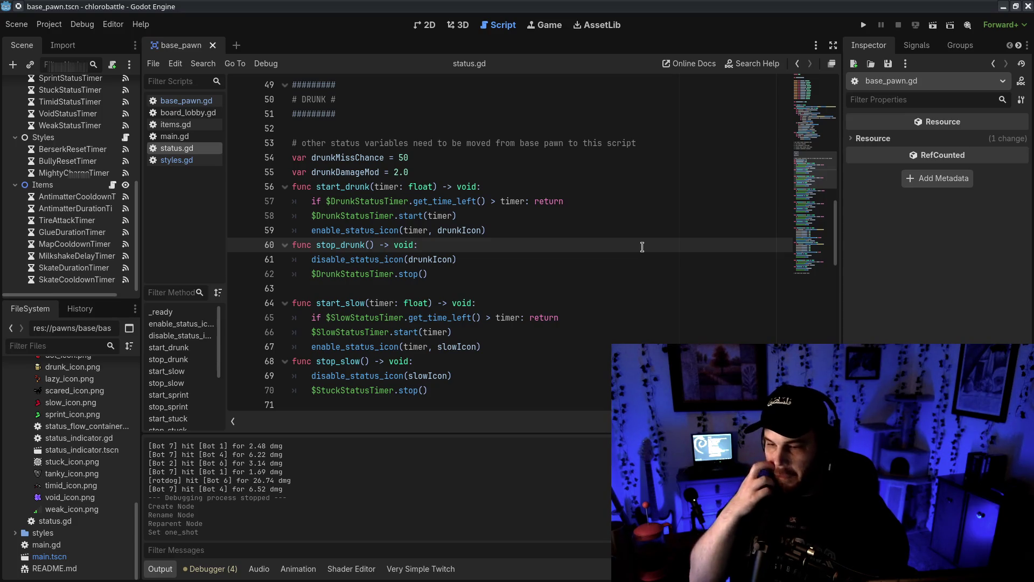
{"action": "left_click_drag", "start_coordinate": [316, 187], "coordinate": [369, 187]}
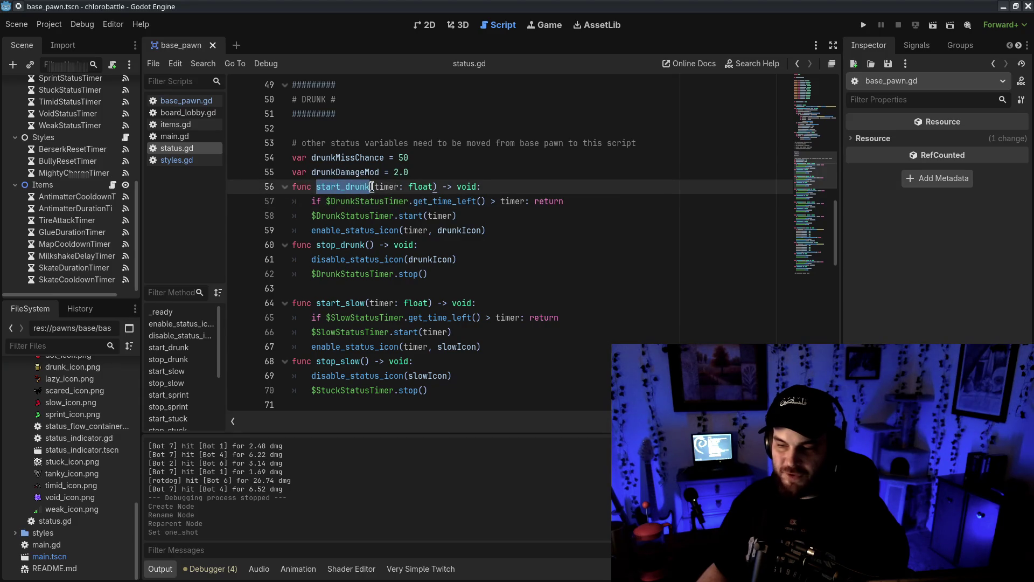
{"action": "key", "text": "End"}
{"action": "mouse_move", "coordinate": [315, 185]}
{"action": "left_mouse_down"}
{"action": "mouse_move", "coordinate": [563, 201]}
{"action": "mouse_move", "coordinate": [413, 200]}
{"action": "left_mouse_up"}
{"action": "key", "text": "End"}
{"action": "left_click", "coordinate": [378, 201]}
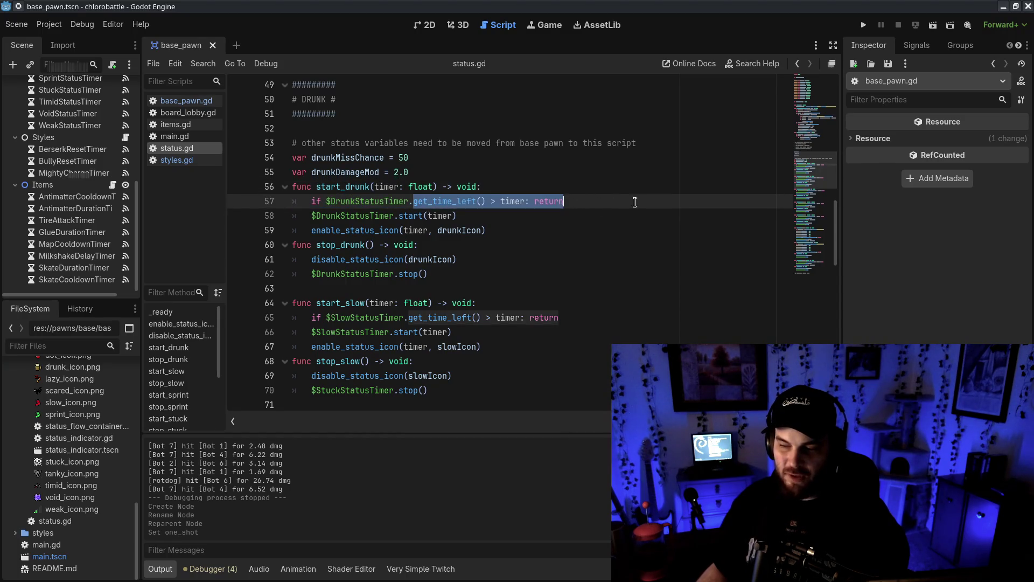
{"action": "left_click", "coordinate": [399, 201]}
{"action": "left_click_drag", "start_coordinate": [322, 214], "coordinate": [486, 231]}
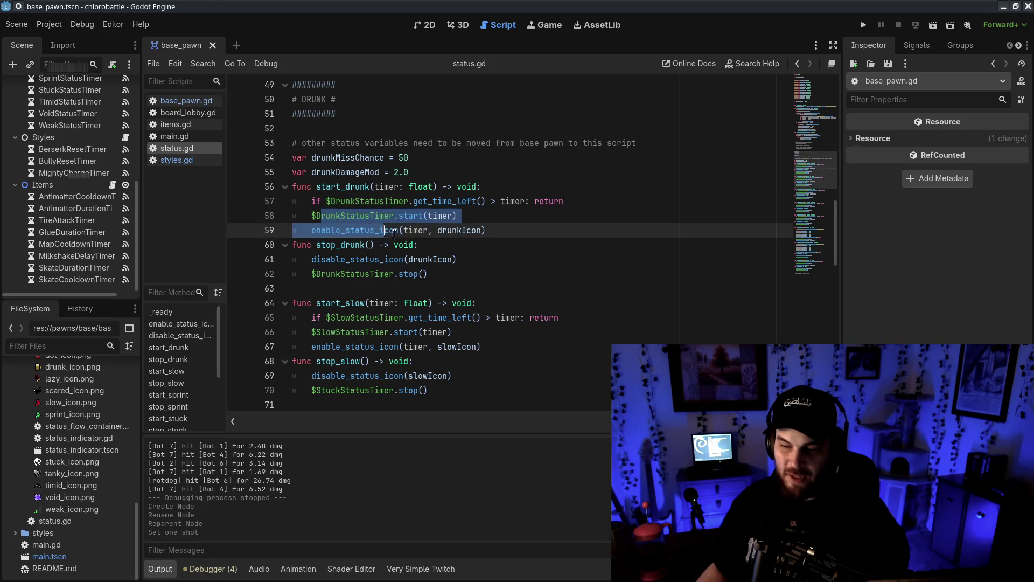
{"action": "left_click", "coordinate": [512, 230]}
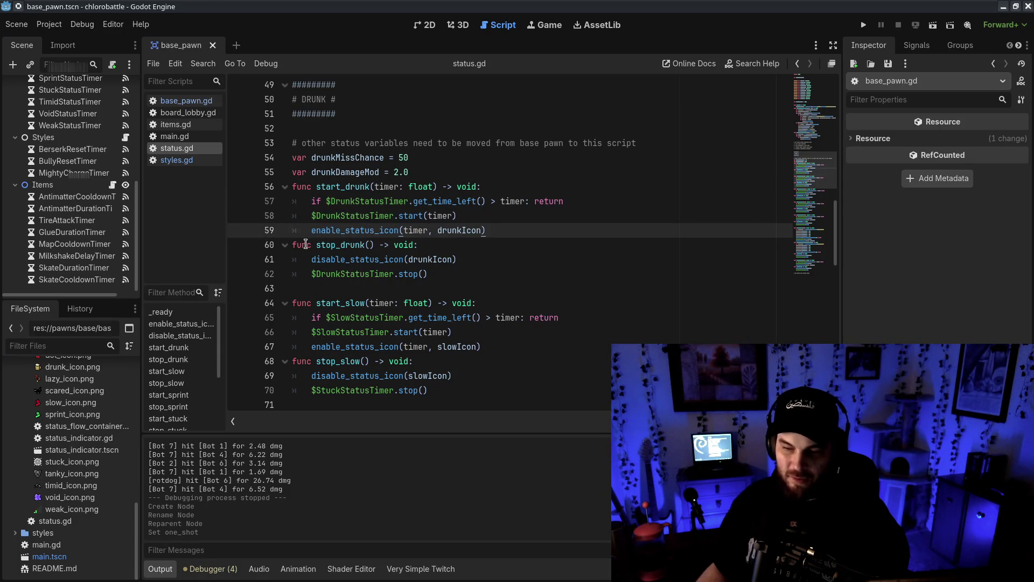
{"action": "left_click_drag", "start_coordinate": [295, 245], "coordinate": [398, 245]}
{"action": "left_click", "coordinate": [501, 238]}
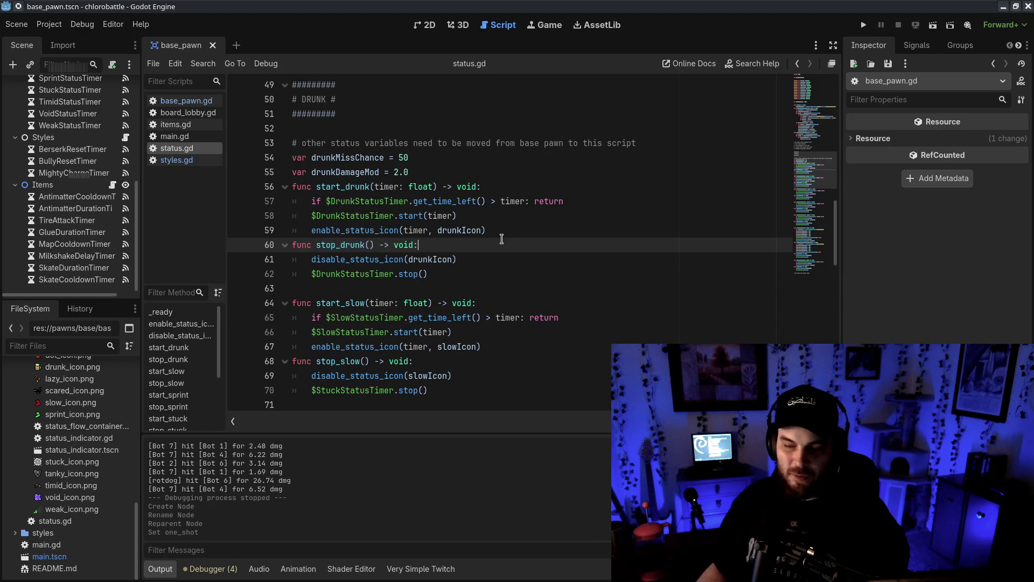
{"action": "left_click_drag", "start_coordinate": [295, 260], "coordinate": [609, 261]}
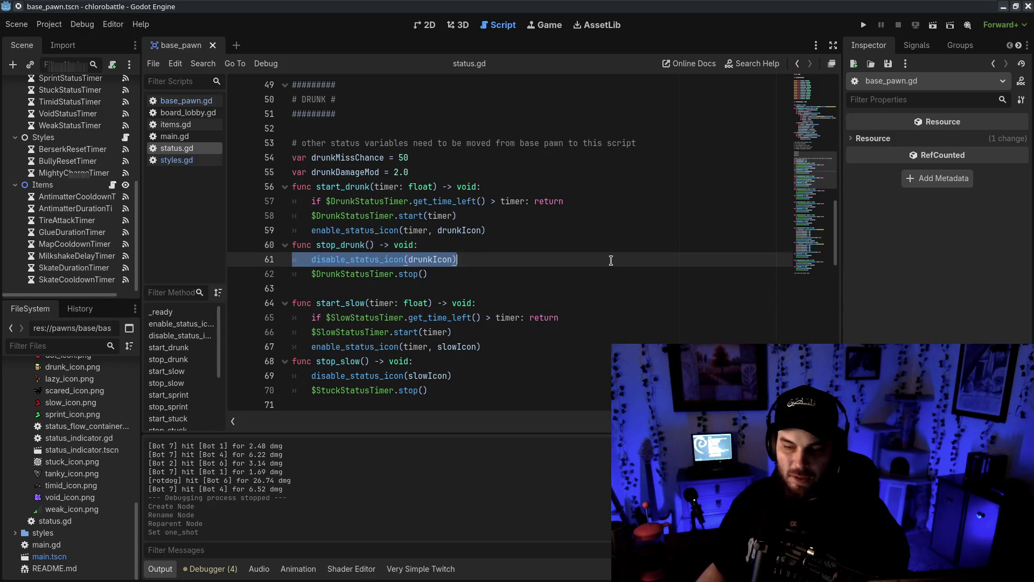
{"action": "left_click", "coordinate": [609, 261]}
{"action": "scroll", "coordinate": [613, 261], "scroll_direction": "down", "scroll_amount": 3}
{"action": "scroll", "coordinate": [617, 262], "scroll_direction": "down", "scroll_amount": 4}
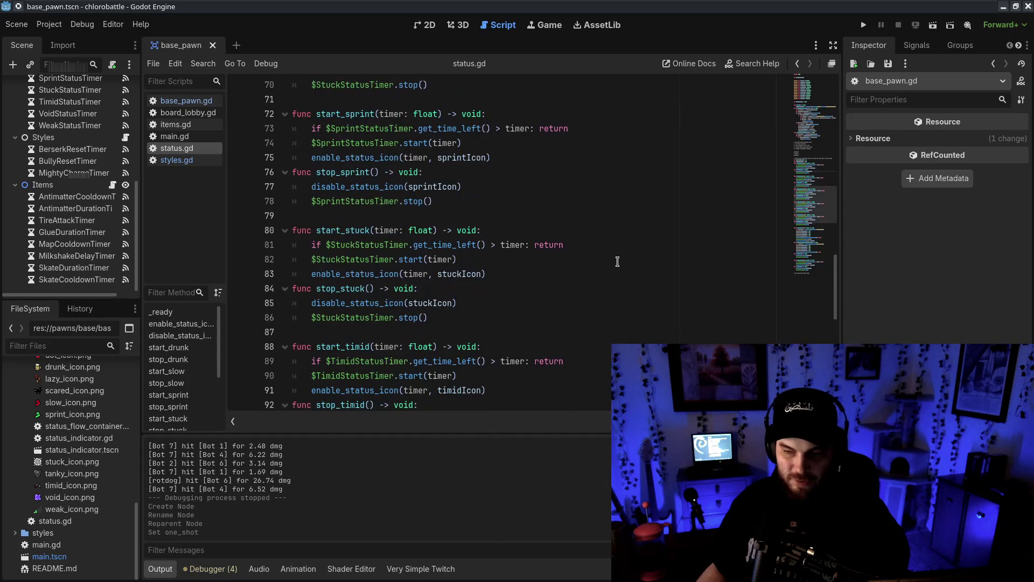
{"action": "scroll", "coordinate": [617, 262], "scroll_direction": "down", "scroll_amount": 10}
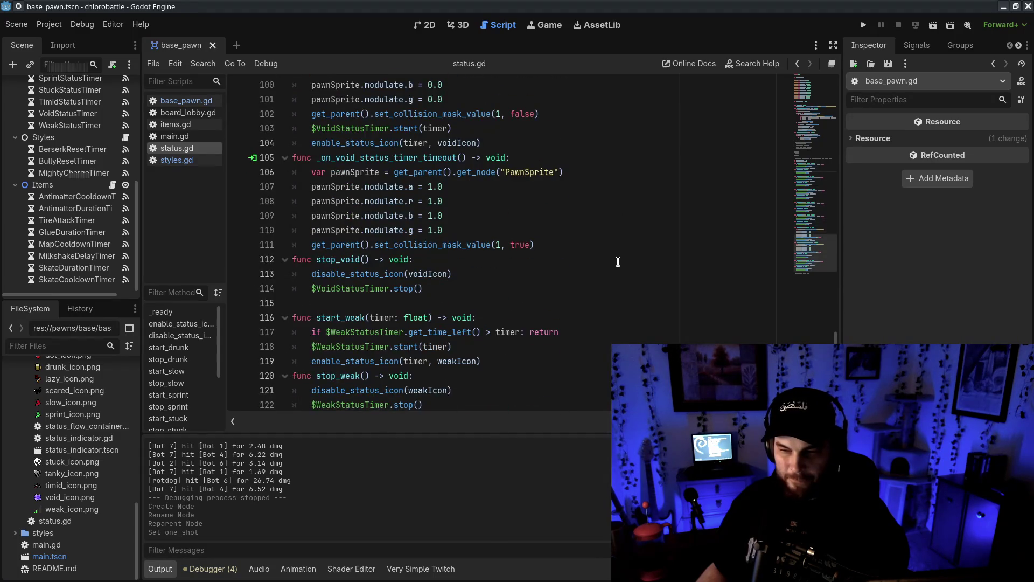
{"action": "scroll", "coordinate": [618, 262], "scroll_direction": "down", "scroll_amount": 1}
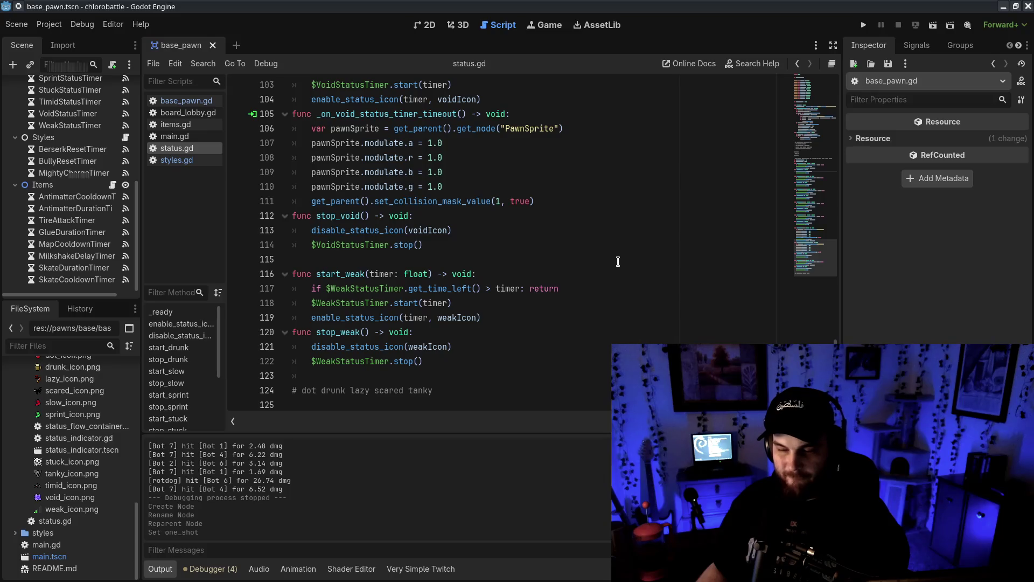
{"action": "scroll", "coordinate": [618, 262], "scroll_direction": "up", "scroll_amount": 14}
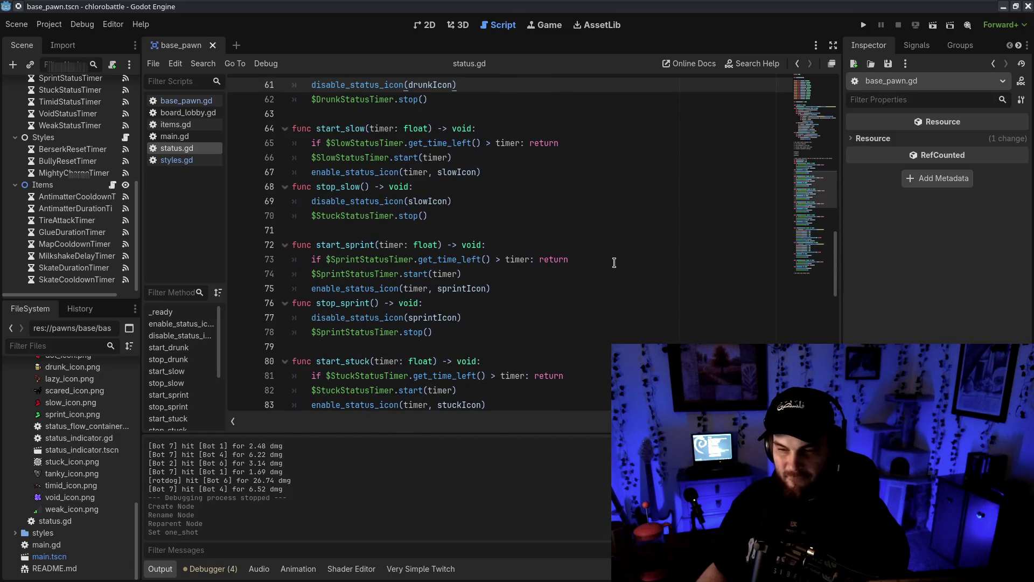
{"action": "scroll", "coordinate": [614, 262], "scroll_direction": "up", "scroll_amount": 4}
{"action": "left_click", "coordinate": [609, 270]}
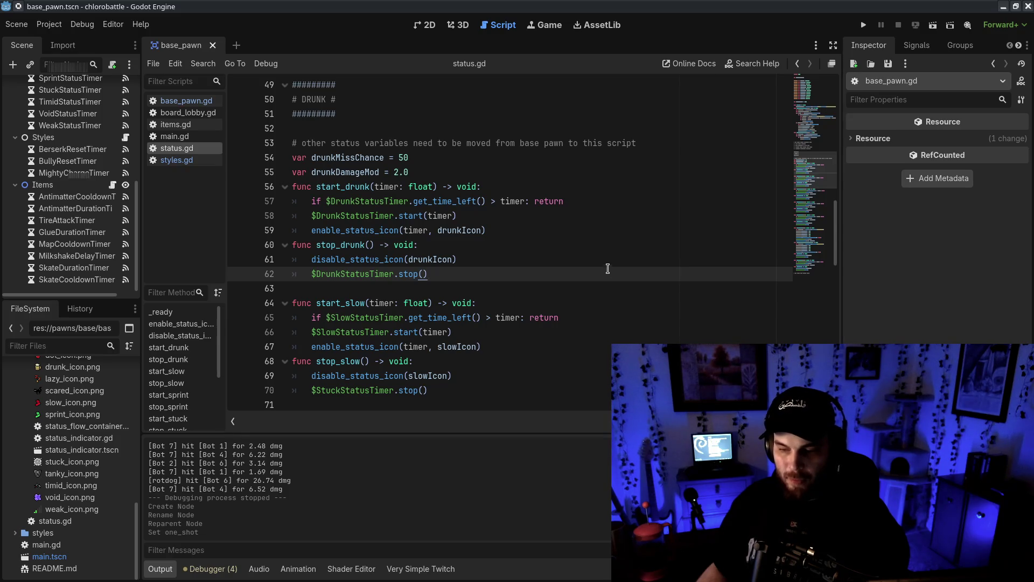
{"action": "left_click", "coordinate": [590, 285]}
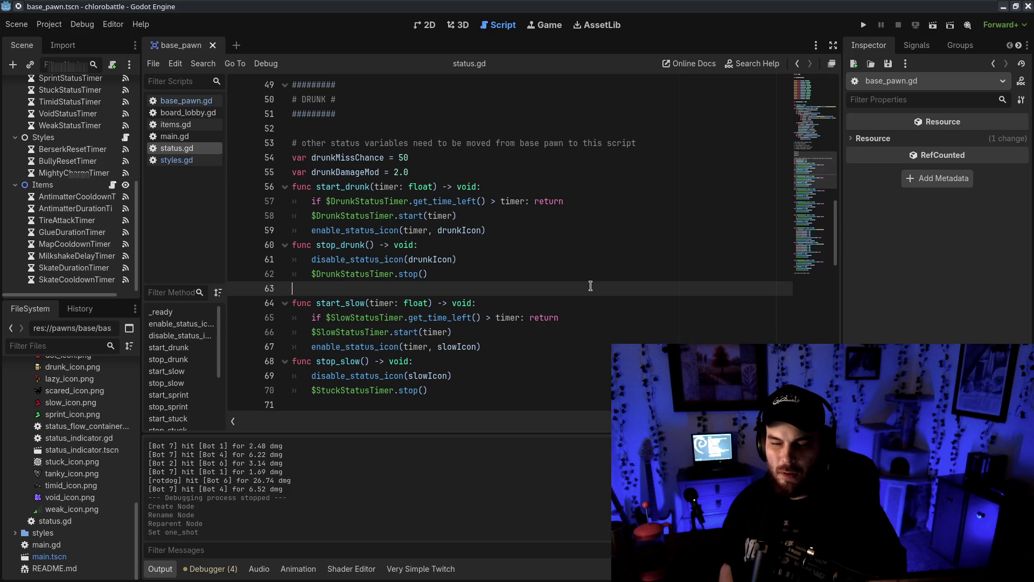
- Review items.gd, including the glue item's start_stuck call and later item code
{"action": "left_click", "coordinate": [175, 125]}
{"action": "scroll", "coordinate": [623, 292], "scroll_direction": "down", "scroll_amount": 4}
{"action": "scroll", "coordinate": [626, 299], "scroll_direction": "up", "scroll_amount": 9}
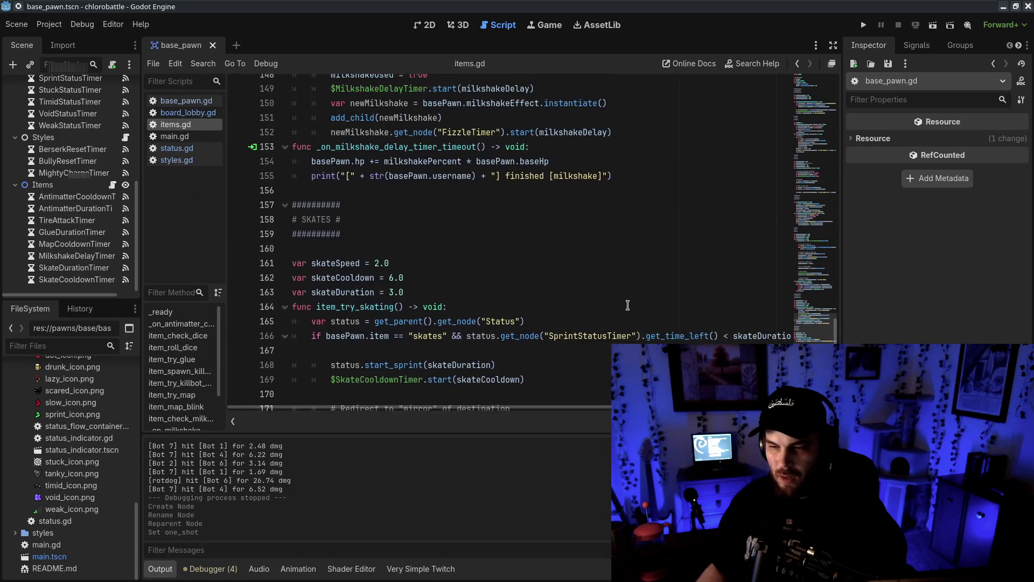
{"action": "scroll", "coordinate": [627, 305], "scroll_direction": "up", "scroll_amount": 20}
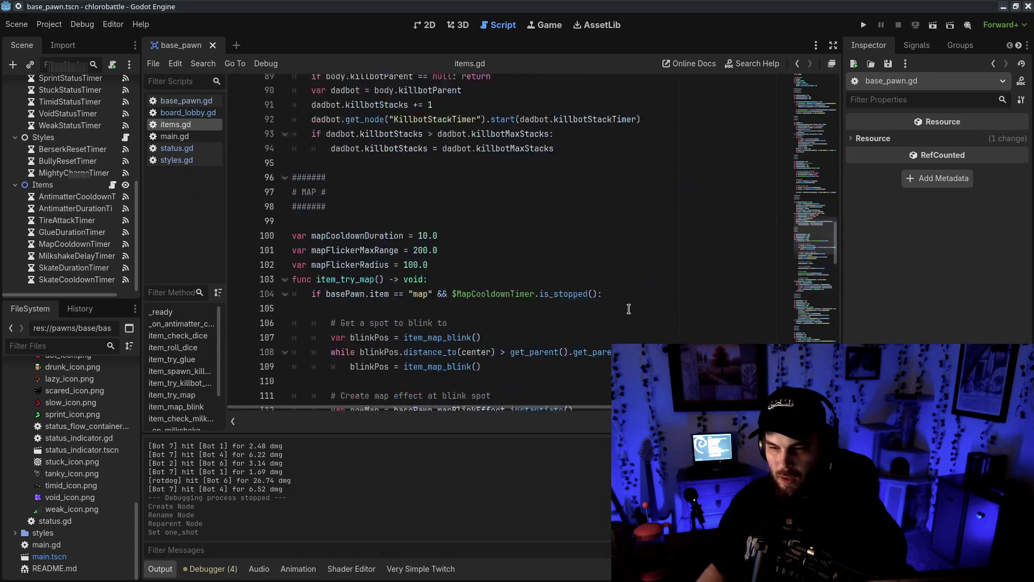
{"action": "mouse_move", "coordinate": [805, 230]}
{"action": "left_mouse_down"}
{"action": "mouse_move", "coordinate": [810, 178]}
{"action": "mouse_move", "coordinate": [814, 185]}
{"action": "left_mouse_up"}
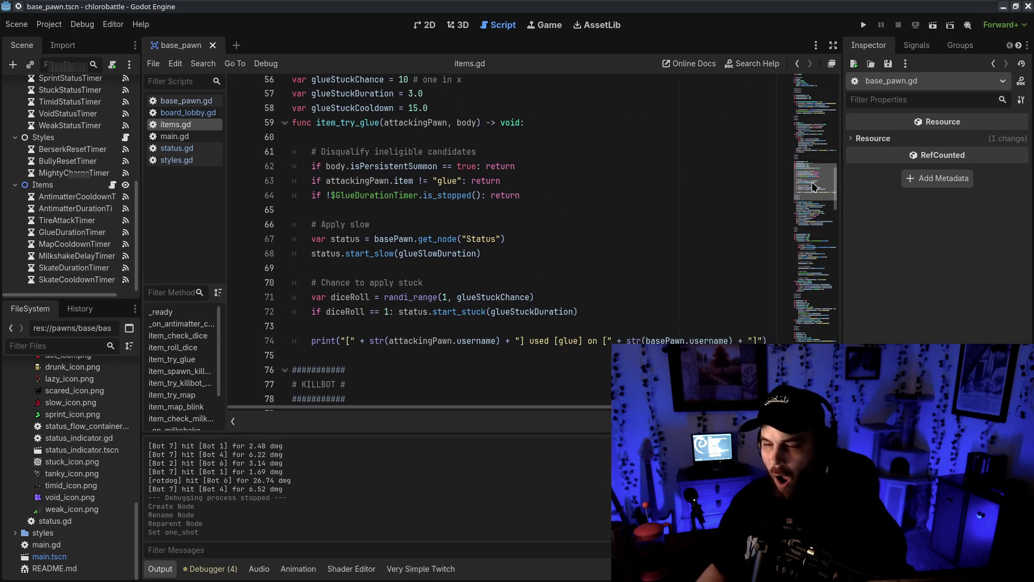
{"action": "double_click", "coordinate": [462, 313]}
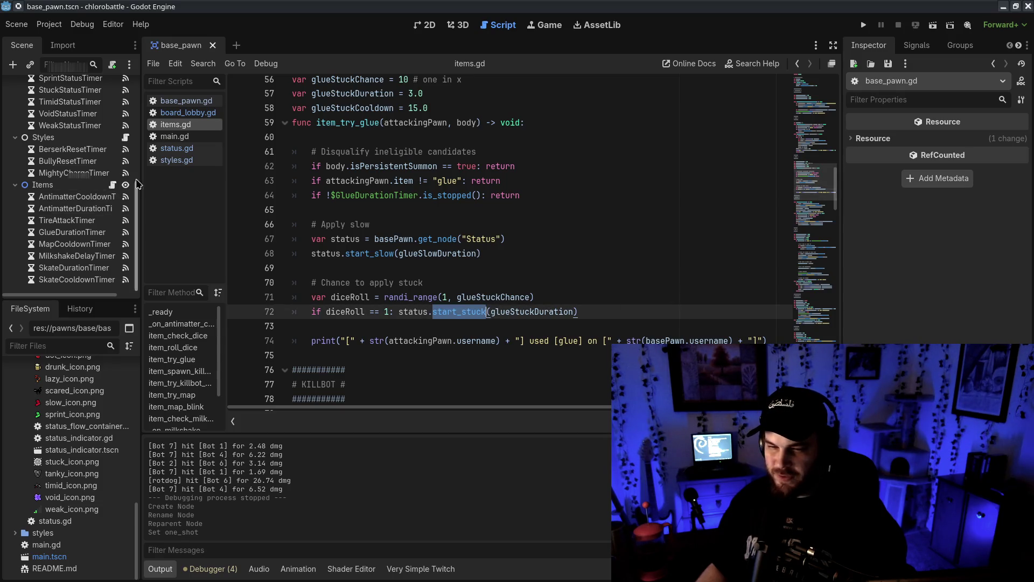
{"action": "left_click", "coordinate": [205, 137]}
{"action": "left_click", "coordinate": [195, 125]}
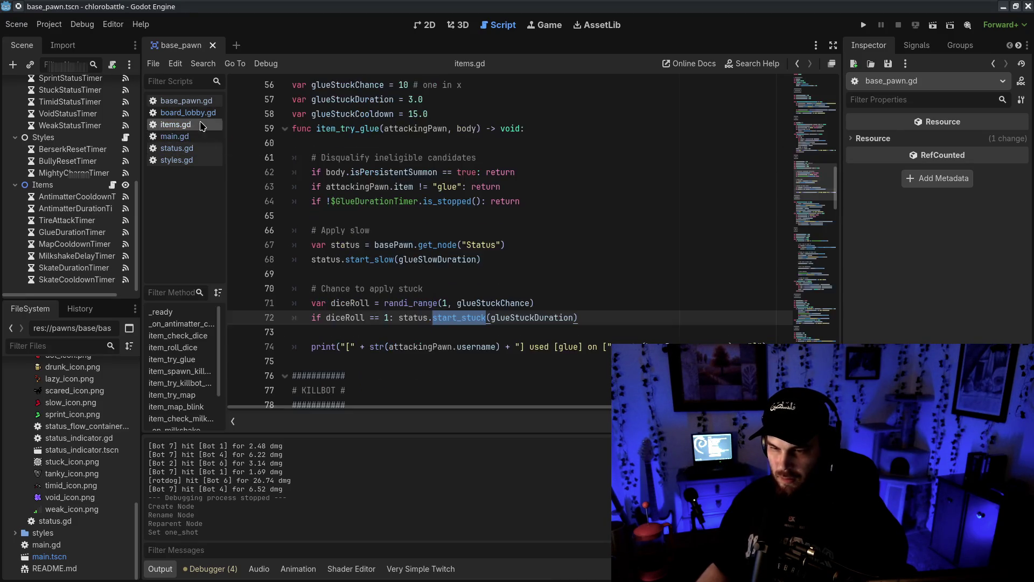
{"action": "scroll", "coordinate": [818, 218], "scroll_direction": "down", "scroll_amount": 5}
{"action": "scroll", "coordinate": [818, 218], "scroll_direction": "up", "scroll_amount": 10}
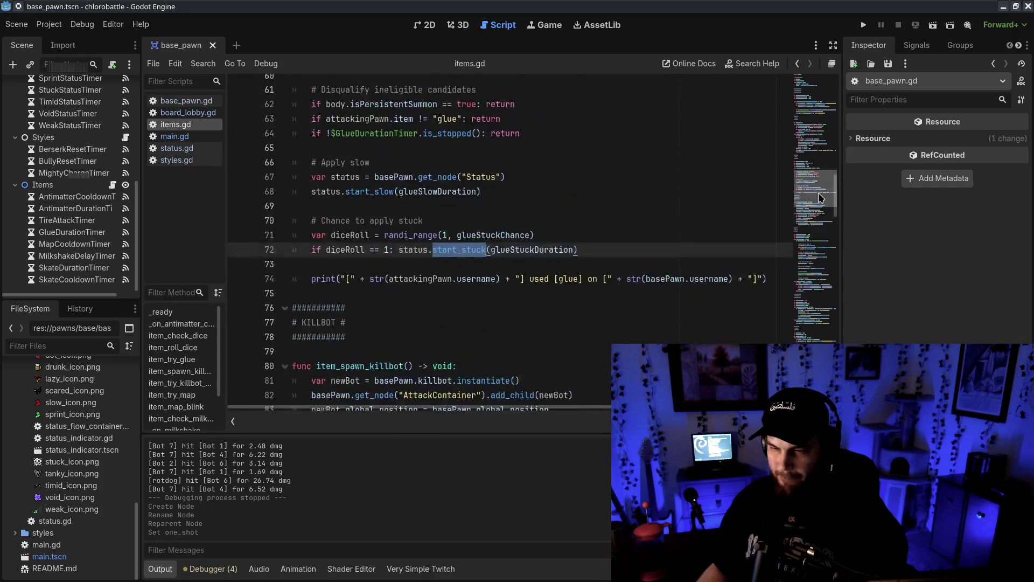
{"action": "scroll", "coordinate": [822, 163], "scroll_direction": "down", "scroll_amount": 4}
{"action": "scroll", "coordinate": [825, 177], "scroll_direction": "down", "scroll_amount": 2}
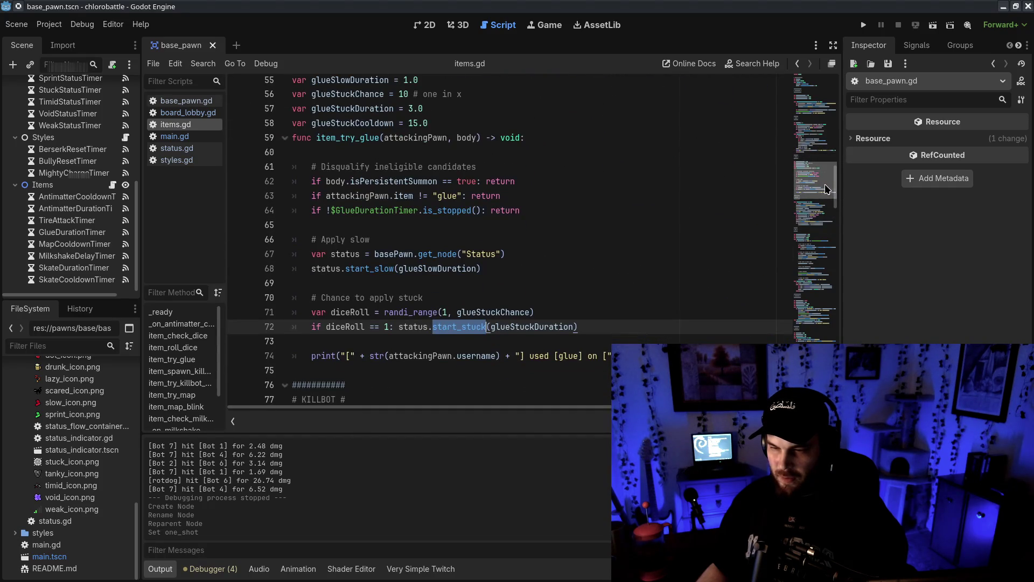
{"action": "scroll", "coordinate": [825, 183], "scroll_direction": "down", "scroll_amount": 3}
{"action": "scroll", "coordinate": [823, 187], "scroll_direction": "up", "scroll_amount": 3}
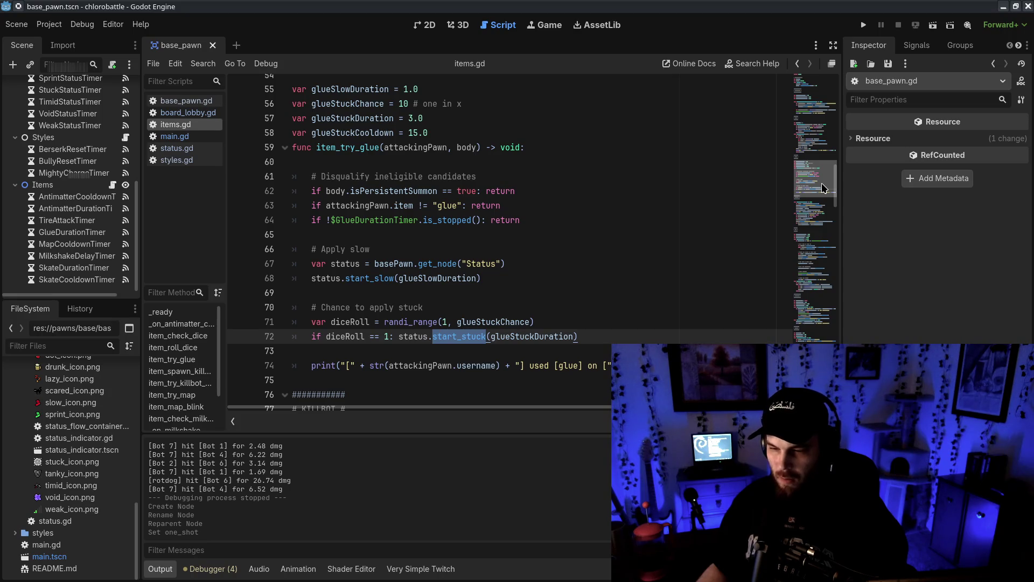
{"action": "mouse_move", "coordinate": [822, 187]}
{"action": "left_mouse_down"}
{"action": "mouse_move", "coordinate": [843, 270]}
{"action": "mouse_move", "coordinate": [824, 204]}
{"action": "left_mouse_up"}
- Cycle through the other scripts and review start_drunk and stop_drunk in status.gd
{"action": "left_click", "coordinate": [181, 101]}
{"action": "left_click", "coordinate": [174, 113]}
{"action": "left_click", "coordinate": [174, 136]}
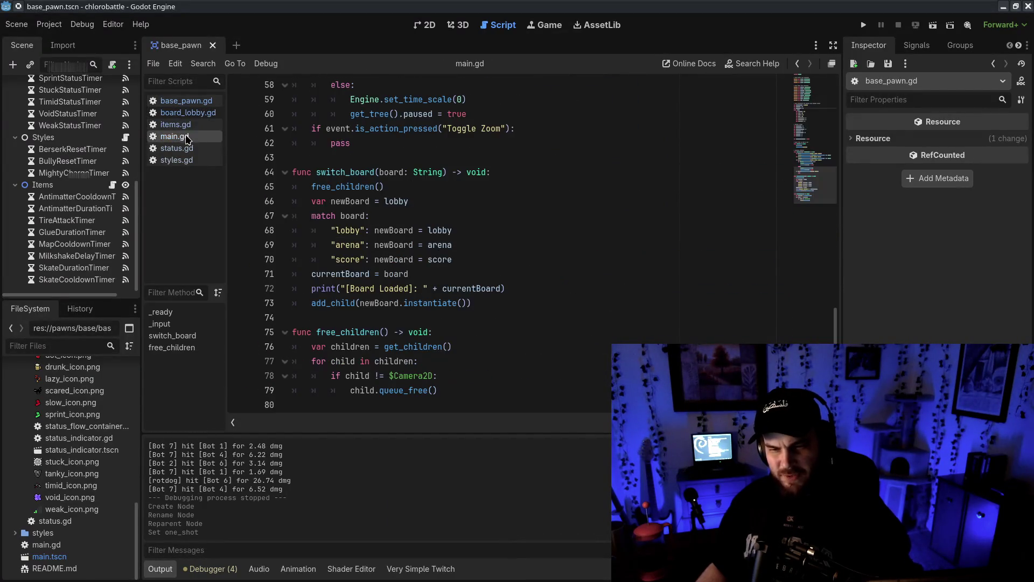
{"action": "left_click", "coordinate": [176, 148]}
{"action": "left_click_drag", "start_coordinate": [292, 186], "coordinate": [576, 229]}
{"action": "left_click", "coordinate": [578, 231]}
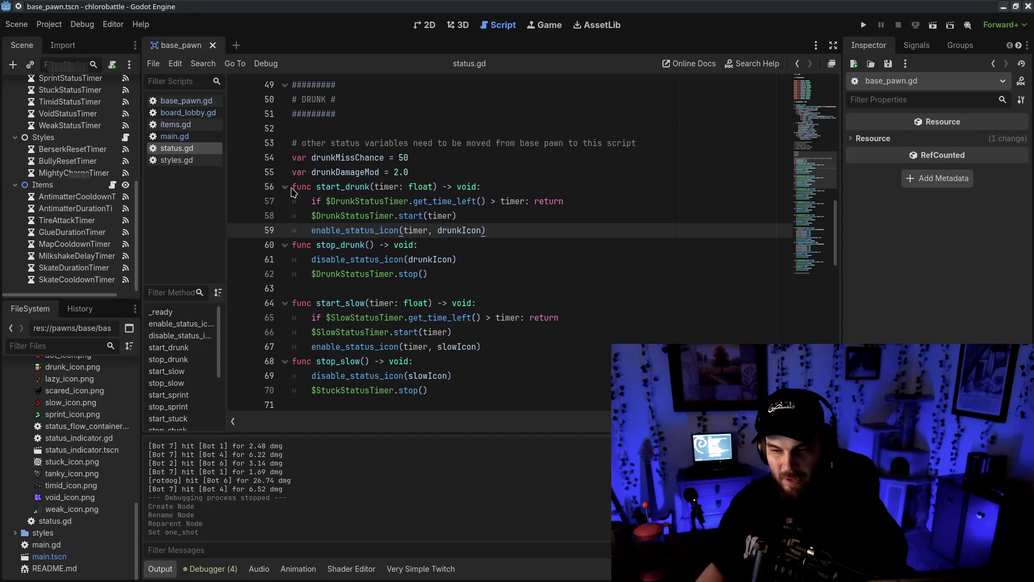
{"action": "mouse_move", "coordinate": [293, 187]}
{"action": "left_mouse_down"}
{"action": "mouse_move", "coordinate": [468, 245]}
{"action": "mouse_move", "coordinate": [563, 232]}
{"action": "left_mouse_up"}
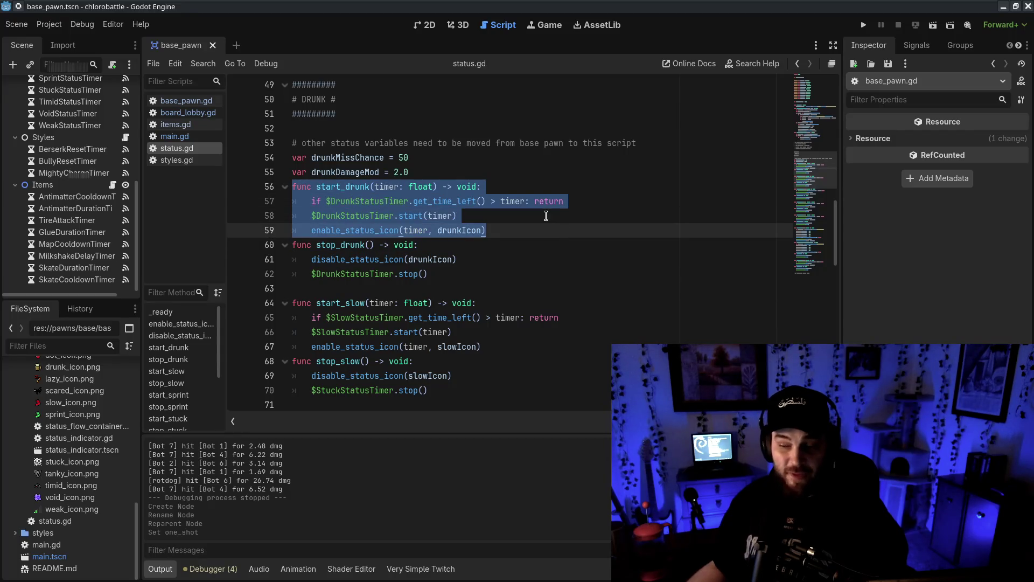
{"action": "left_click_drag", "start_coordinate": [356, 230], "coordinate": [520, 223]}
{"action": "double_click", "coordinate": [416, 230]}
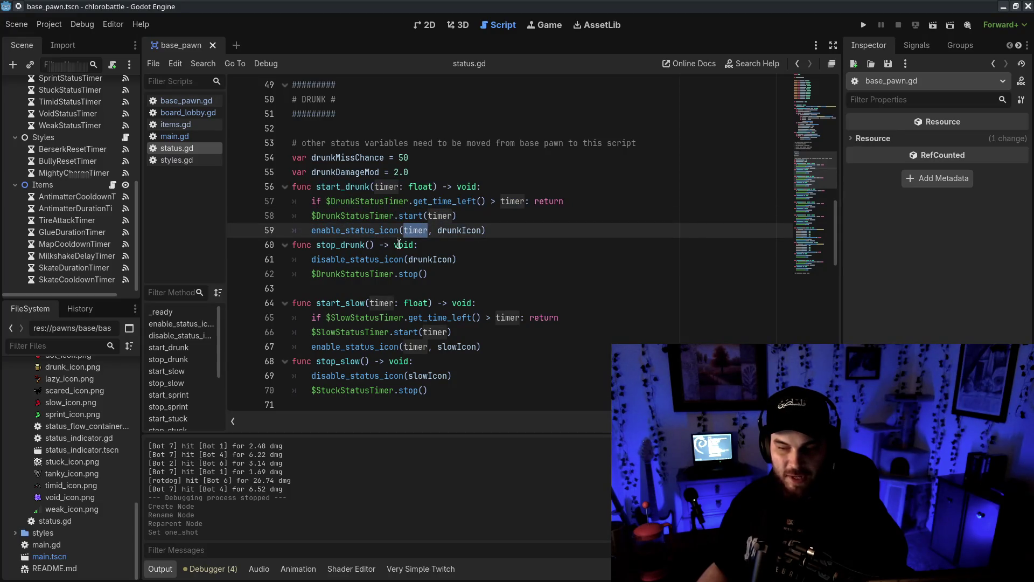
{"action": "left_click", "coordinate": [464, 274]}
{"action": "mouse_move", "coordinate": [296, 245]}
{"action": "left_mouse_down"}
{"action": "mouse_move", "coordinate": [431, 275]}
{"action": "mouse_move", "coordinate": [207, 238]}
{"action": "left_mouse_up"}
{"action": "left_click", "coordinate": [440, 273]}
{"action": "left_click", "coordinate": [323, 288]}
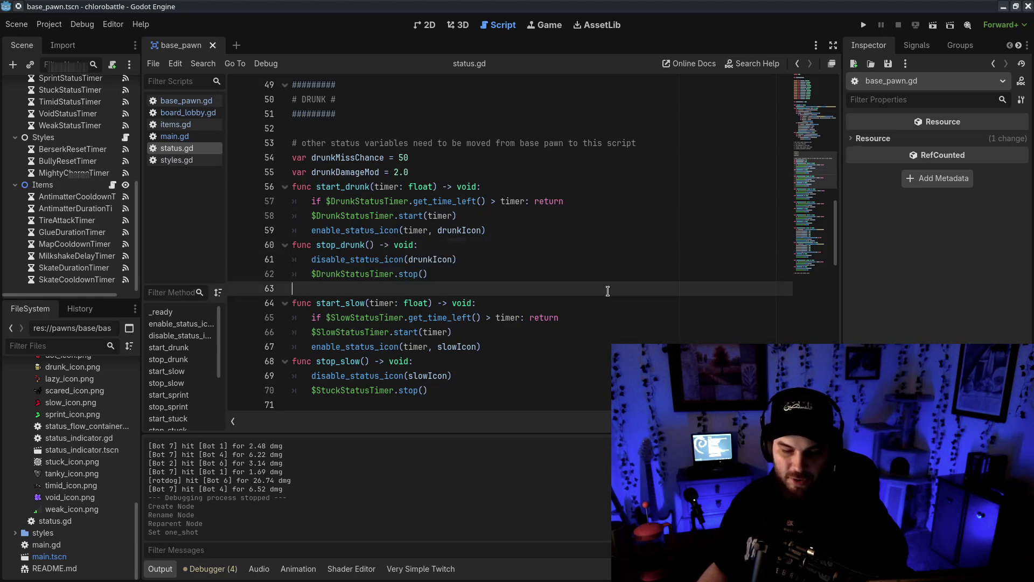
{"action": "mouse_move", "coordinate": [291, 186]}
{"action": "left_mouse_down"}
{"action": "mouse_move", "coordinate": [538, 204]}
{"action": "mouse_move", "coordinate": [556, 230]}
{"action": "left_mouse_up"}
{"action": "left_click", "coordinate": [556, 230]}
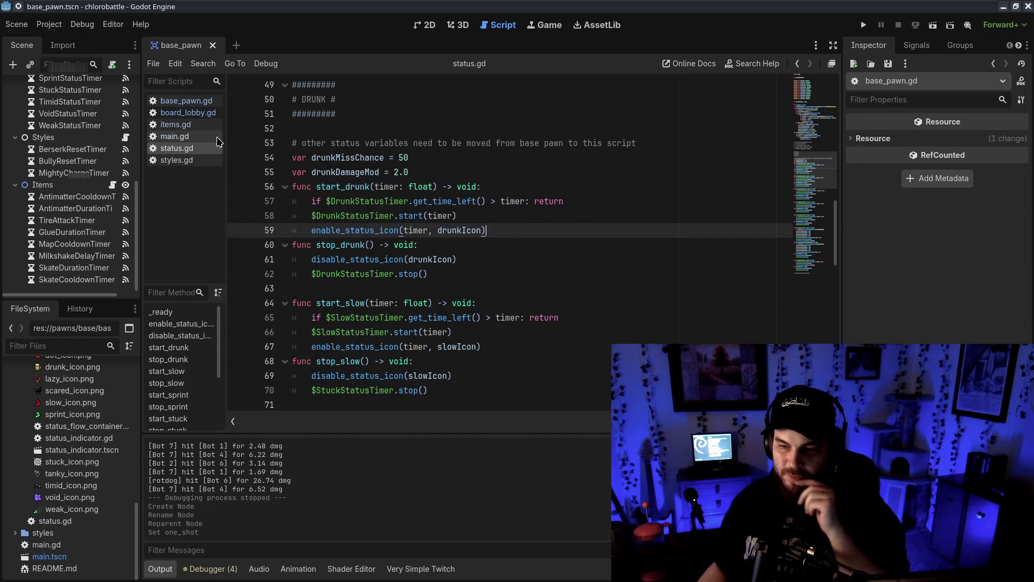
- Return to items.gd and bring its Initialization and ANTIMATTER sections into view
{"action": "left_click", "coordinate": [202, 128]}
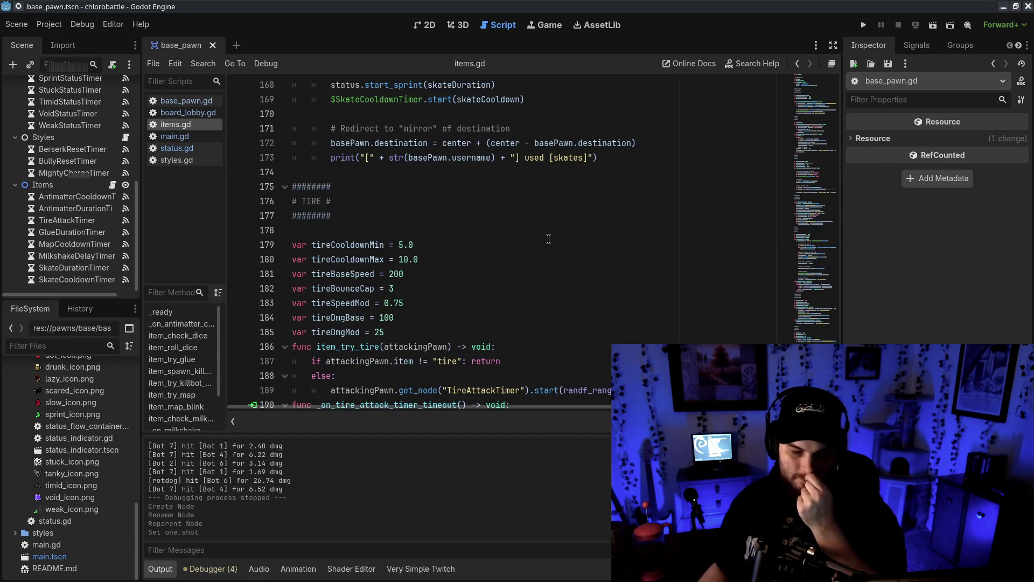
{"action": "left_click", "coordinate": [798, 247]}
{"action": "left_click_drag", "start_coordinate": [797, 247], "coordinate": [785, 83]}
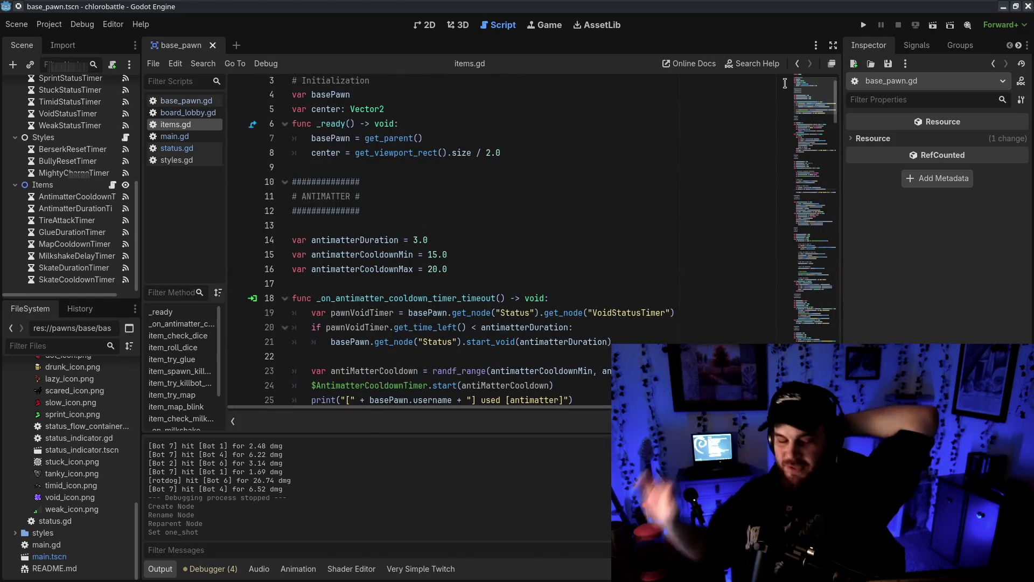
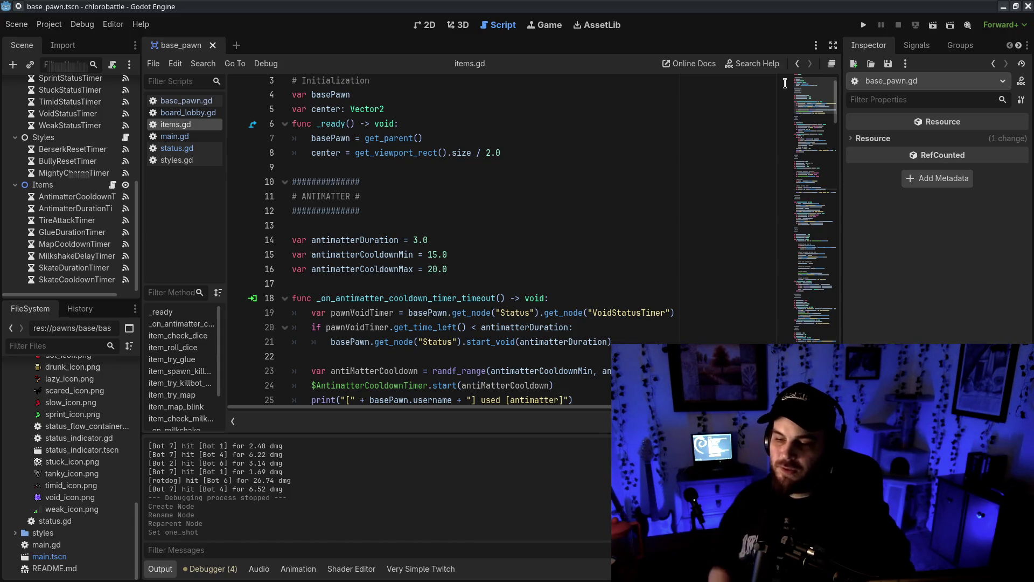
- In status.gd, prefix each of the five drunk-status to-do lines with // to mark them done
{"action": "left_click", "coordinate": [176, 148]}
{"action": "scroll", "coordinate": [482, 208], "scroll_direction": "up", "scroll_amount": 5}
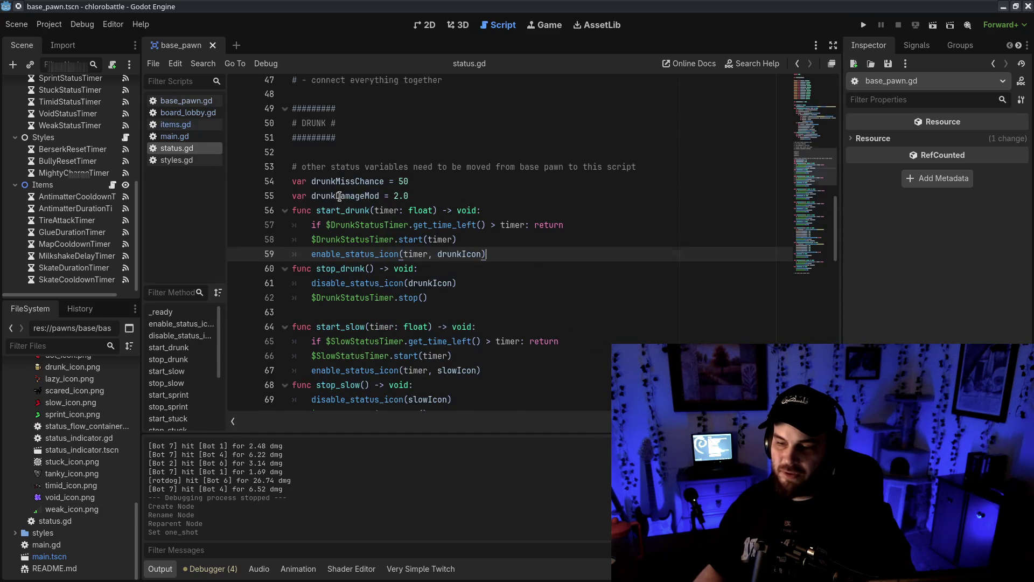
{"action": "double_click", "coordinate": [312, 254]}
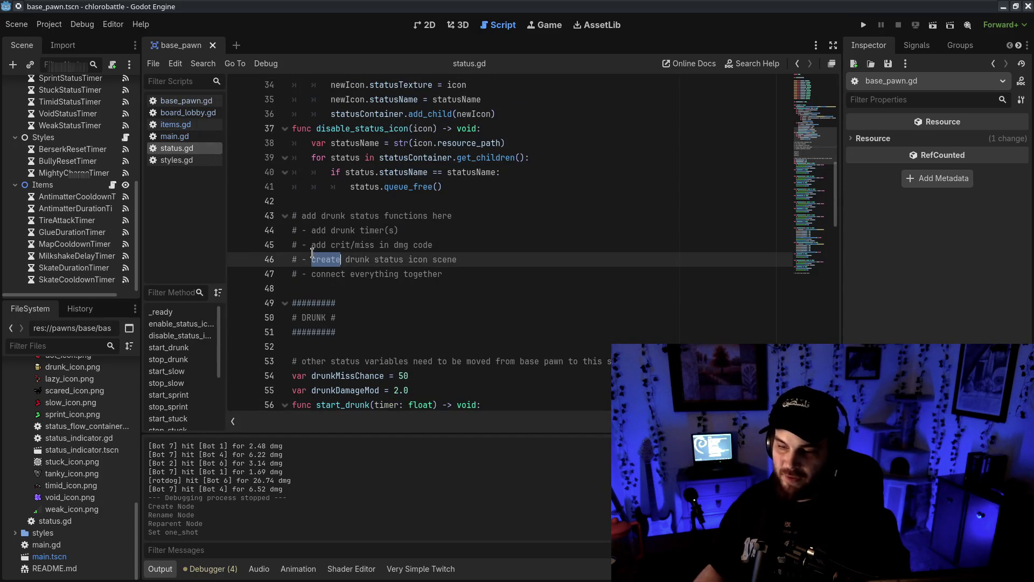
{"action": "left_click", "coordinate": [311, 259]}
{"action": "type", "text": "//"}
{"action": "left_click", "coordinate": [312, 244]}
{"action": "type", "text": "//"}
{"action": "left_click", "coordinate": [312, 230]}
{"action": "type", "text": "//"}
{"action": "left_click", "coordinate": [302, 215]}
{"action": "type", "text": "//"}
{"action": "left_click", "coordinate": [519, 275]}
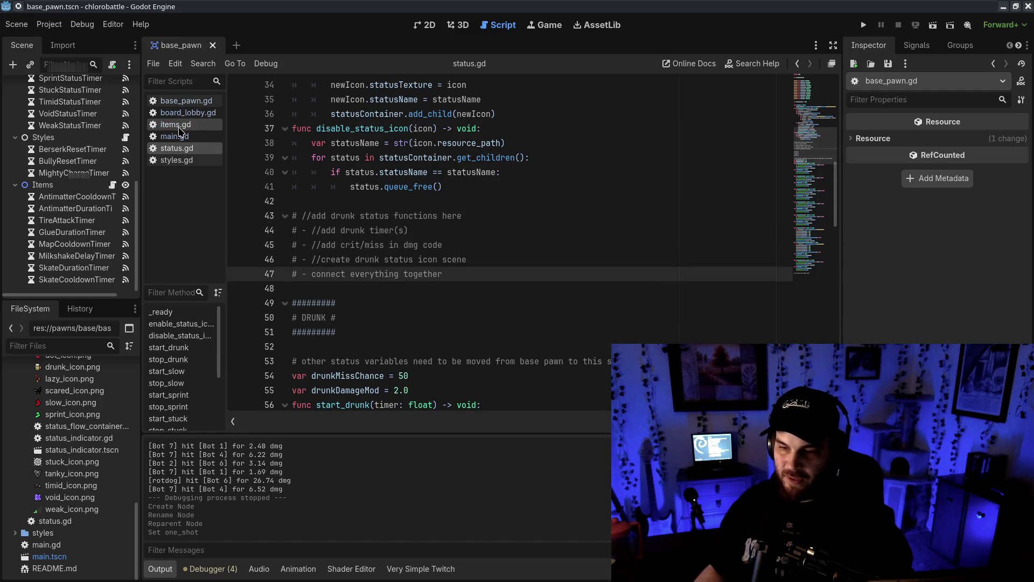
{"action": "left_click", "coordinate": [310, 273]}
{"action": "type", "text": "//"}
- Add a '# make an item that causes drunk' note below the to-dos, then return to items.gd
{"action": "left_click", "coordinate": [491, 274]}
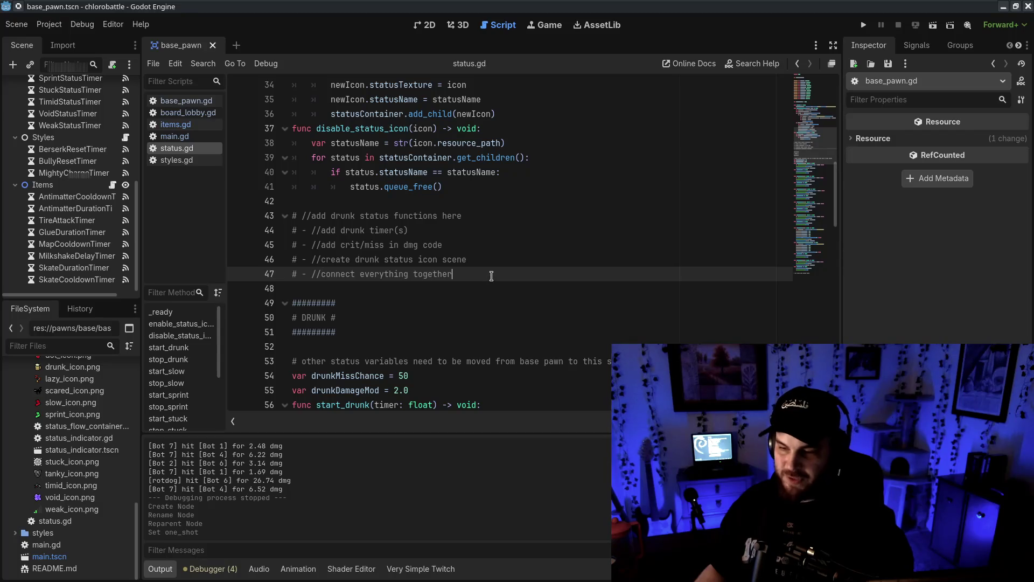
{"action": "key", "text": "Return"}
{"action": "type", "text": "# make an item that c"}
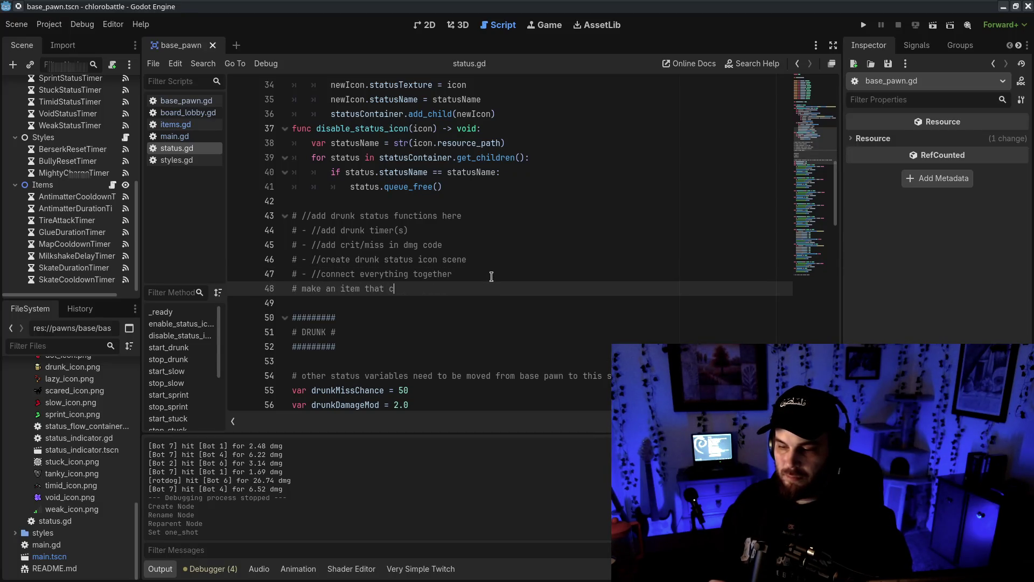
{"action": "type", "text": "auses drunk"}
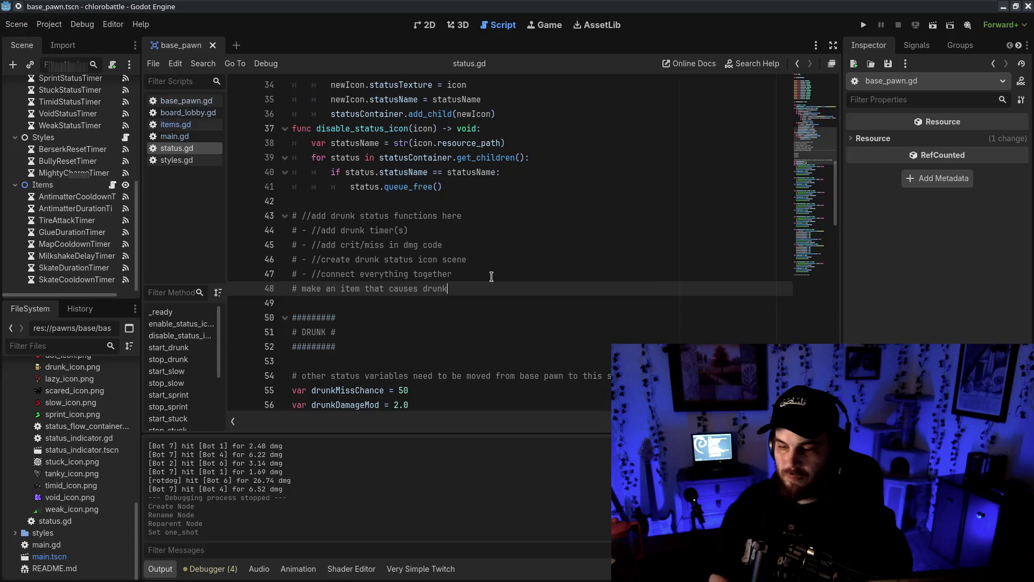
{"action": "left_click", "coordinate": [203, 129]}
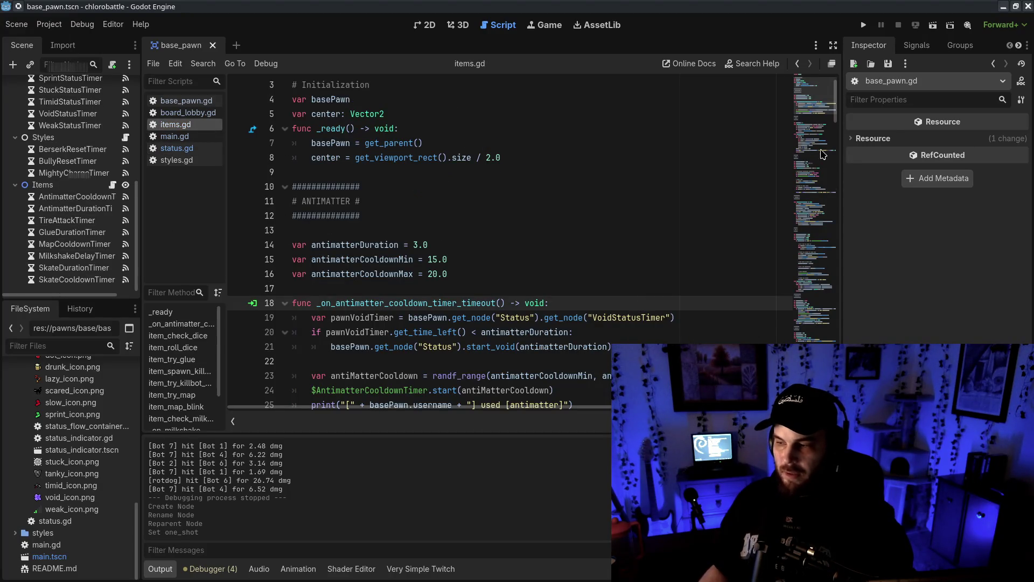
- Below the dice function, start a new section header with a '# DRUNK #' title line
{"action": "left_click", "coordinate": [813, 133]}
{"action": "left_click_drag", "start_coordinate": [813, 133], "coordinate": [809, 168]}
{"action": "left_click", "coordinate": [333, 148]}
{"action": "key", "text": "Return"}
{"action": "key", "text": "Return"}
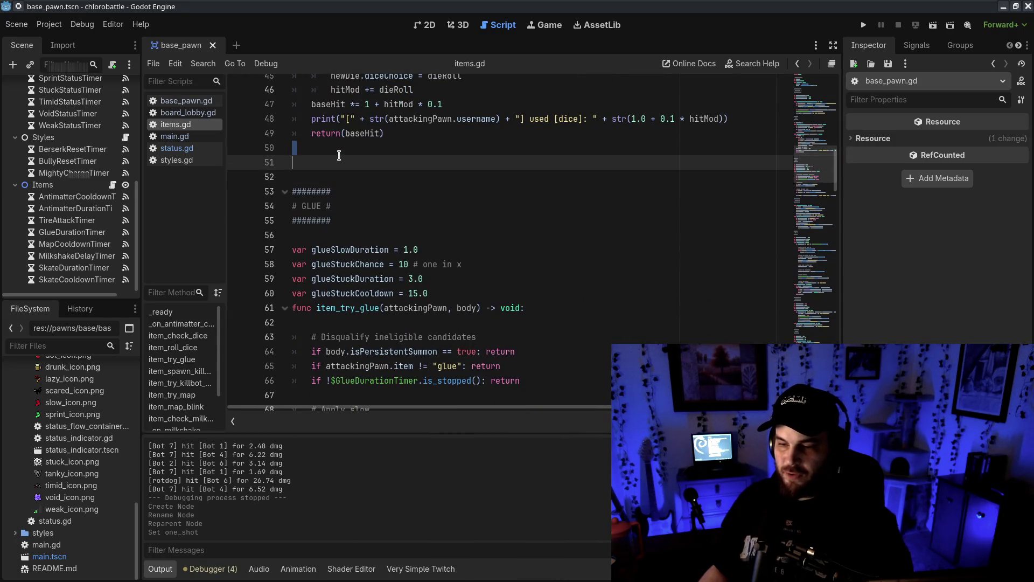
{"action": "key", "text": "Up"}
{"action": "type", "text": "######"}
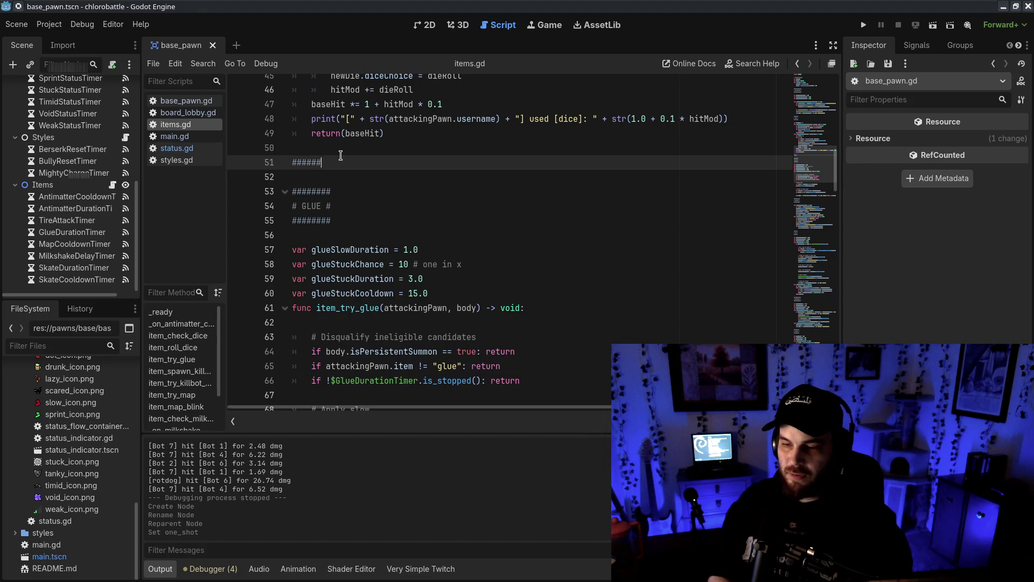
{"action": "key", "text": "Return"}
{"action": "type", "text": "DRUNK #"}
{"action": "key", "text": "Up"}
{"action": "type", "text": "##"}
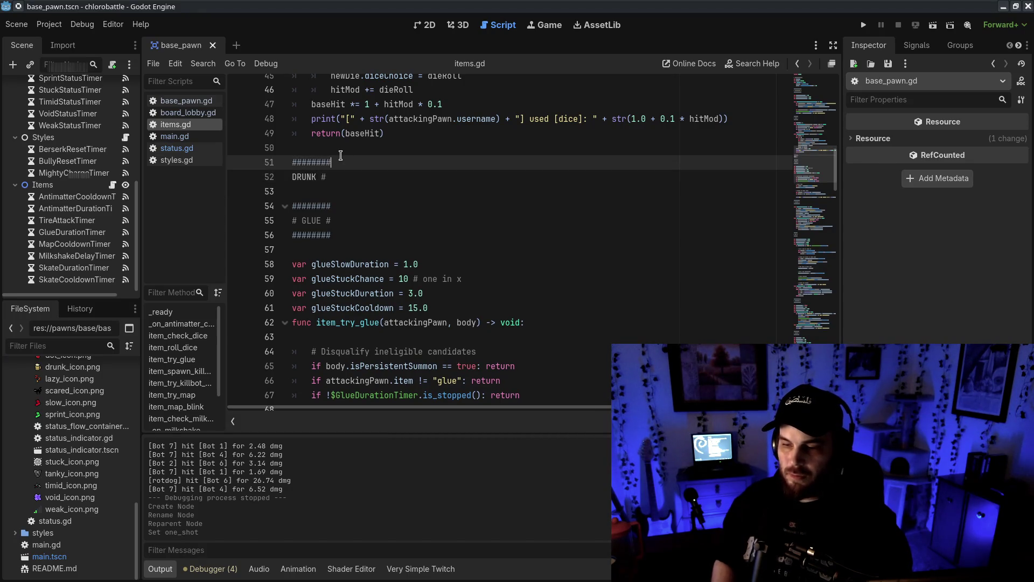
{"action": "key", "text": "Down"}
{"action": "key", "text": "Left"}
{"action": "key", "text": "Left"}
{"action": "key", "text": "Home"}
{"action": "type", "text": "#"}
{"action": "key", "text": "Up"}
{"action": "key", "text": "ctrl+shift+k"}
- Frame the section title with ######### bars above and below, leaving space before GLUE
{"action": "key", "text": "Home"}
{"action": "key", "text": "Return"}
{"action": "key", "text": "Up"}
{"action": "type", "text": "#########"}
{"action": "key", "text": "Down"}
{"action": "key", "text": "End"}
{"action": "key", "text": "Return"}
{"action": "type", "text": "#########"}
{"action": "key", "text": "Down"}
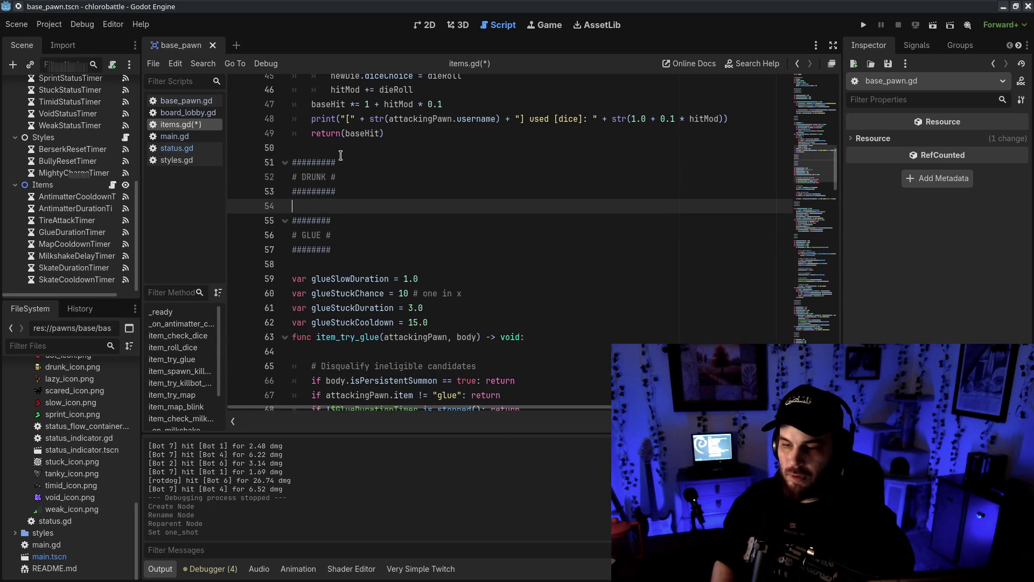
{"action": "key", "text": "Return"}
{"action": "key", "text": "Return"}
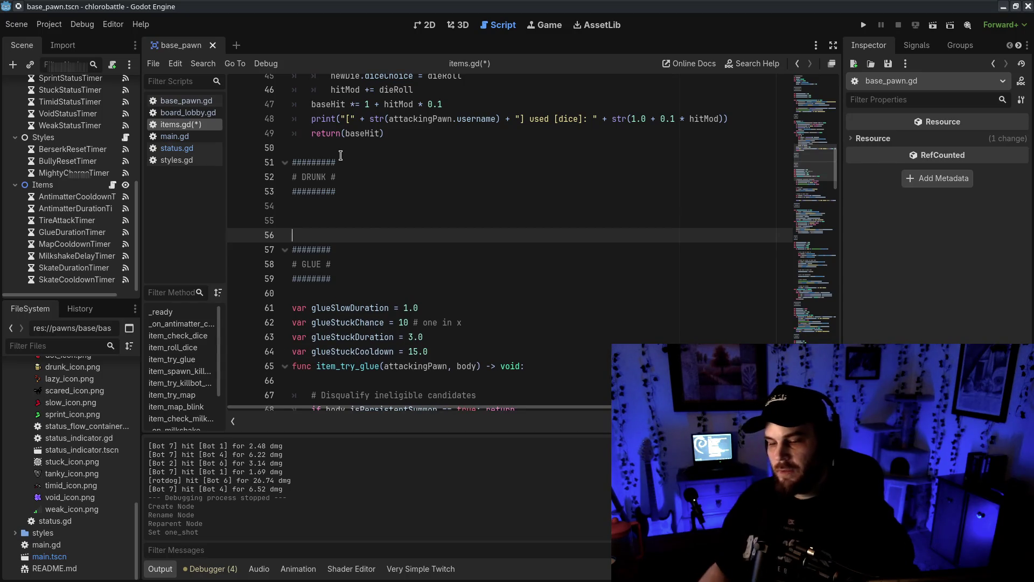
{"action": "left_click", "coordinate": [372, 221]}
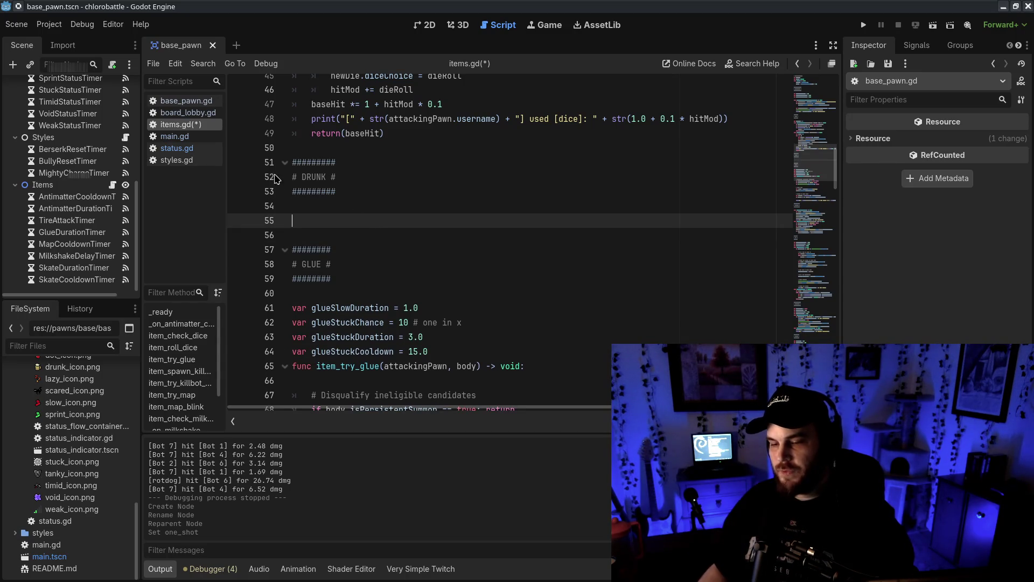
- Rename the header title to FLASK and add 'var flaskDrunkDuration = 5.0' beneath it
{"action": "double_click", "coordinate": [316, 176]}
{"action": "type", "text": "FLASK"}
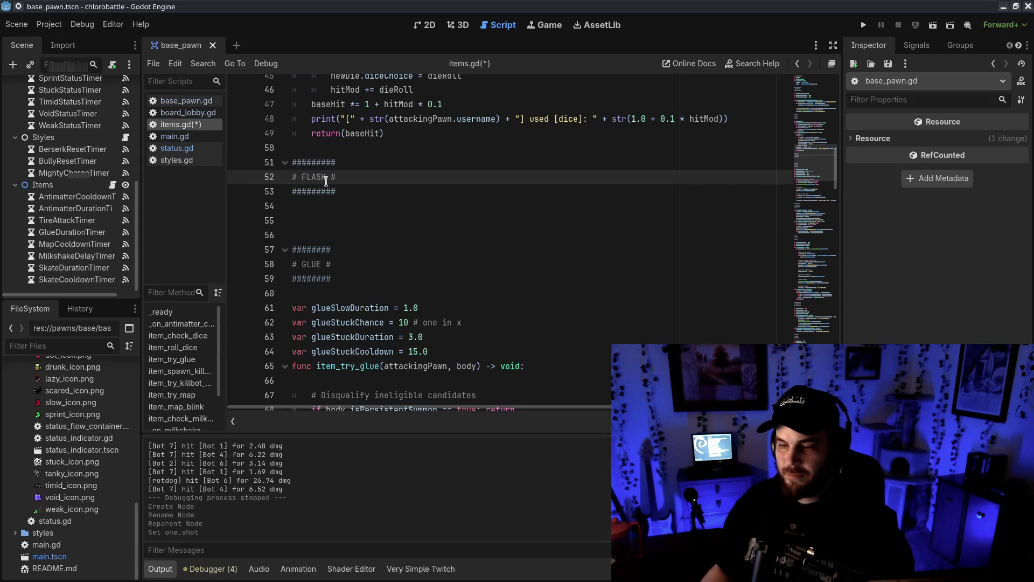
{"action": "left_click", "coordinate": [353, 197]}
{"action": "left_click", "coordinate": [354, 210]}
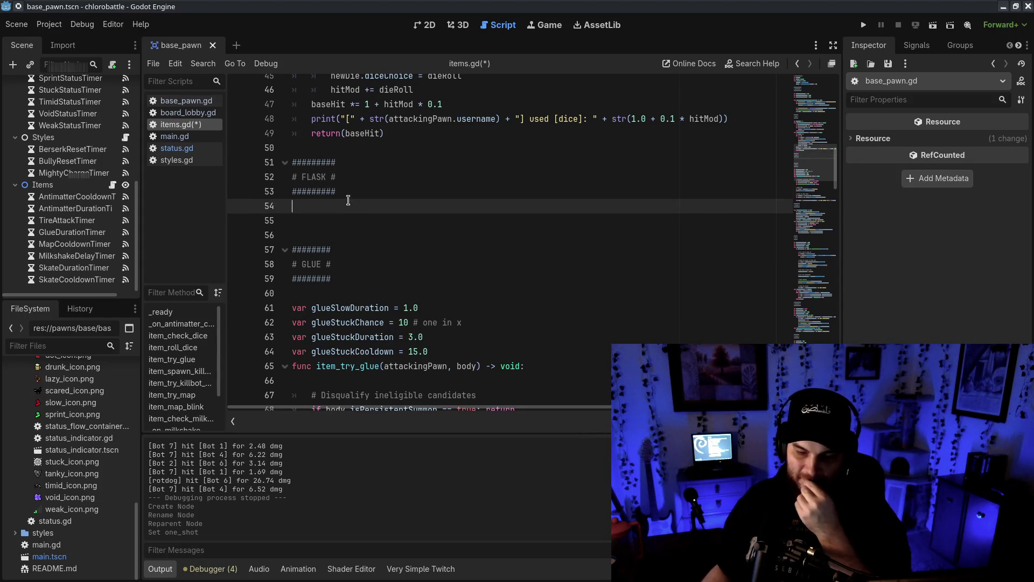
{"action": "key", "text": "Return"}
{"action": "type", "text": "var flaskD"}
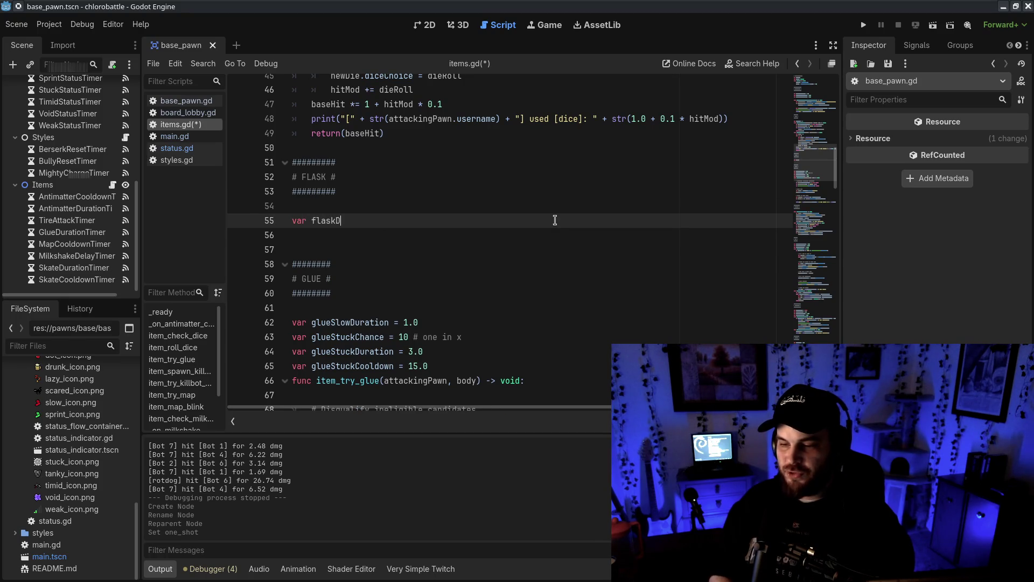
{"action": "type", "text": "runkDuration"}
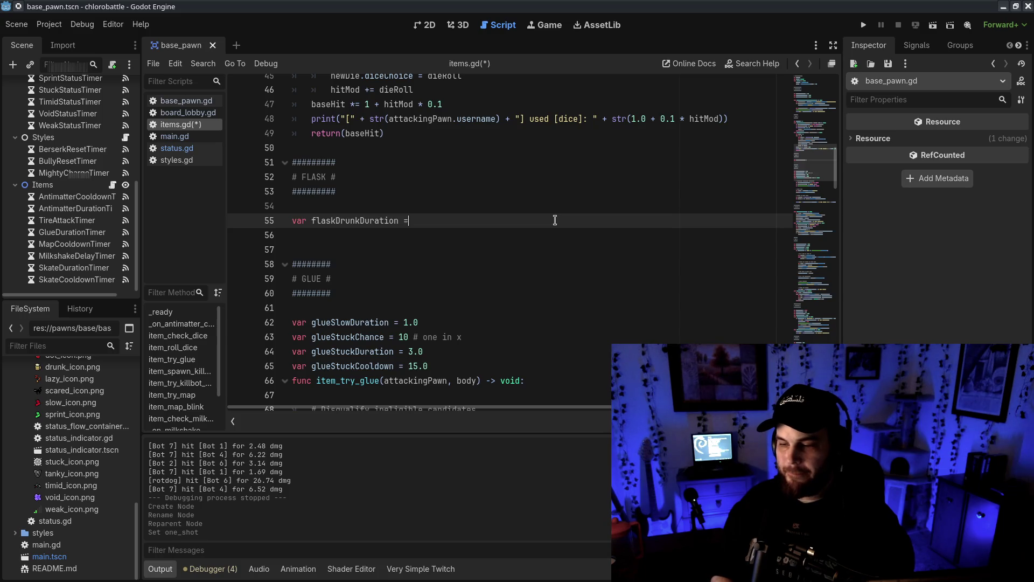
{"action": "type", "text": " = 5.0"}
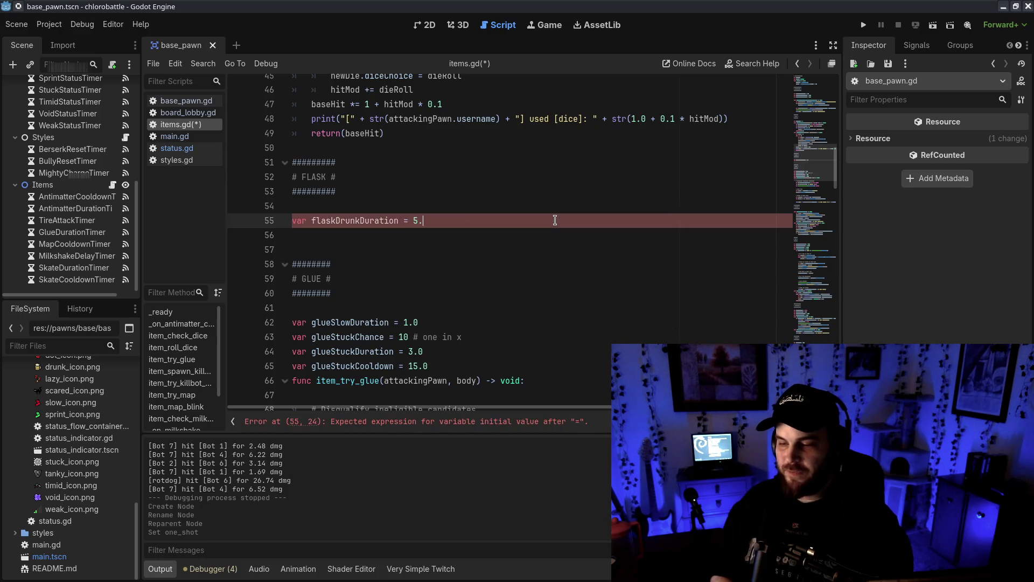
- Add a flaskCooldownMin variable and a copied flaskCooldownMax line below flaskDrunkDuration
{"action": "key", "text": "Return"}
{"action": "type", "text": "var flaskCooldown"}
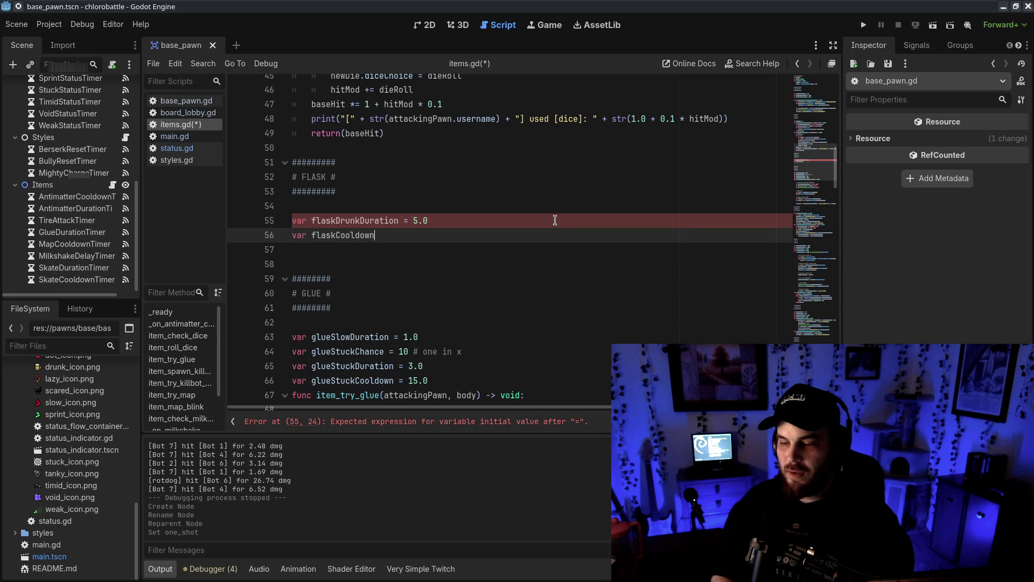
{"action": "type", "text": "Min = 5.0"}
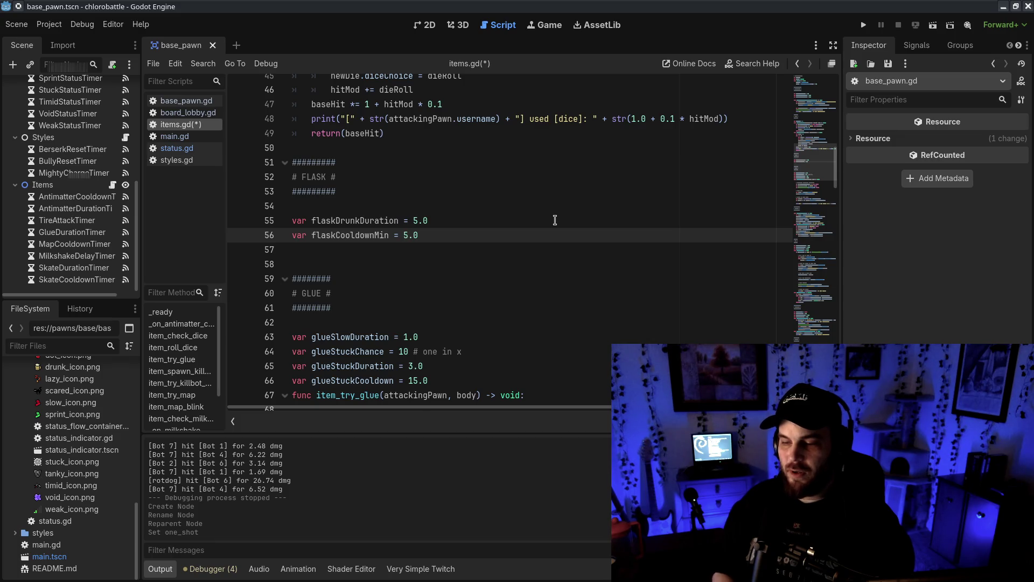
{"action": "key", "text": "Return"}
{"action": "key", "text": "ctrl+v"}
{"action": "double_click", "coordinate": [383, 249]}
{"action": "type", "text": "Max"}
{"action": "double_click", "coordinate": [407, 250]}
{"action": "type", "text": "10"}
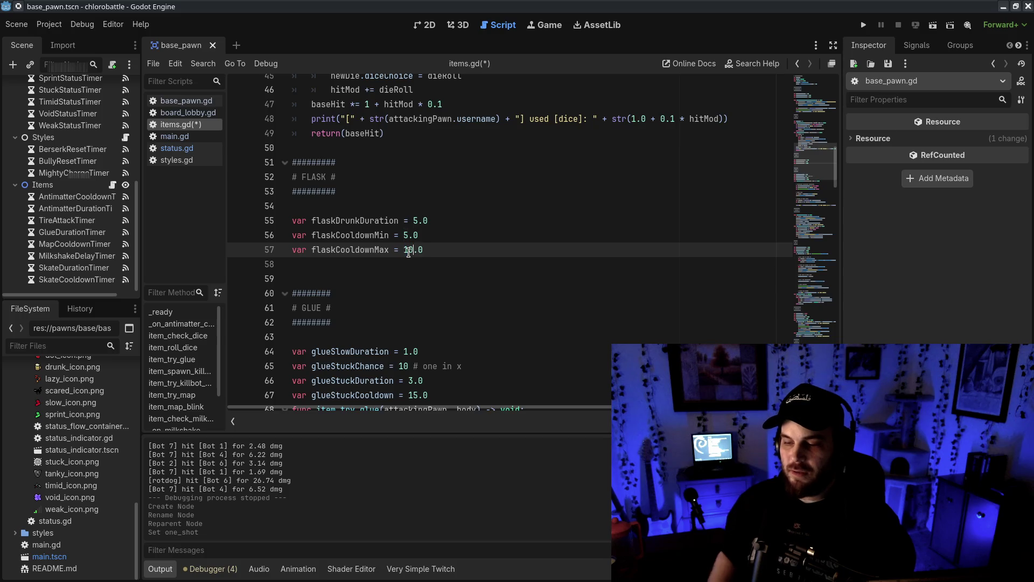
{"action": "left_click", "coordinate": [369, 268]}
{"action": "key", "text": "BackSpace"}
- Set the cooldowns to 10.0 minimum and 15.0 maximum, then save items.gd
{"action": "left_click", "coordinate": [525, 293]}
{"action": "left_click_drag", "start_coordinate": [292, 218], "coordinate": [452, 233]}
{"action": "left_click", "coordinate": [472, 242]}
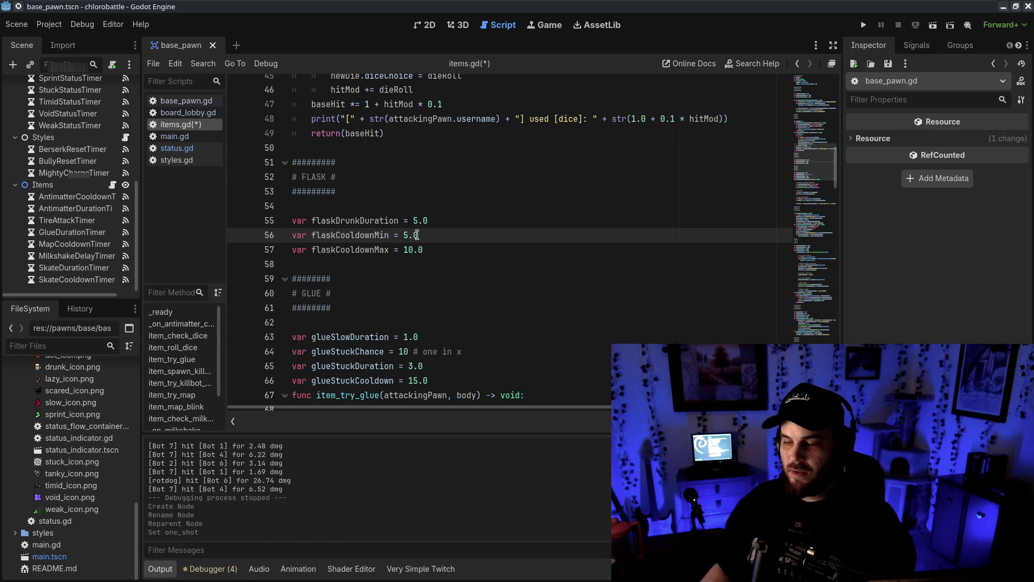
{"action": "left_click_drag", "start_coordinate": [412, 235], "coordinate": [428, 250]}
{"action": "left_click", "coordinate": [461, 250]}
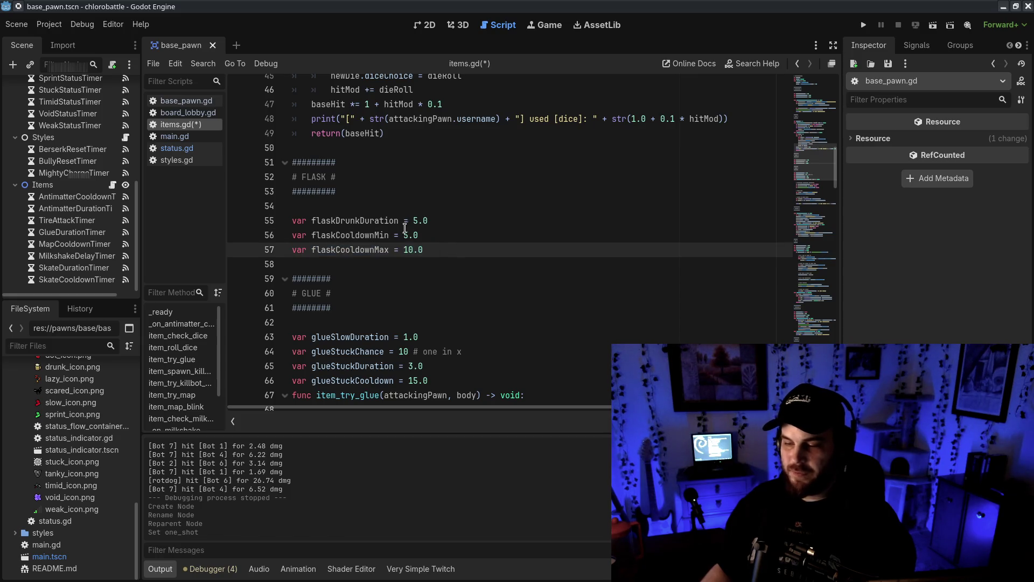
{"action": "left_click", "coordinate": [488, 240]}
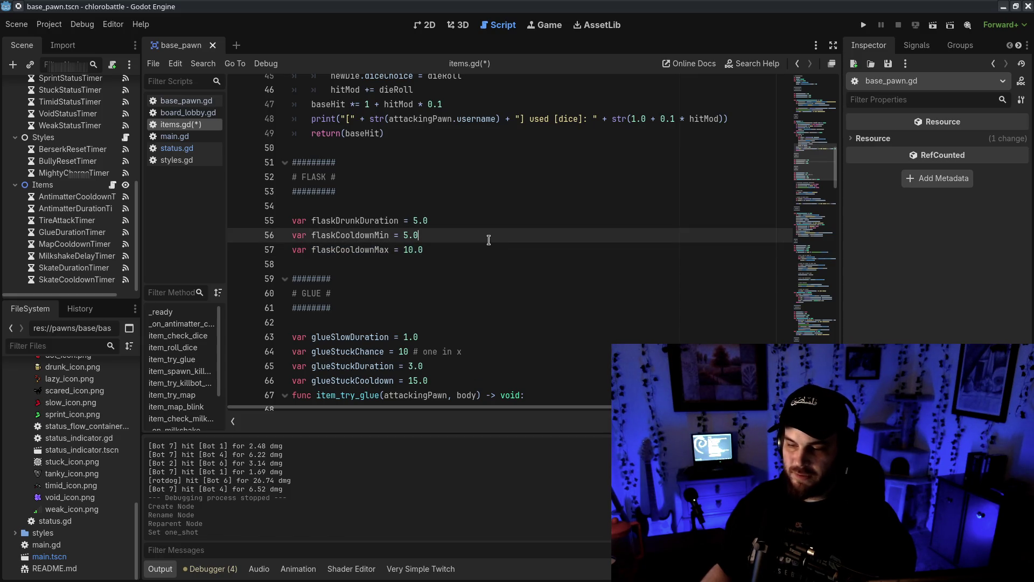
{"action": "double_click", "coordinate": [405, 234]}
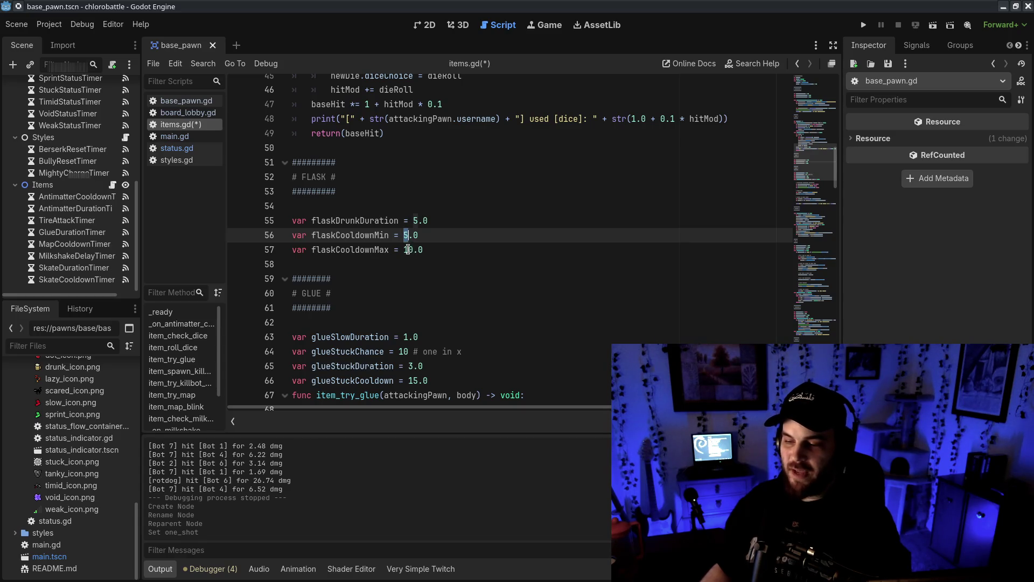
{"action": "left_click", "coordinate": [445, 242]}
{"action": "type", "text": "1"}
{"action": "double_click", "coordinate": [407, 236]}
{"action": "type", "text": "10"}
{"action": "left_click", "coordinate": [411, 250]}
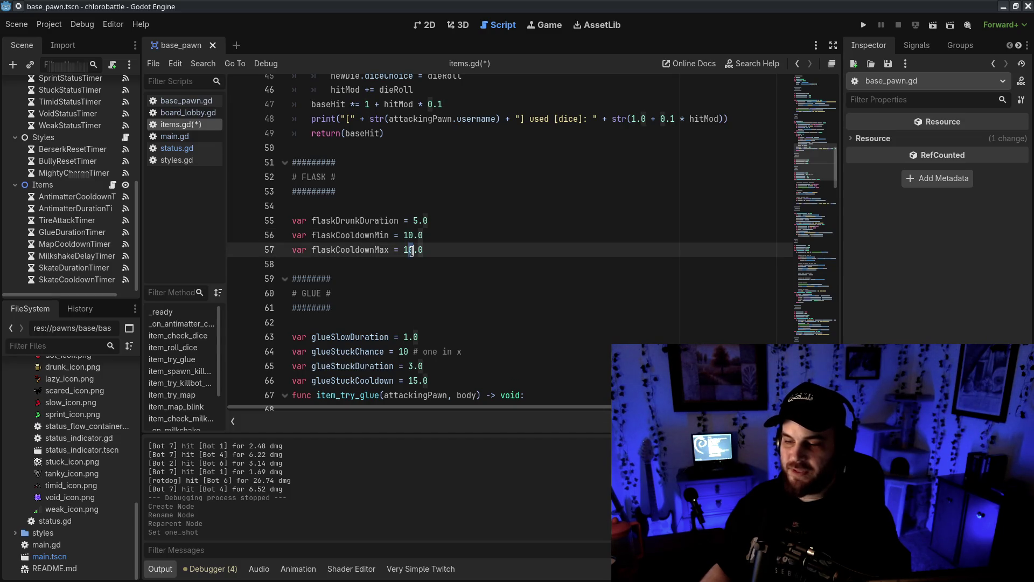
{"action": "type", "text": "5"}
{"action": "key", "text": "ctrl+s"}
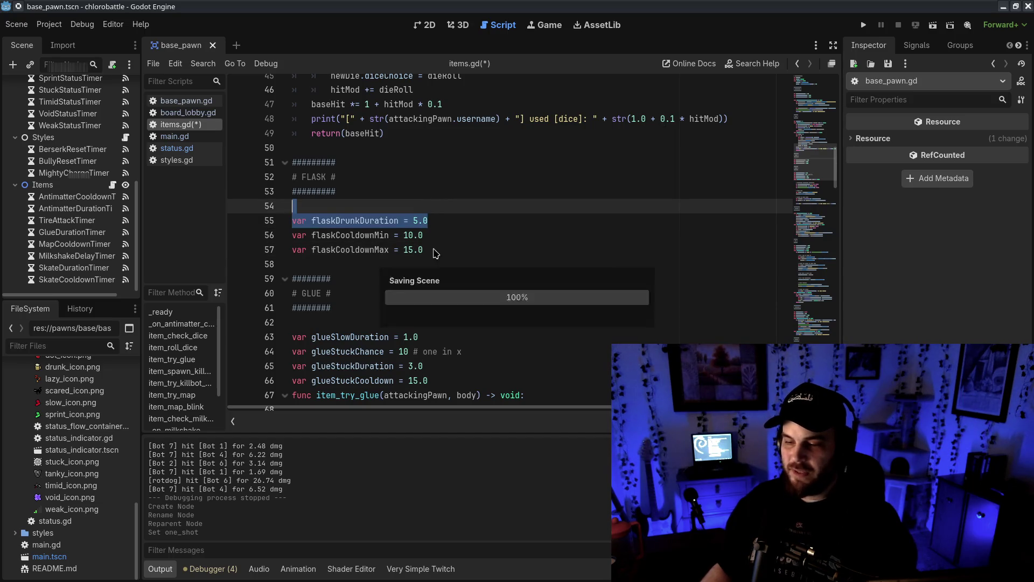
- Start a new 'func item_try_' line below the flask variables
{"action": "left_click", "coordinate": [478, 250]}
{"action": "key", "text": "Return"}
{"action": "type", "text": "func item_try_flask("}
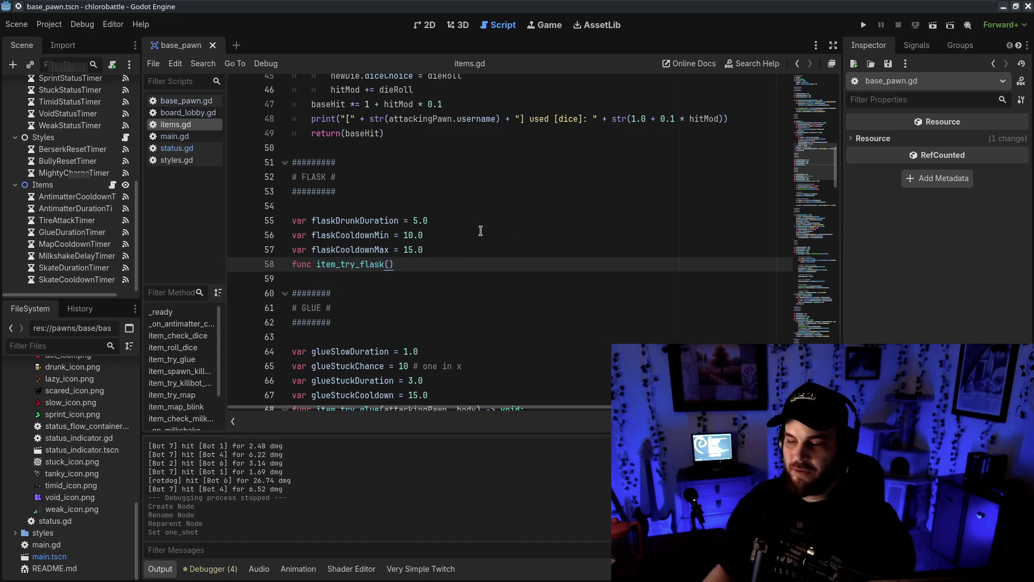
- Complete the stub as item_try_flask(attackingPawn, body) with a pass body
{"action": "scroll", "coordinate": [474, 237], "scroll_direction": "down", "scroll_amount": 2}
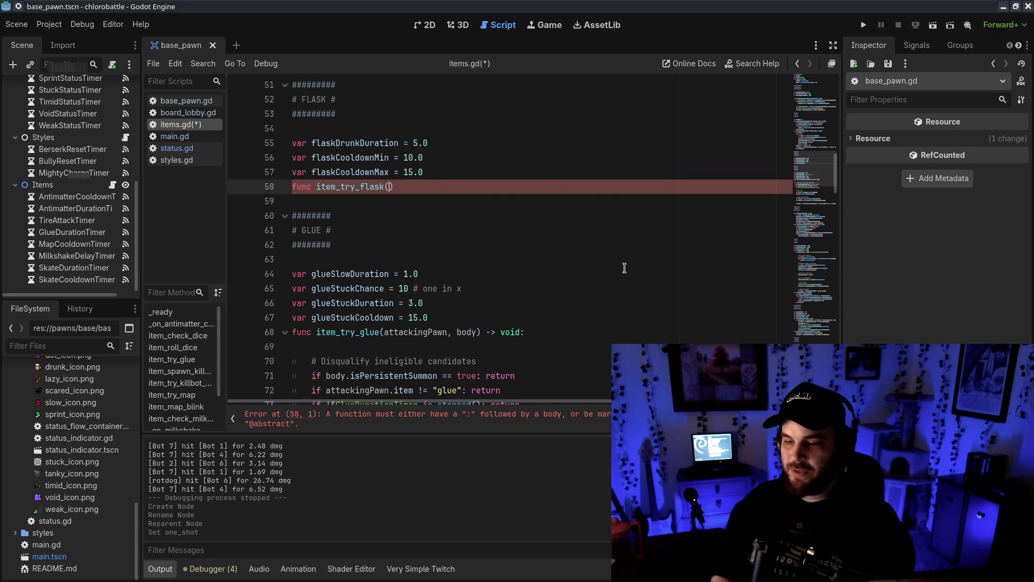
{"action": "type", "text": "attackingPawn, b"}
{"action": "type", "text": "ody"}
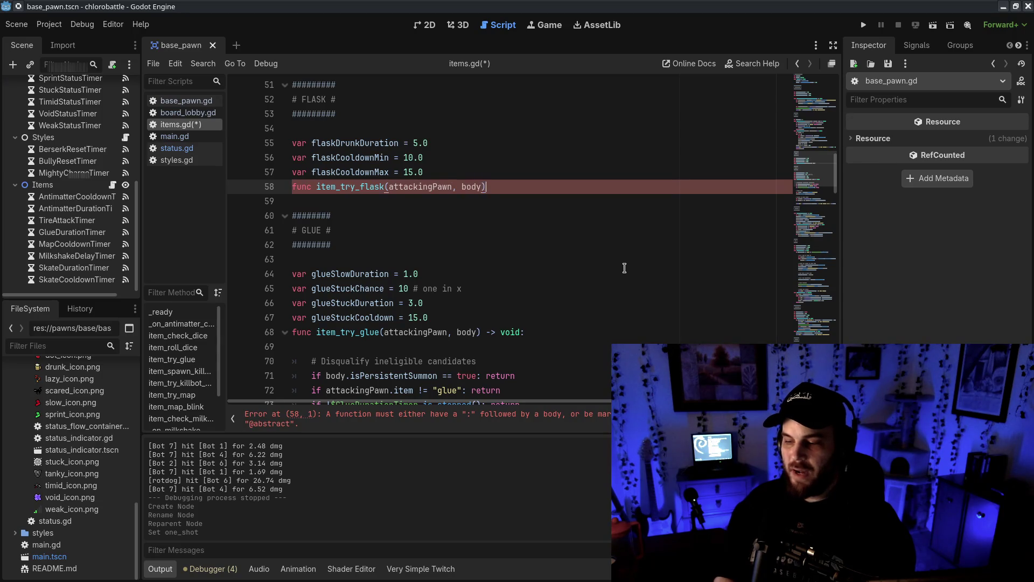
{"action": "type", "text": "-> void:"}
{"action": "key", "text": "Return"}
{"action": "type", "text": "pass"}
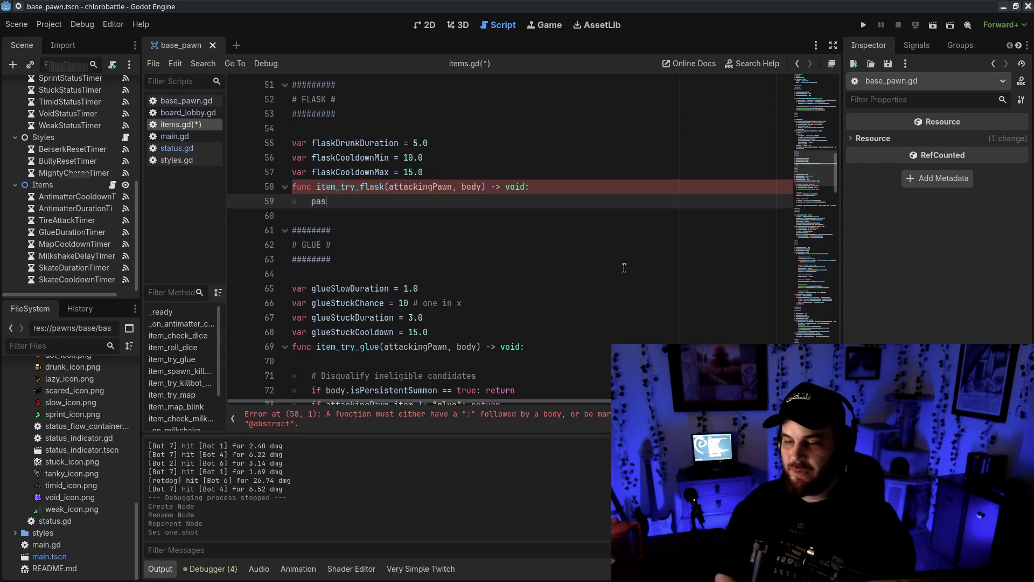
- Check where attackingPawn and body are used in the stub, then switch to status.gd
{"action": "double_click", "coordinate": [409, 186]}
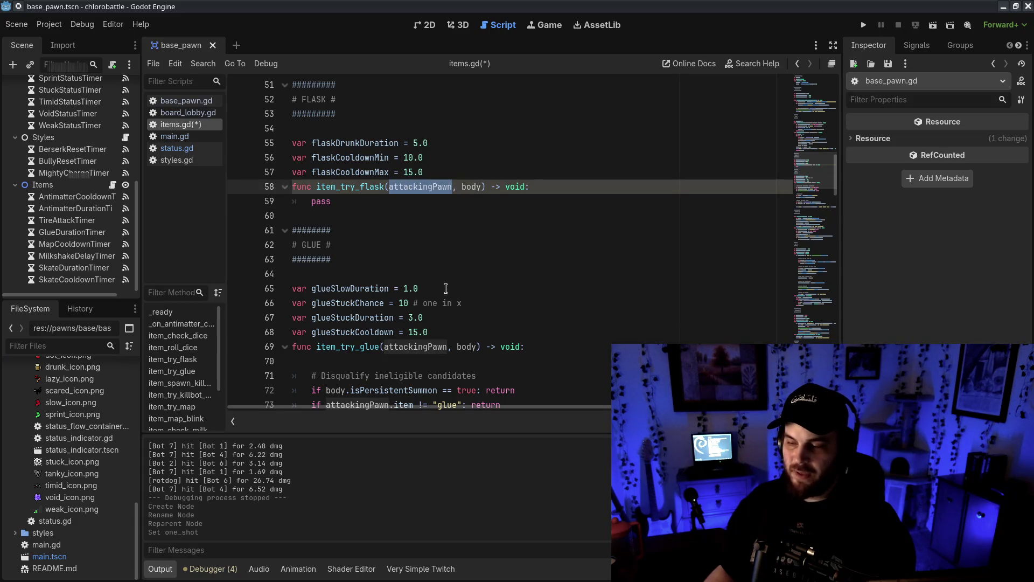
{"action": "double_click", "coordinate": [472, 187]}
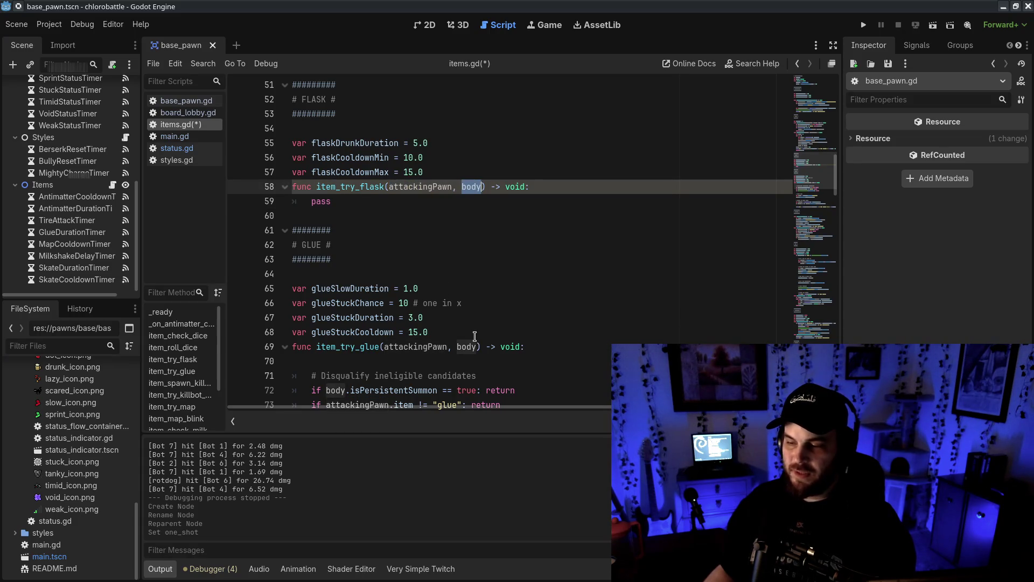
{"action": "left_click", "coordinate": [531, 237]}
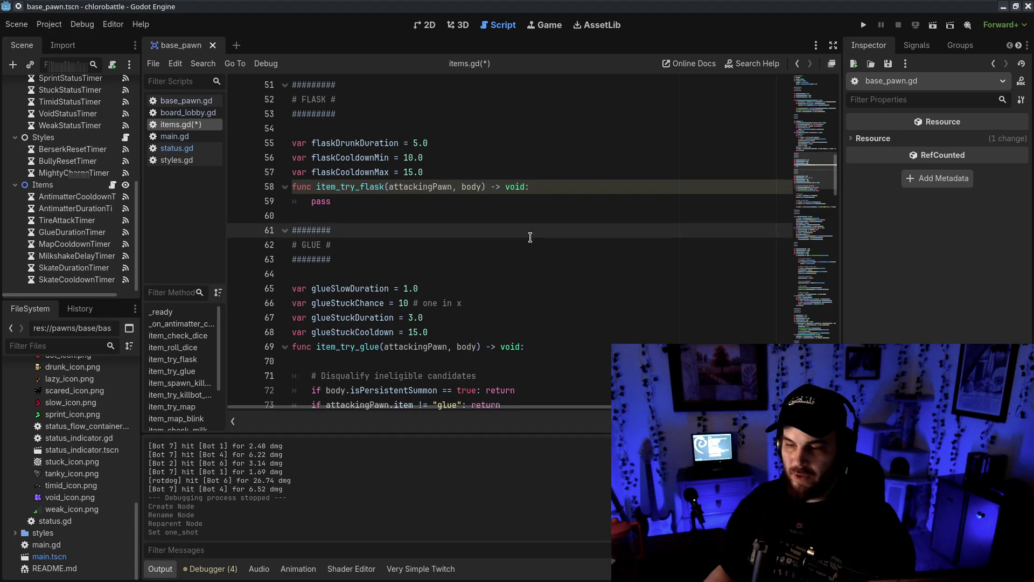
{"action": "key", "text": "ctrl+z"}
{"action": "key", "text": "ctrl+z"}
{"action": "key", "text": "ctrl+z"}
{"action": "key", "text": "ctrl+shift+z"}
{"action": "key", "text": "ctrl+shift+z"}
{"action": "key", "text": "ctrl+shift+z"}
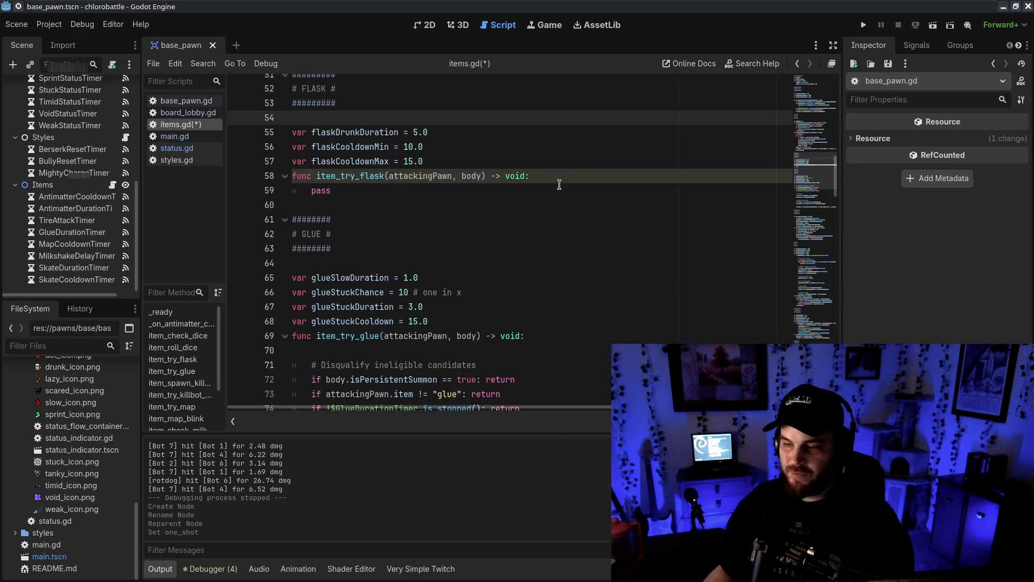
{"action": "left_click", "coordinate": [560, 176]}
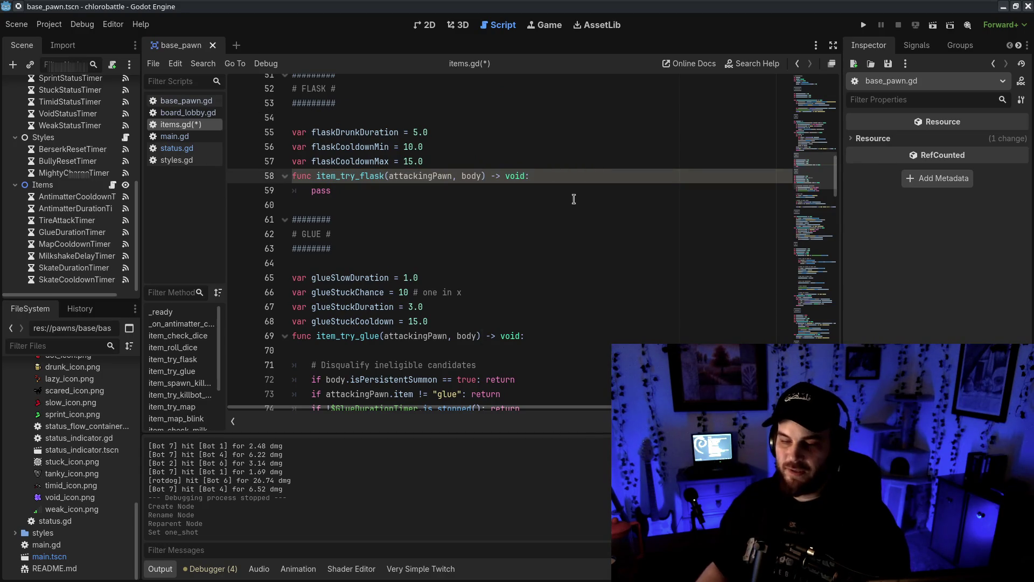
{"action": "double_click", "coordinate": [396, 176]}
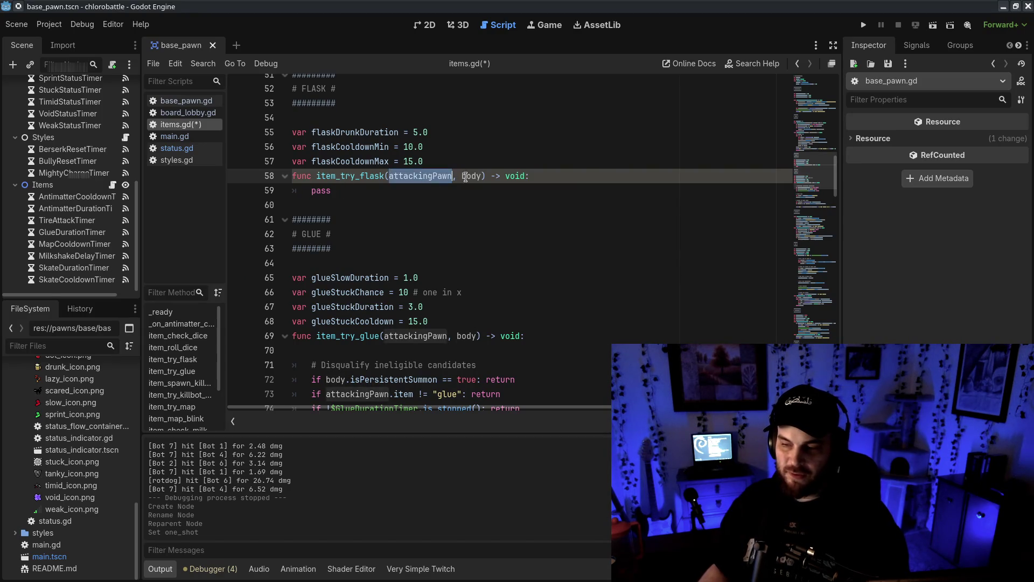
{"action": "left_click", "coordinate": [587, 206]}
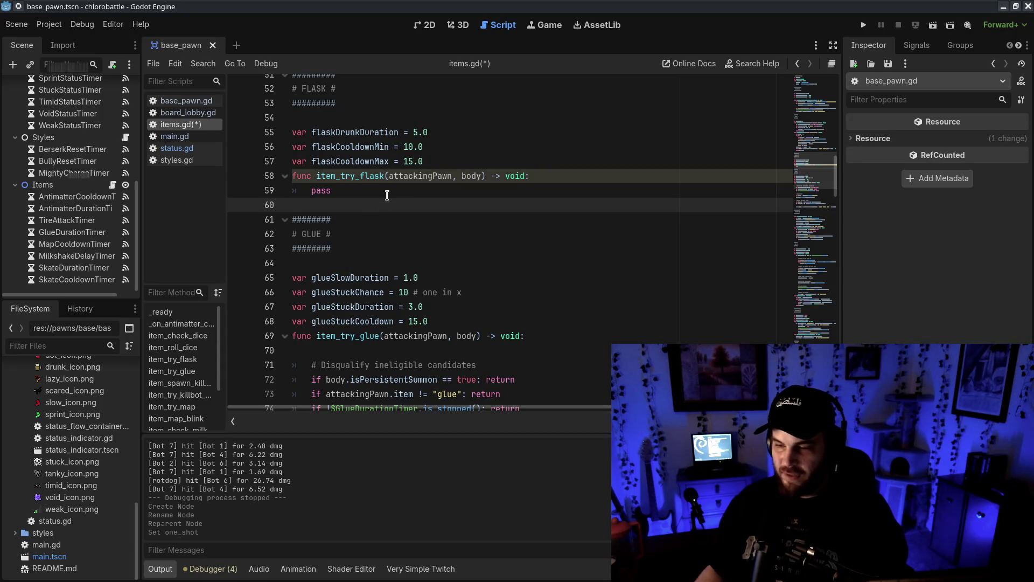
{"action": "left_click", "coordinate": [177, 147]}
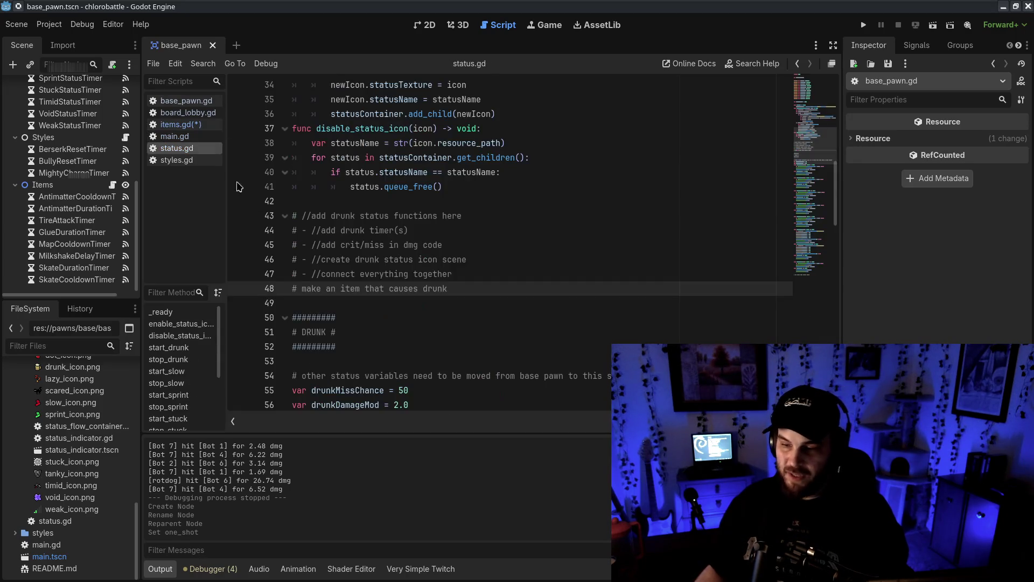
- Add a '# code redirect component of drunk' note under the drunk to-do list
{"action": "key", "text": "Return"}
{"action": "type", "text": "# code rew"}
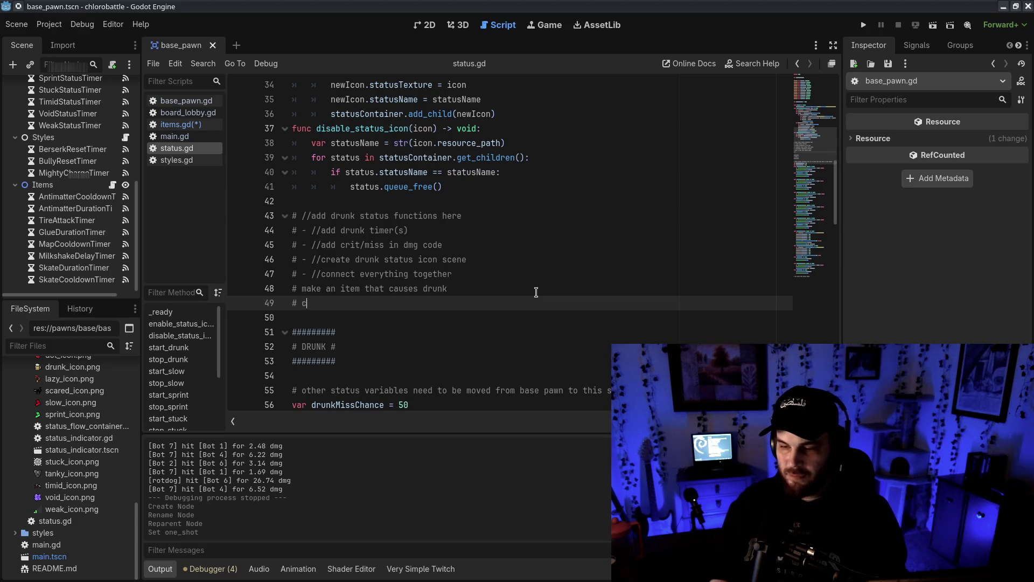
{"action": "key", "text": "BackSpace"}
{"action": "key", "text": "BackSpace"}
{"action": "type", "text": "direct component of drunk"}
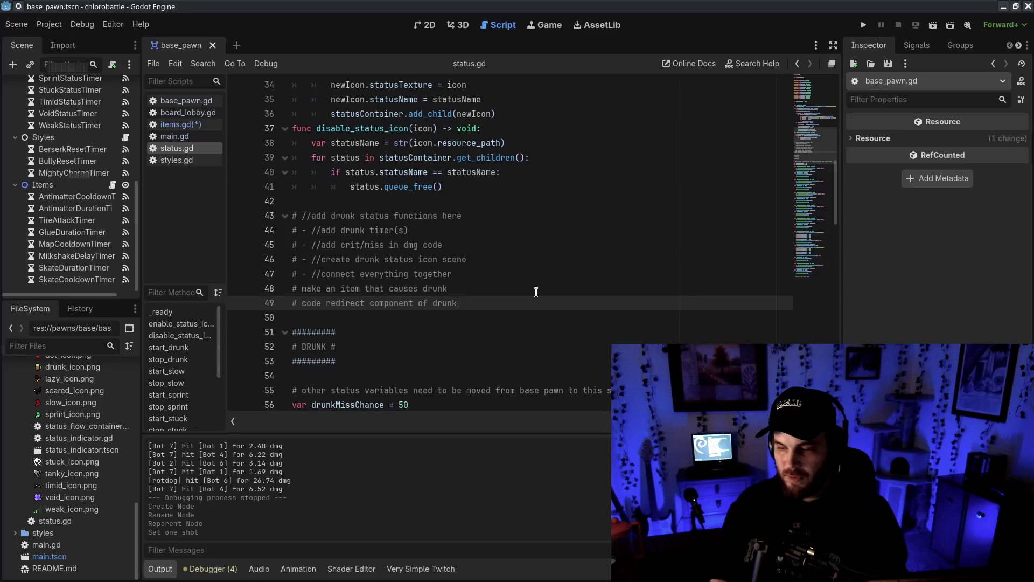
{"action": "left_click", "coordinate": [438, 216]}
{"action": "key", "text": "alt+Left"}
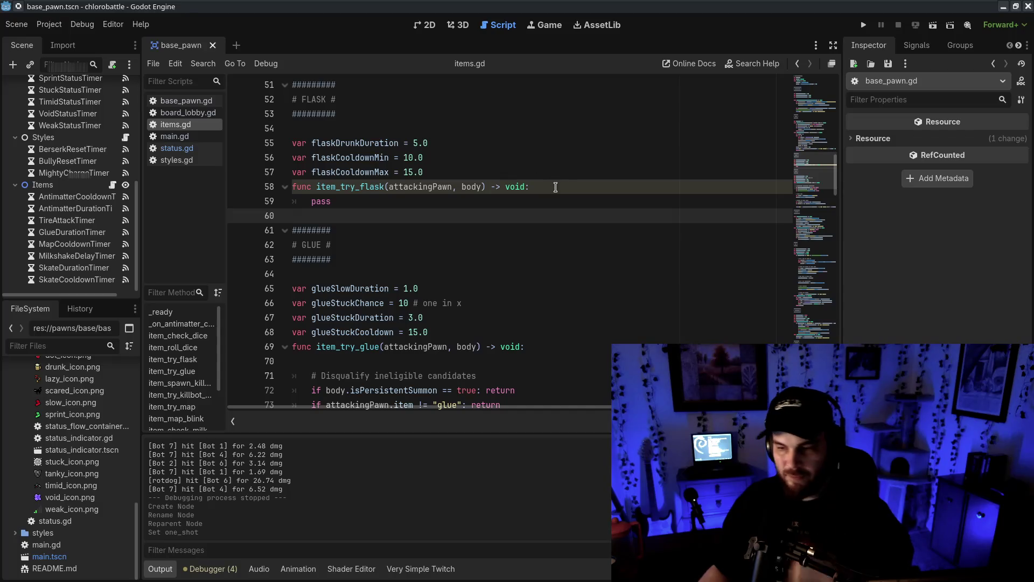
{"action": "left_click", "coordinate": [534, 171]}
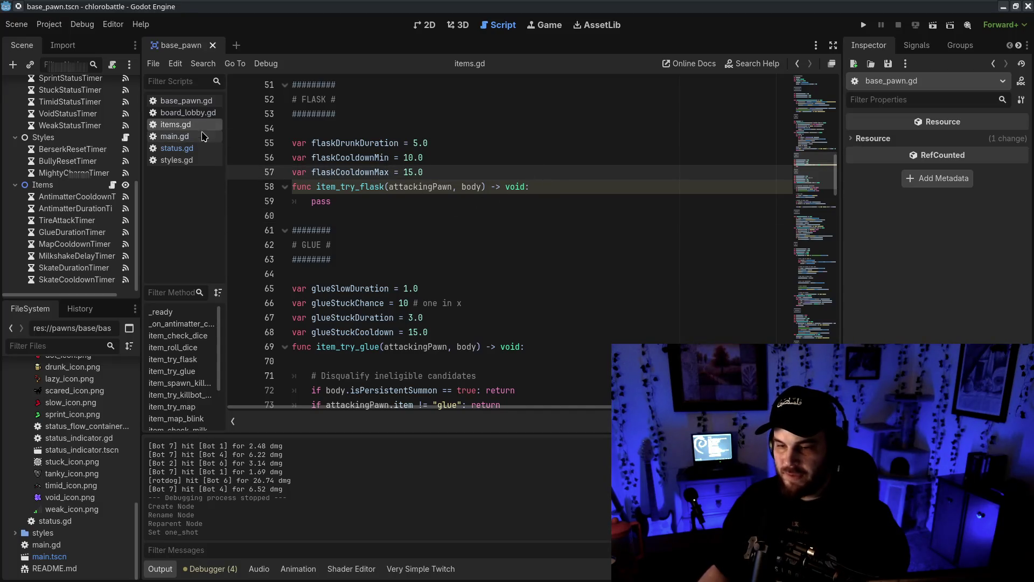
- In status.gd, add a drunkTurnTimerMin = 3.0 variable below drunkDamageMod
{"action": "left_click", "coordinate": [177, 148]}
{"action": "scroll", "coordinate": [407, 209], "scroll_direction": "up", "scroll_amount": 10}
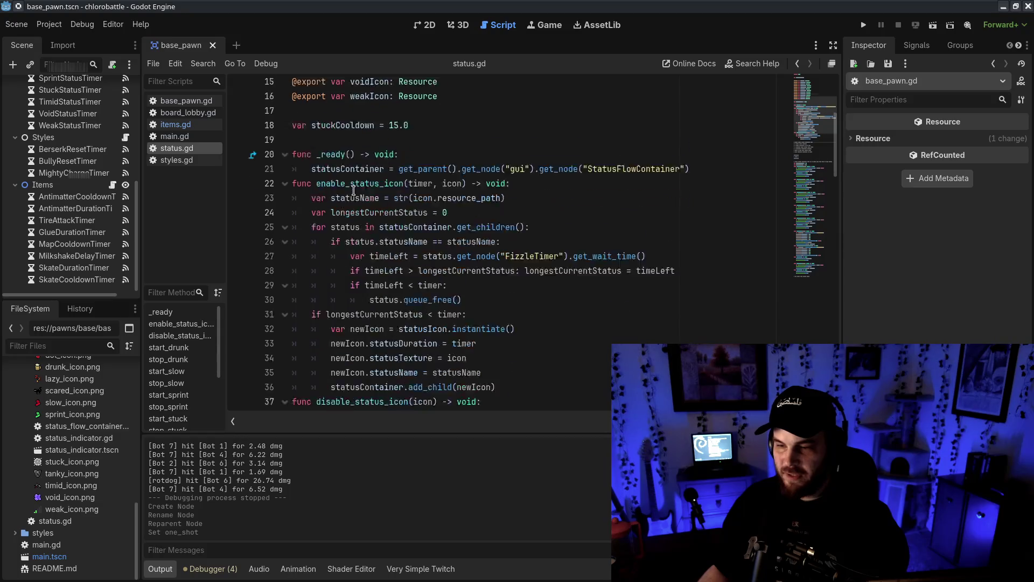
{"action": "scroll", "coordinate": [356, 192], "scroll_direction": "down", "scroll_amount": 7}
{"action": "scroll", "coordinate": [422, 260], "scroll_direction": "down", "scroll_amount": 3}
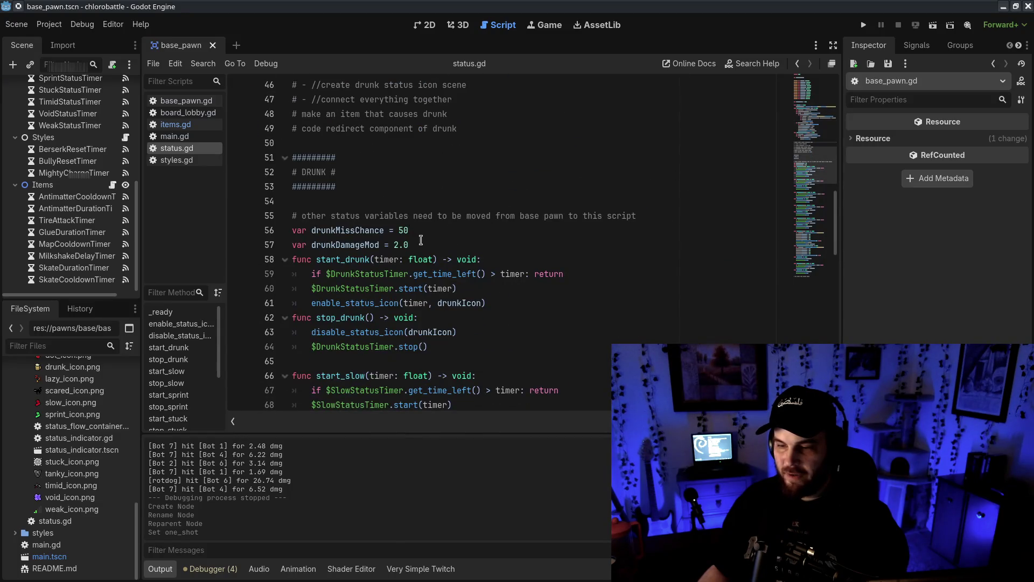
{"action": "left_click", "coordinate": [420, 241]}
{"action": "left_click", "coordinate": [662, 212]}
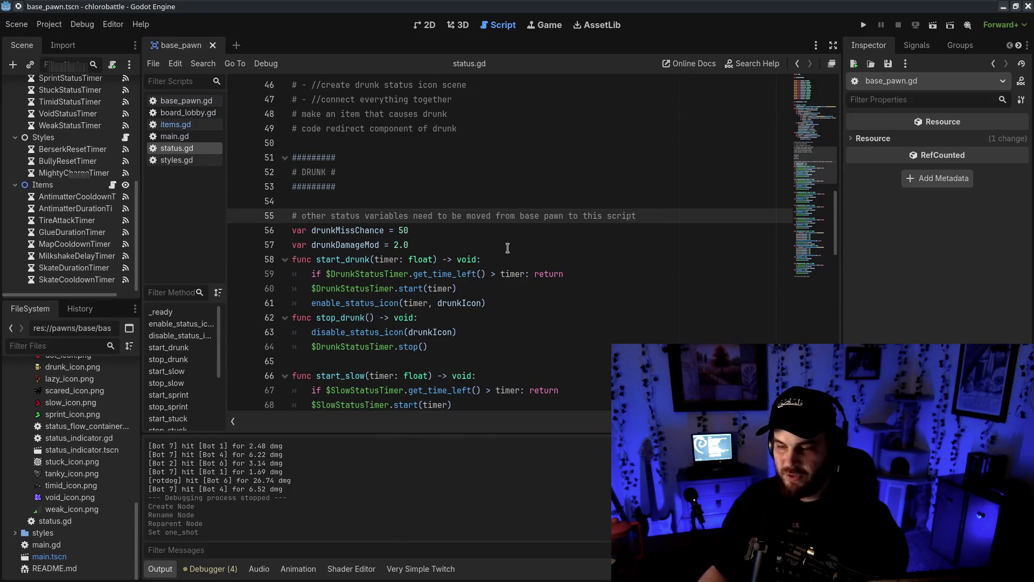
{"action": "left_click", "coordinate": [457, 239]}
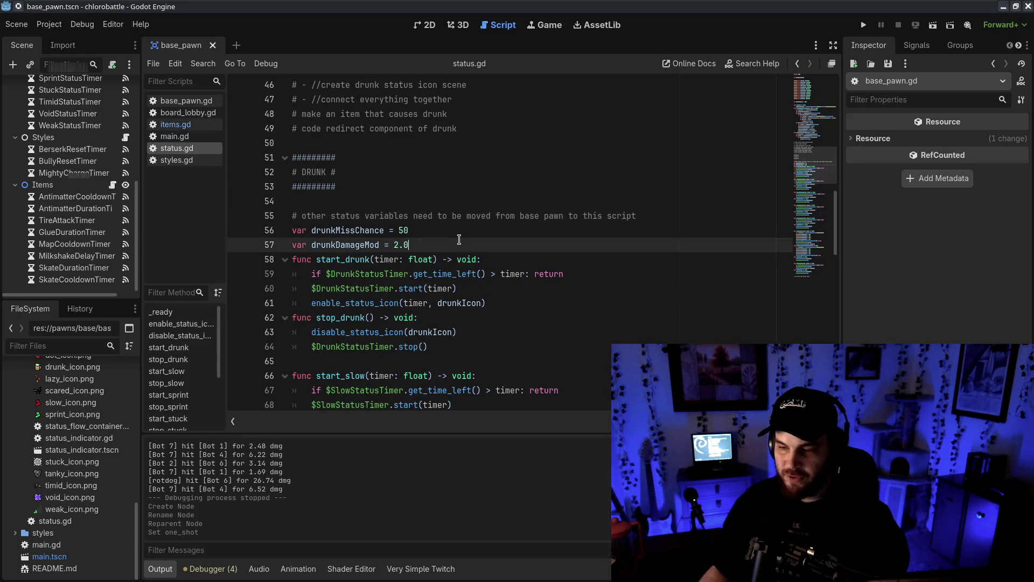
{"action": "key", "text": "Return"}
{"action": "type", "text": "var drunkTurnTimerMin = 3.0"}
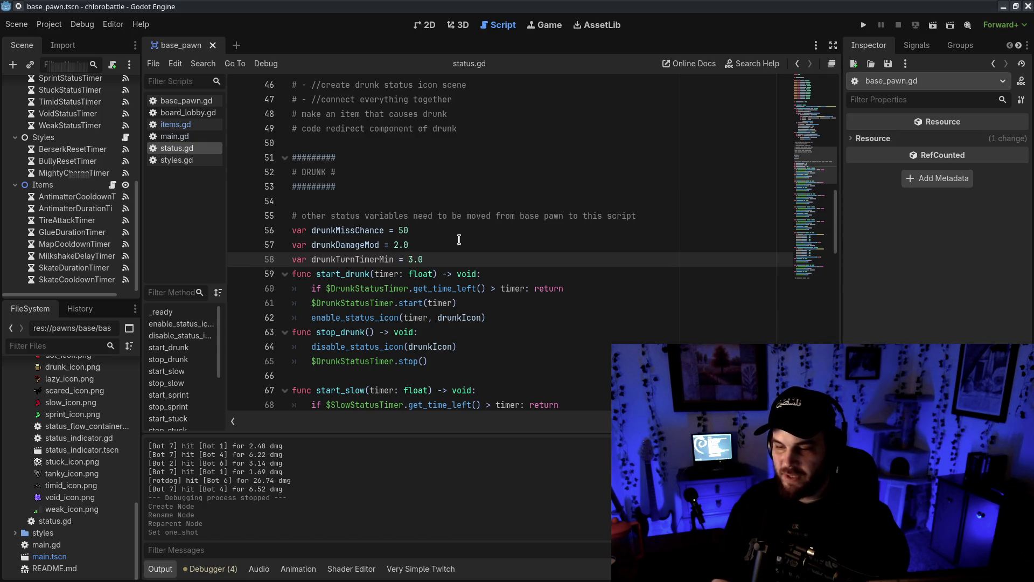
- Duplicate it as drunkTurnTimerMax = 5.0, save status.gd, and go back to items.gd
{"action": "key", "text": "ctrl+shift+d"}
{"action": "left_click_drag", "start_coordinate": [384, 274], "coordinate": [391, 274]}
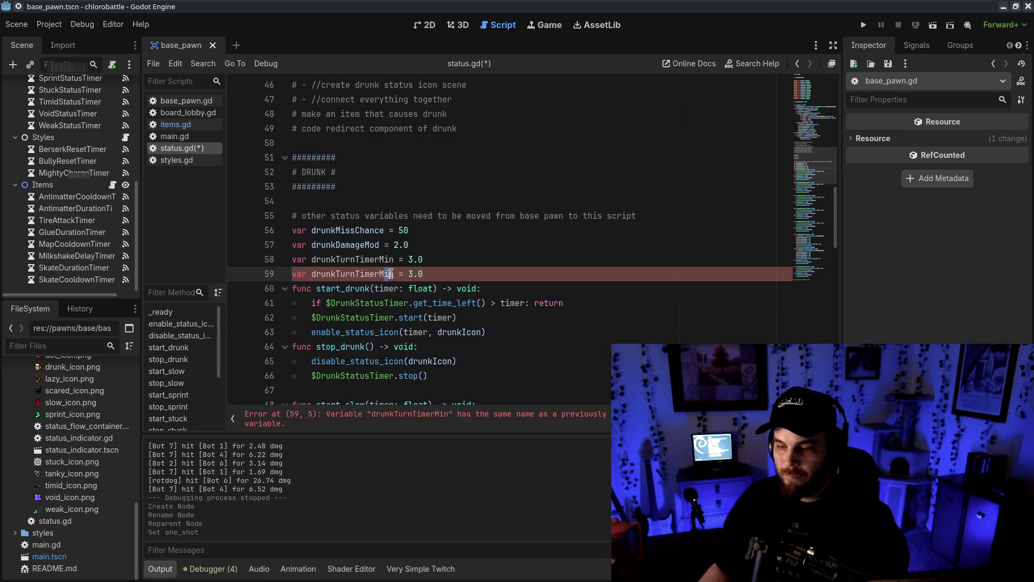
{"action": "left_click", "coordinate": [473, 246]}
{"action": "key", "text": "ctrl+s"}
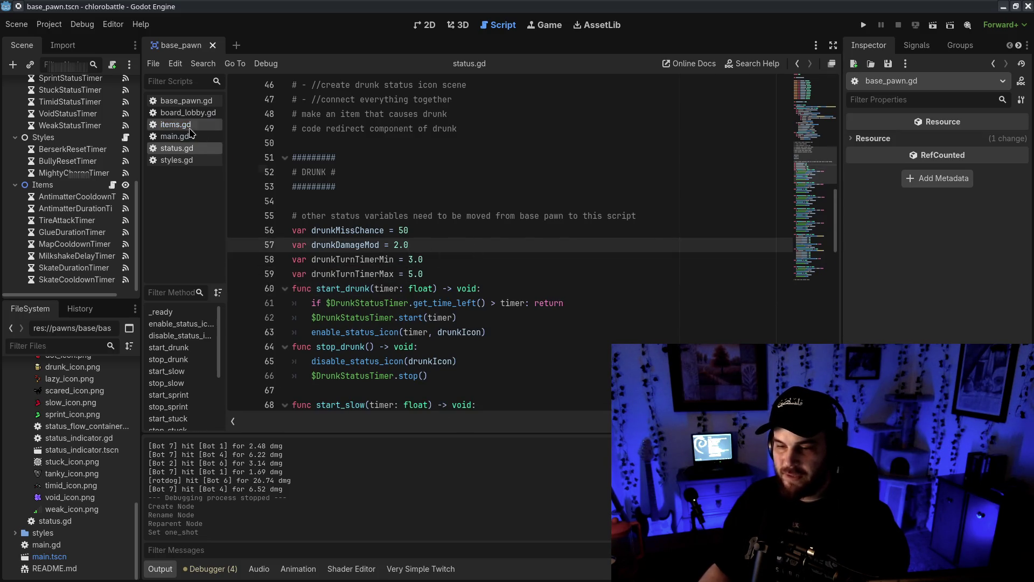
{"action": "key", "text": "alt+Left"}
{"action": "left_click", "coordinate": [510, 273]}
{"action": "left_click", "coordinate": [463, 196]}
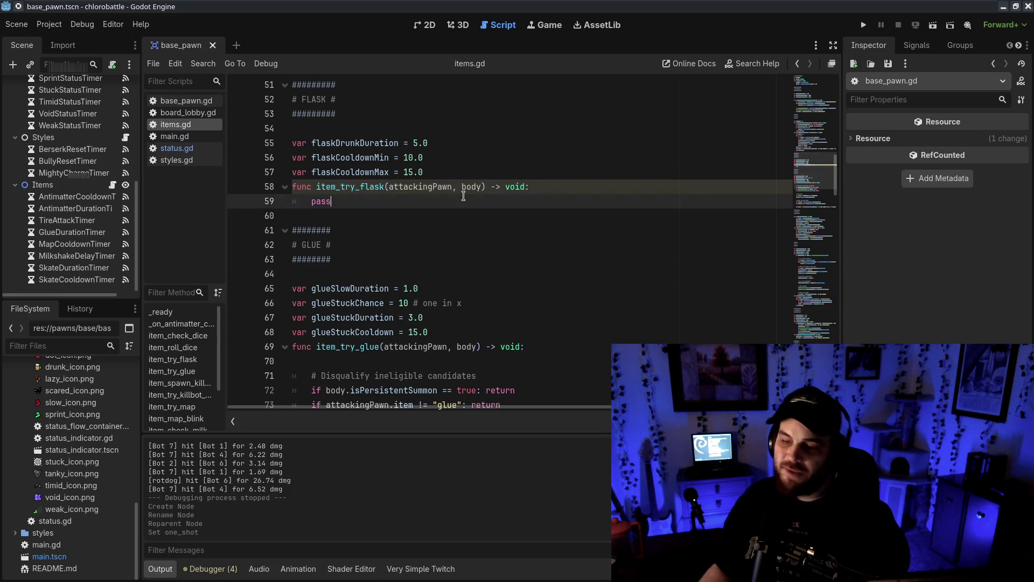
- Comment out the item_try_flask signature and its pass line with Ctrl+K
{"action": "left_click", "coordinate": [423, 186]}
{"action": "double_click", "coordinate": [429, 188]}
{"action": "left_click_drag", "start_coordinate": [428, 188], "coordinate": [467, 187]}
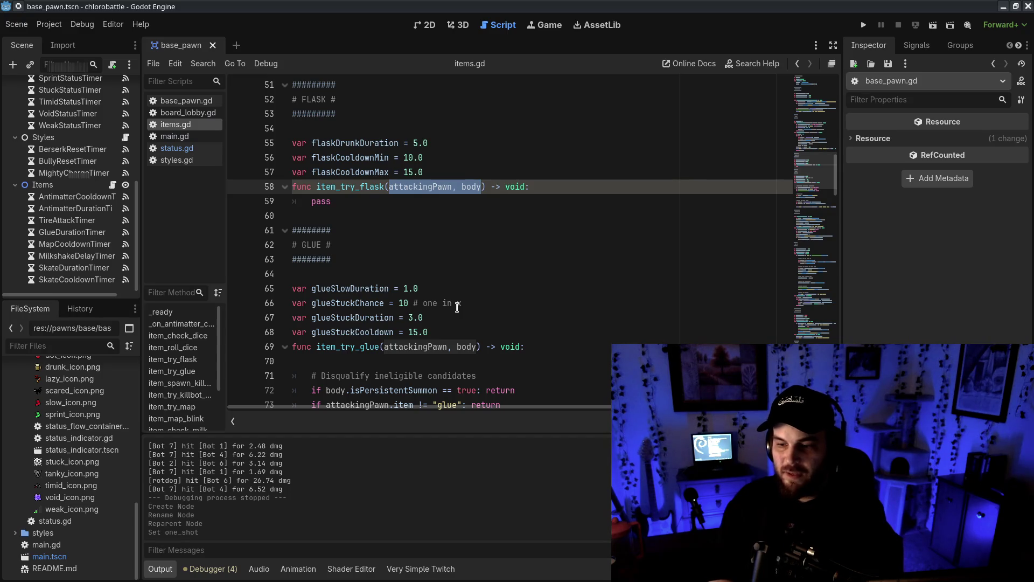
{"action": "left_click", "coordinate": [448, 236]}
{"action": "left_click_drag", "start_coordinate": [399, 186], "coordinate": [313, 202]}
{"action": "key", "text": "ctrl+k"}
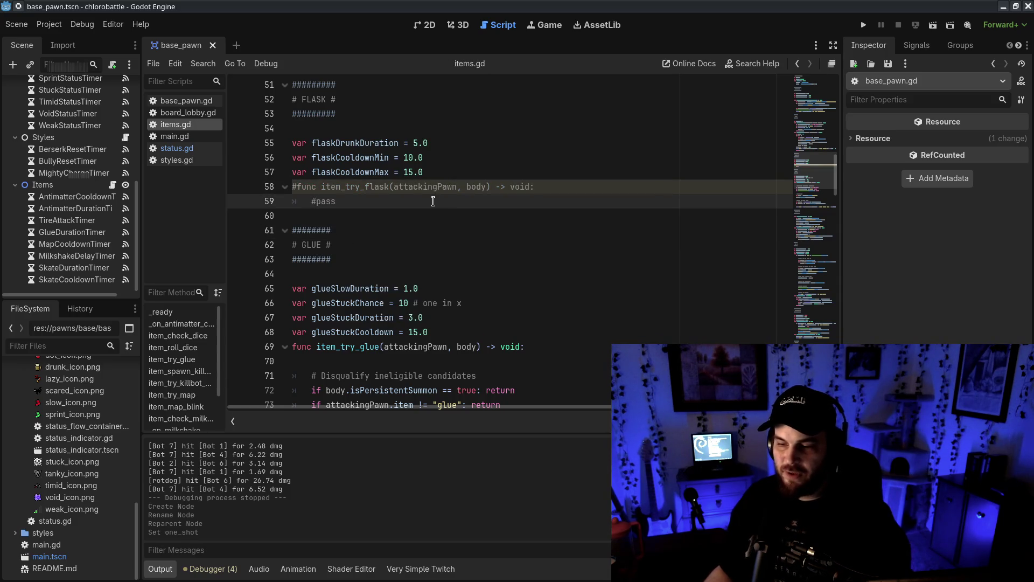
- Look over the three flask variable lines, then right-click the Items node in the scene tree
{"action": "left_click_drag", "start_coordinate": [436, 142], "coordinate": [425, 173]}
{"action": "left_click", "coordinate": [465, 162]}
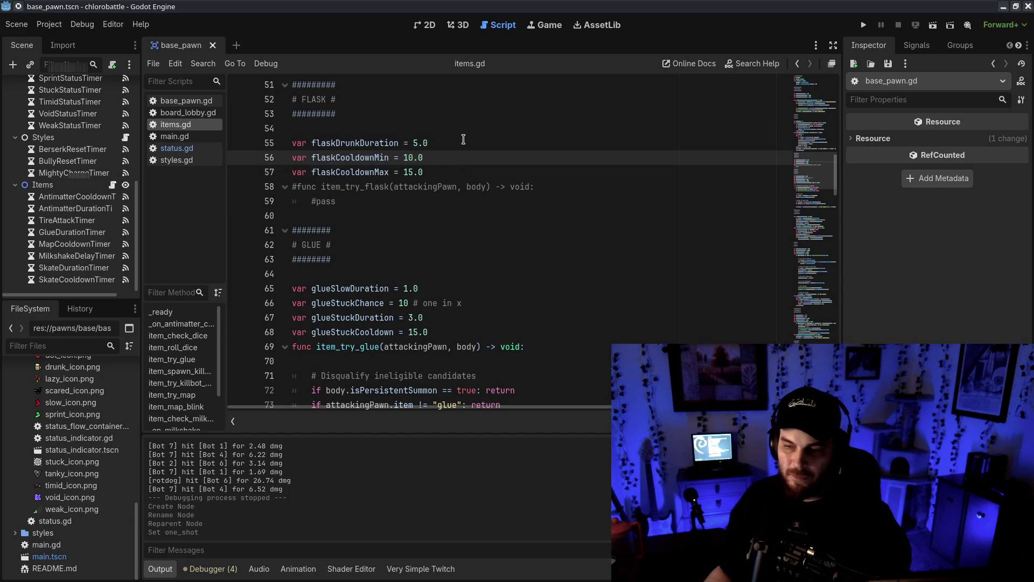
{"action": "left_click_drag", "start_coordinate": [452, 132], "coordinate": [467, 173]}
{"action": "left_click", "coordinate": [467, 173]}
{"action": "mouse_move", "coordinate": [440, 134]}
{"action": "left_mouse_down"}
{"action": "mouse_move", "coordinate": [461, 169]}
{"action": "mouse_move", "coordinate": [372, 182]}
{"action": "left_mouse_up"}
{"action": "left_click", "coordinate": [461, 166]}
{"action": "left_click", "coordinate": [487, 175]}
{"action": "left_click", "coordinate": [445, 146]}
{"action": "left_click_drag", "start_coordinate": [377, 143], "coordinate": [508, 142]}
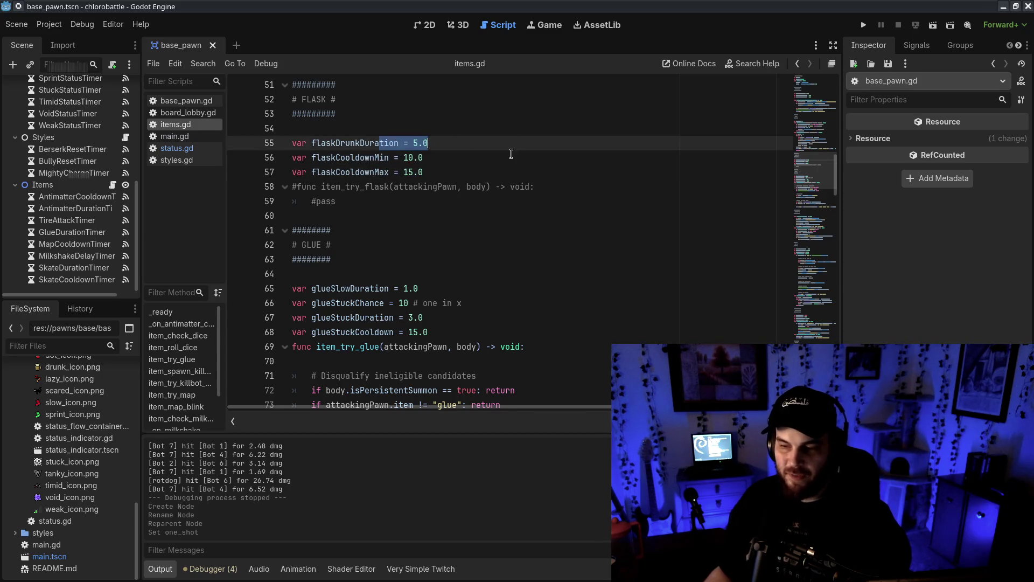
{"action": "left_click", "coordinate": [506, 161]}
{"action": "left_click", "coordinate": [517, 200]}
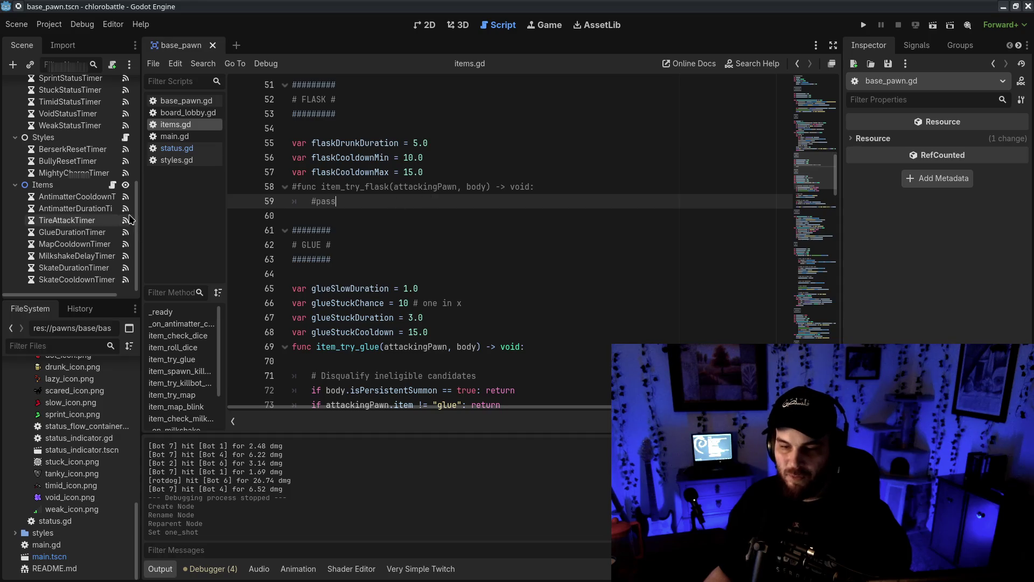
{"action": "right_click", "coordinate": [77, 189]}
- Add a Timer named FlaskCooldownTimer under Items and reorder the Items timers
{"action": "left_click", "coordinate": [143, 214]}
{"action": "type", "text": "timer"}
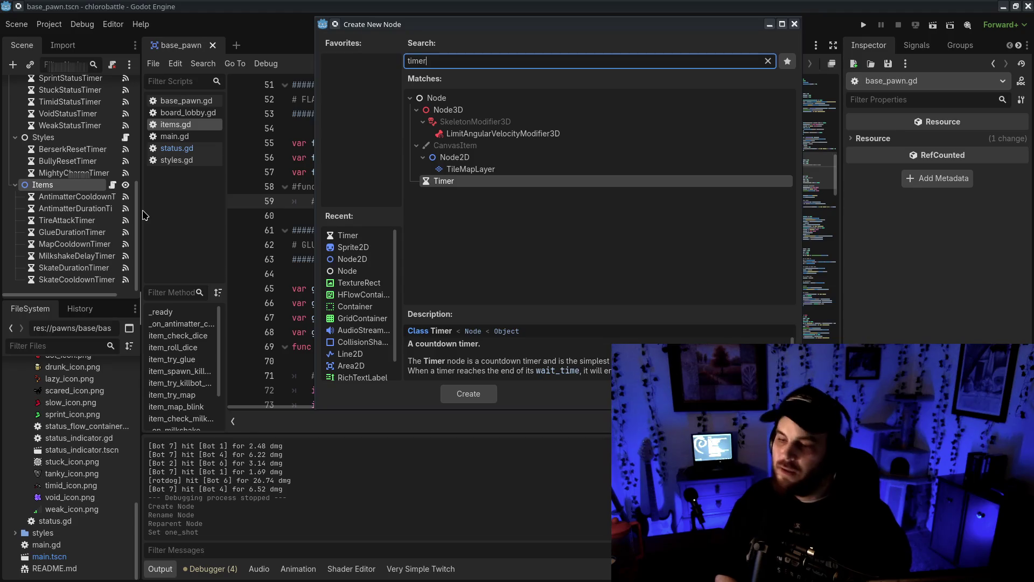
{"action": "key", "text": "Return"}
{"action": "type", "text": "D"}
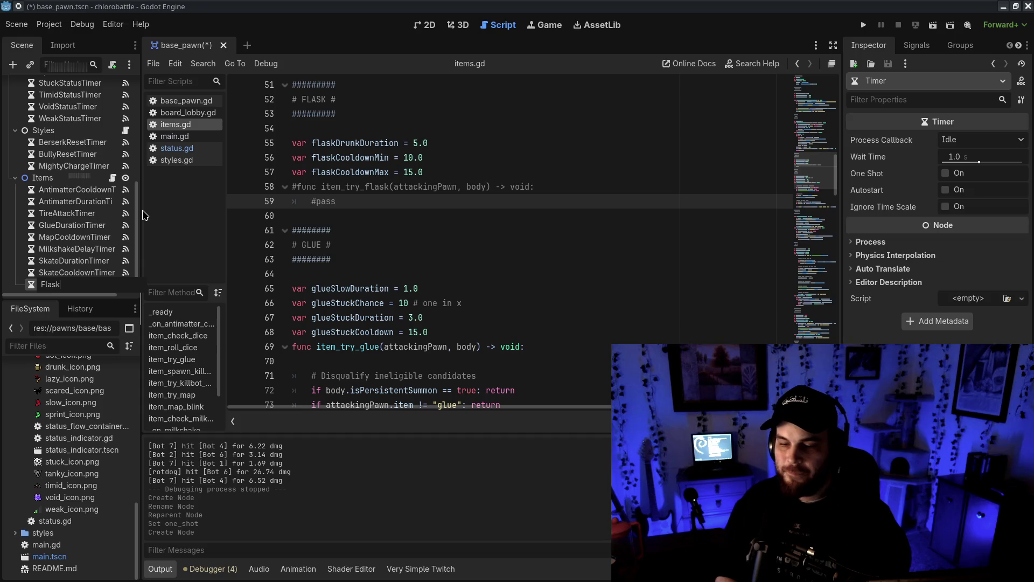
{"action": "type", "text": "Coold"}
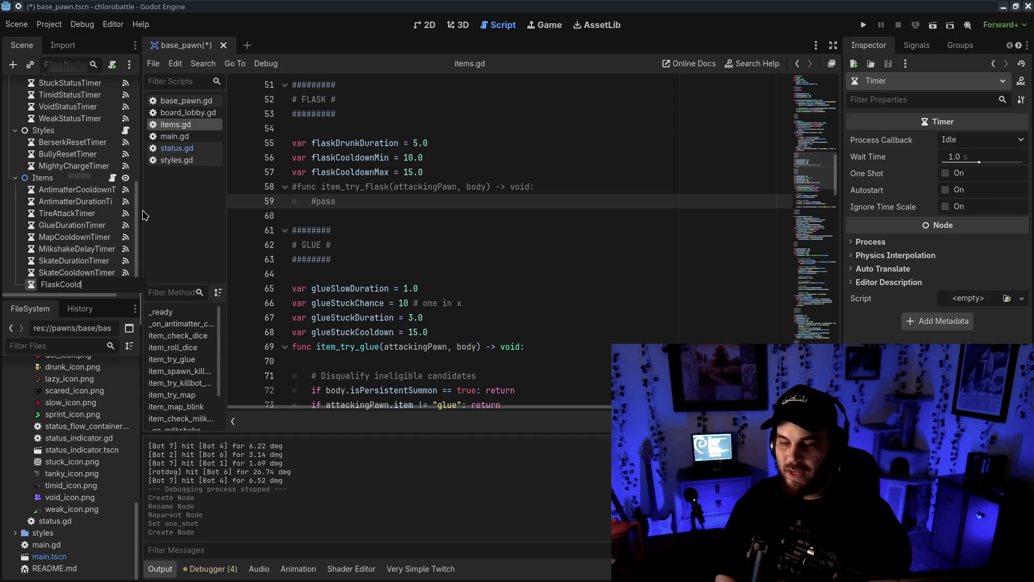
{"action": "type", "text": "ownTimer"}
{"action": "key", "text": "Return"}
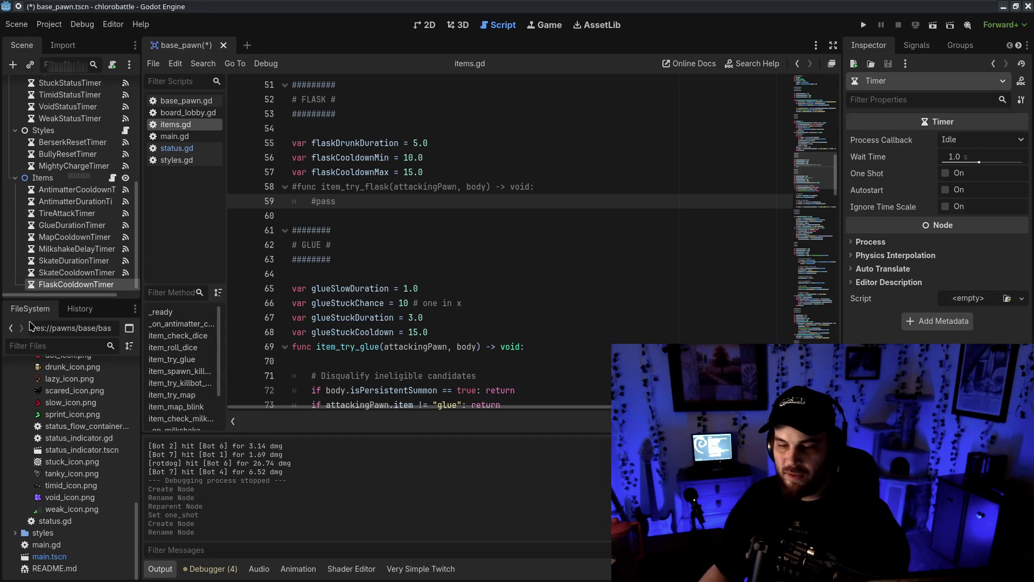
{"action": "mouse_move", "coordinate": [59, 286]}
{"action": "left_mouse_down"}
{"action": "mouse_move", "coordinate": [68, 219]}
{"action": "mouse_move", "coordinate": [66, 284]}
{"action": "left_mouse_up"}
{"action": "left_click", "coordinate": [82, 209]}
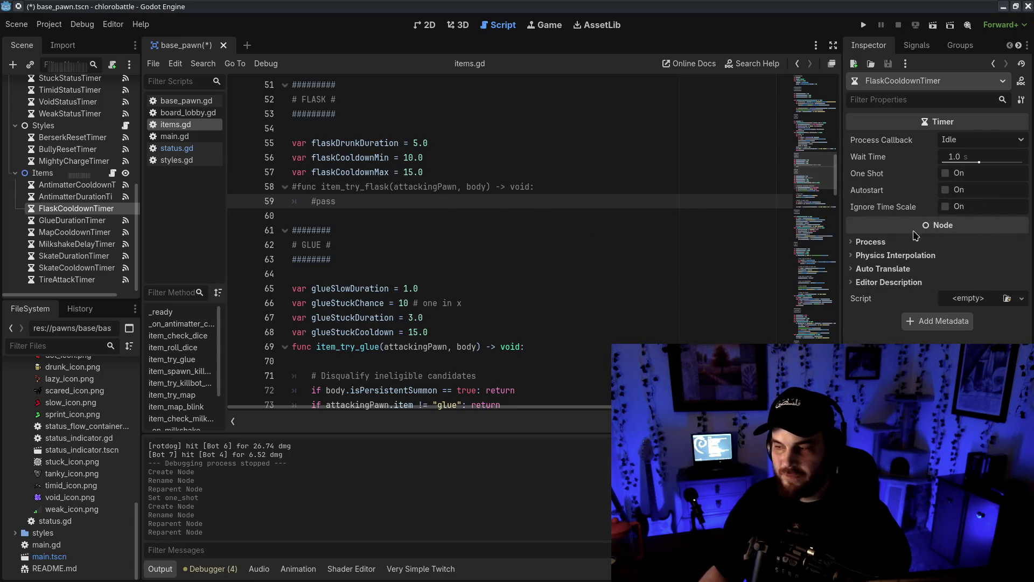
- Save the scene and scripts, then open base_pawn.gd
{"action": "left_click", "coordinate": [540, 238]}
{"action": "key", "text": "ctrl+s"}
{"action": "left_click", "coordinate": [183, 101]}
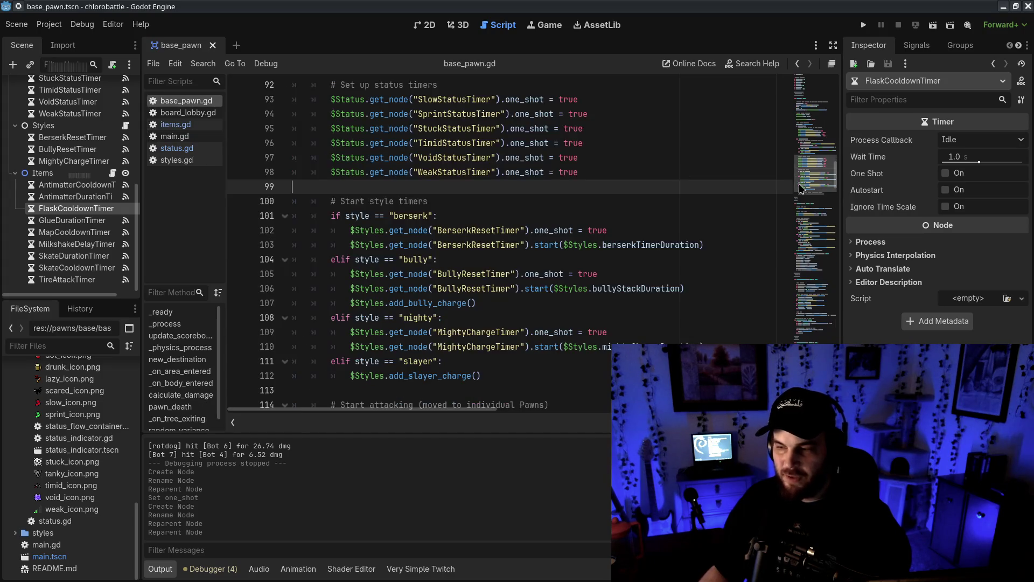
- Duplicate the two-line tire branch in base_pawn.gd
{"action": "left_click_drag", "start_coordinate": [335, 201], "coordinate": [593, 369]}
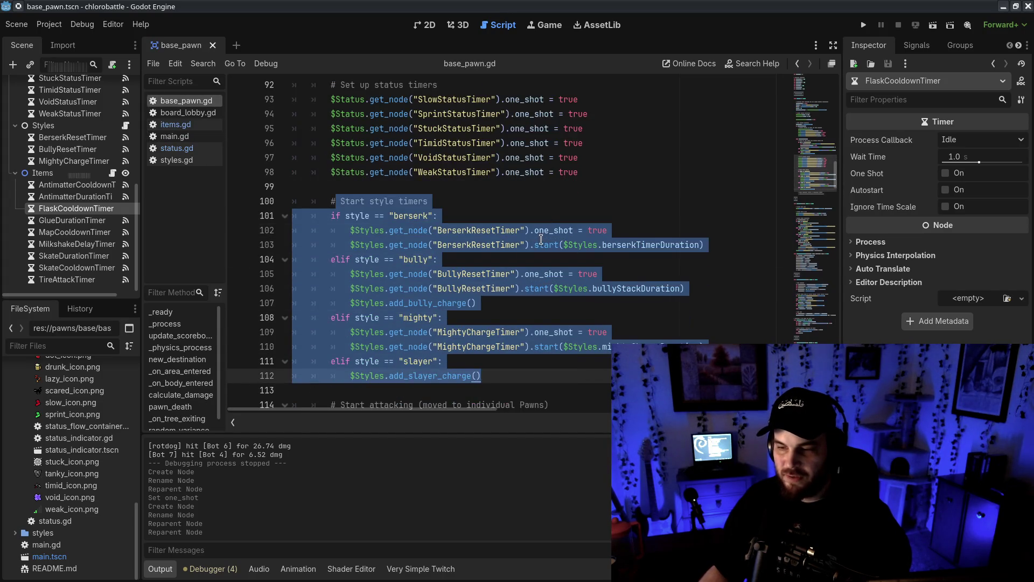
{"action": "scroll", "coordinate": [540, 239], "scroll_direction": "up", "scroll_amount": 3}
{"action": "scroll", "coordinate": [498, 280], "scroll_direction": "up", "scroll_amount": 3}
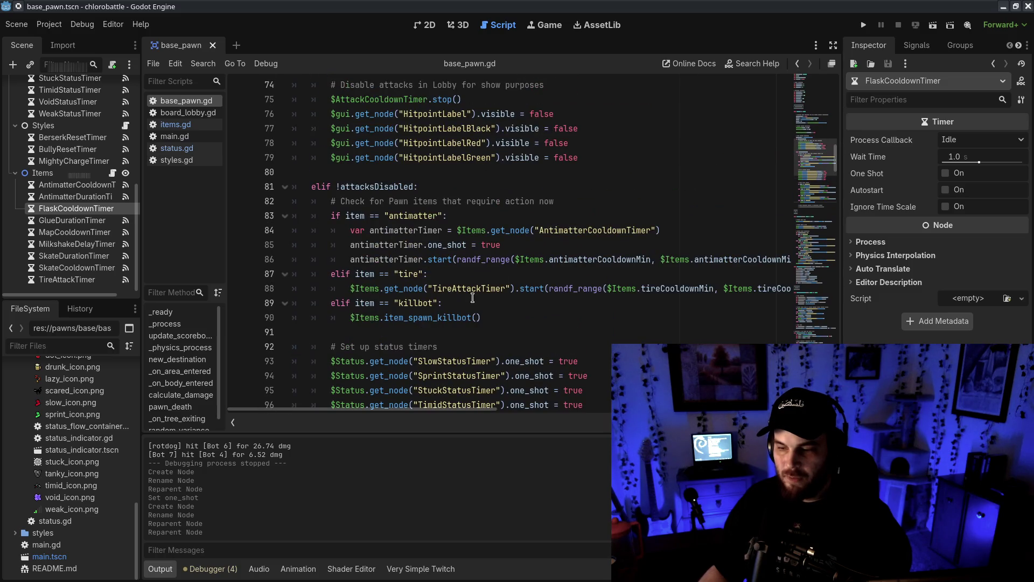
{"action": "double_click", "coordinate": [412, 216]}
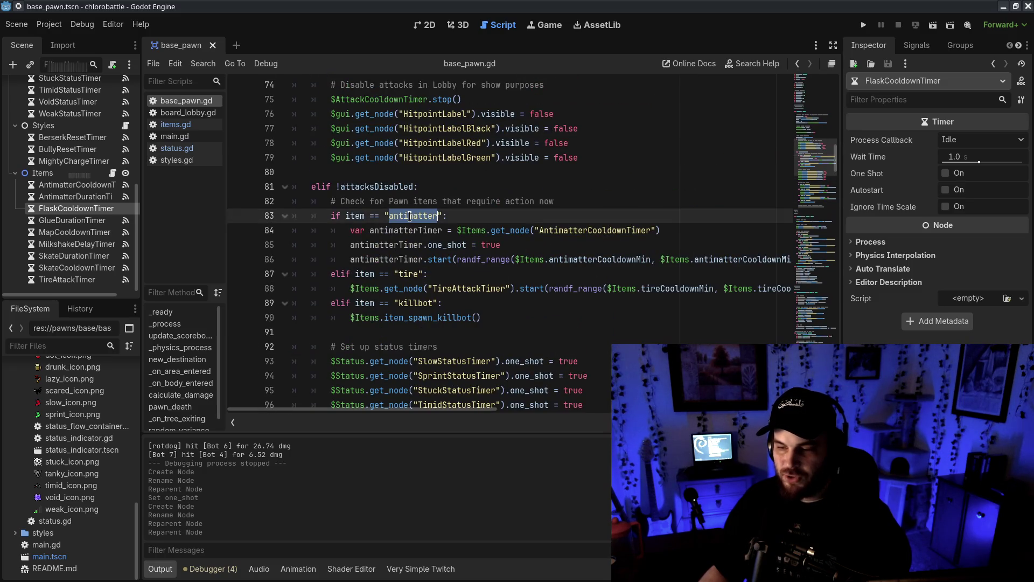
{"action": "type", "text": "void"}
{"action": "key", "text": "ctrl+z"}
{"action": "key", "text": "ctrl+z"}
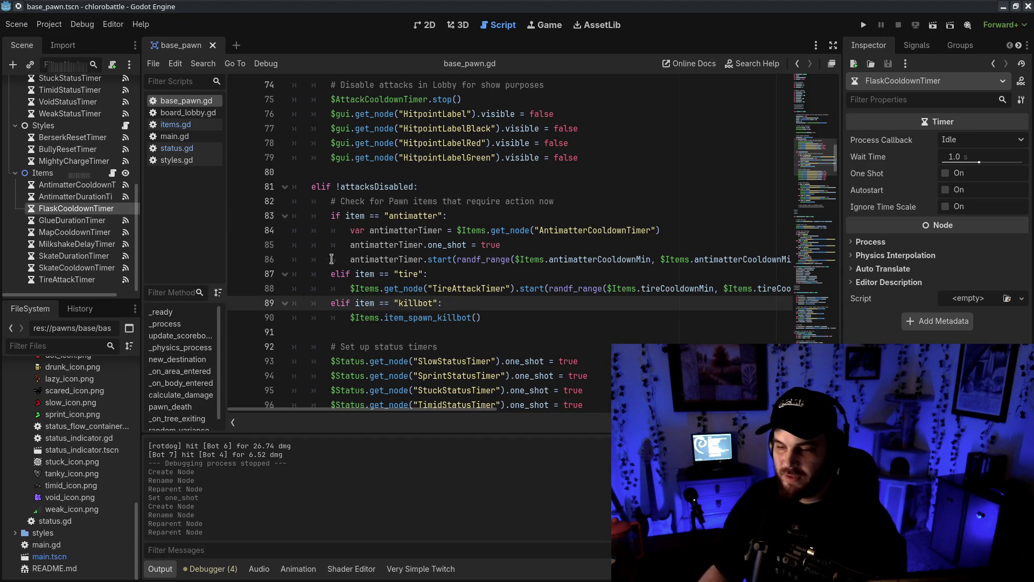
{"action": "left_click", "coordinate": [330, 274]}
{"action": "left_click_drag", "start_coordinate": [440, 272], "coordinate": [333, 268]}
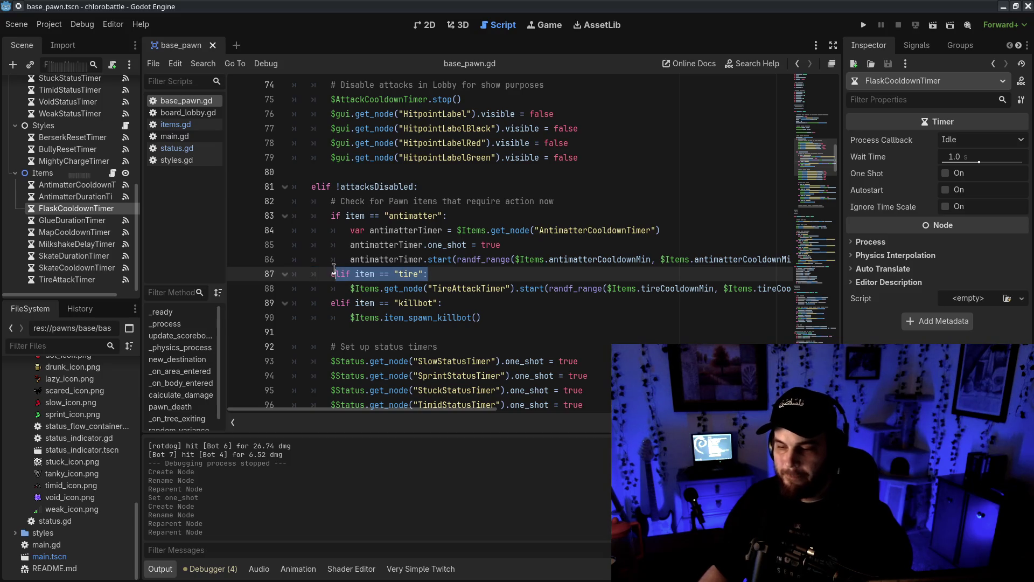
{"action": "left_click_drag", "start_coordinate": [512, 321], "coordinate": [203, 299]}
{"action": "left_click", "coordinate": [410, 298]}
{"action": "mouse_move", "coordinate": [297, 303]}
{"action": "left_mouse_down"}
{"action": "mouse_move", "coordinate": [295, 273]}
{"action": "mouse_move", "coordinate": [371, 292]}
{"action": "mouse_move", "coordinate": [330, 303]}
{"action": "left_mouse_up"}
{"action": "left_click", "coordinate": [295, 274]}
{"action": "key", "text": "ctrl+c"}
{"action": "left_click", "coordinate": [330, 303]}
{"action": "key", "text": "ctrl+v"}
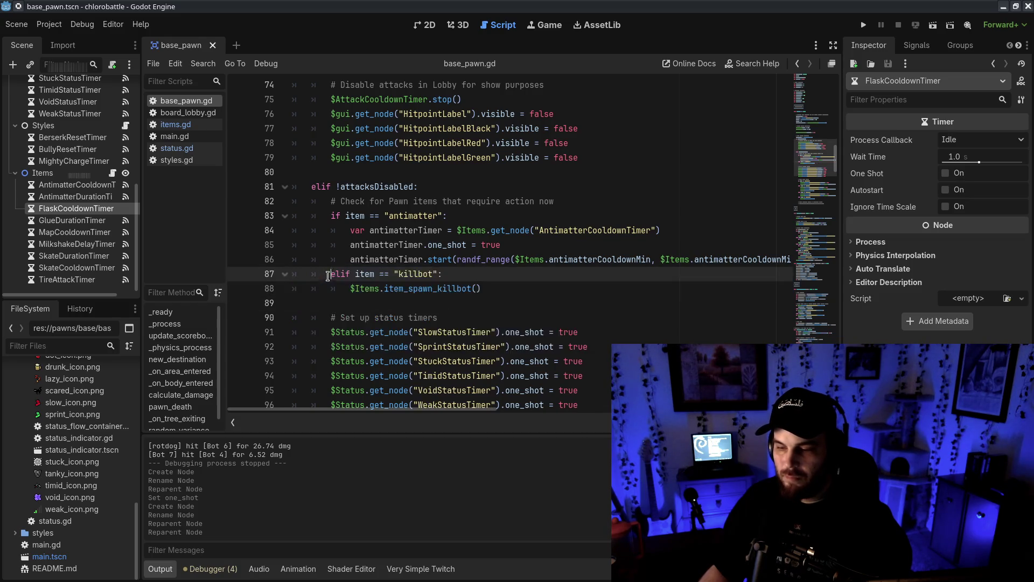
- Turn the copy into a flask branch starting FlaskCooldownTimer with flaskCooldownMin/flaskCooldownMax
{"action": "double_click", "coordinate": [410, 274]}
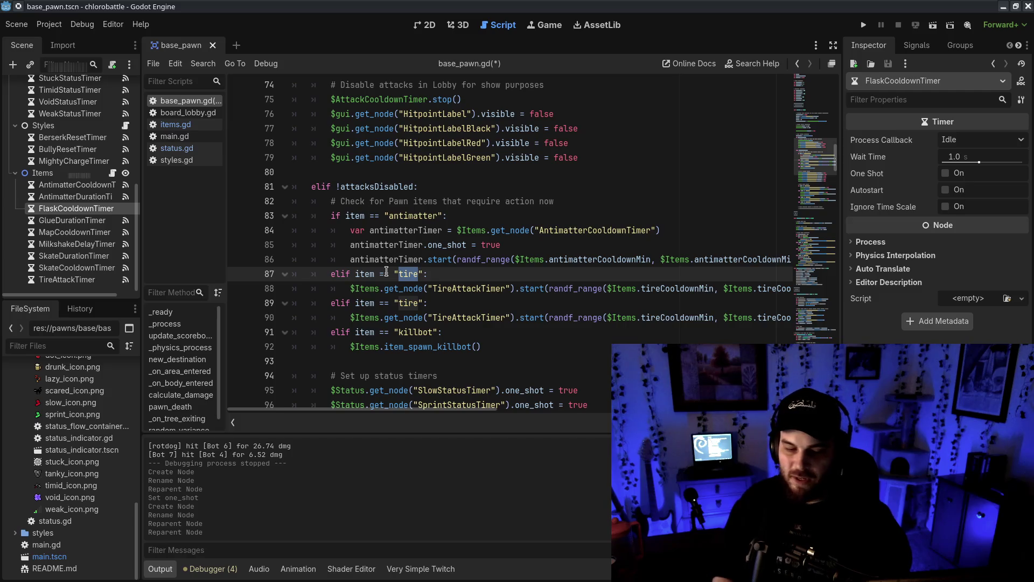
{"action": "type", "text": "flask"}
{"action": "double_click", "coordinate": [467, 288]}
{"action": "type", "text": "FlaskCooldownTimer"}
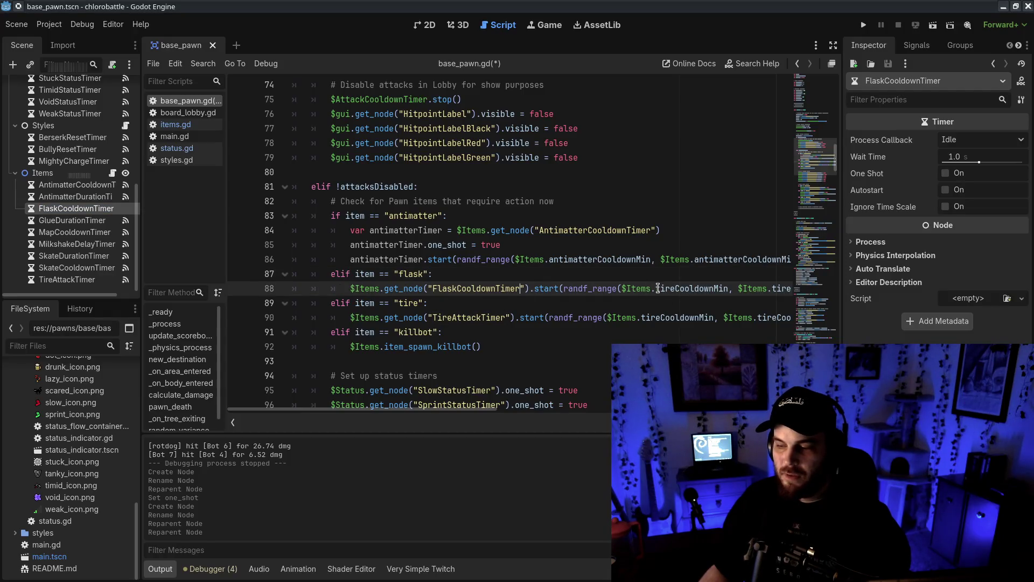
{"action": "left_click_drag", "start_coordinate": [671, 284], "coordinate": [676, 286]}
{"action": "type", "text": "flask"}
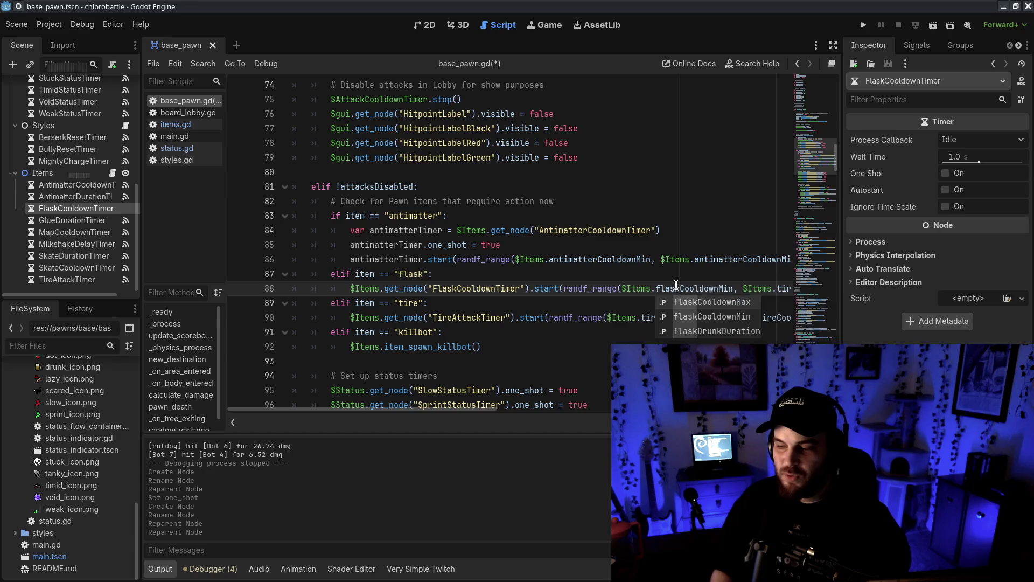
{"action": "scroll", "coordinate": [712, 294], "scroll_direction": "right", "scroll_amount": 3}
{"action": "left_click_drag", "start_coordinate": [692, 288], "coordinate": [711, 288]}
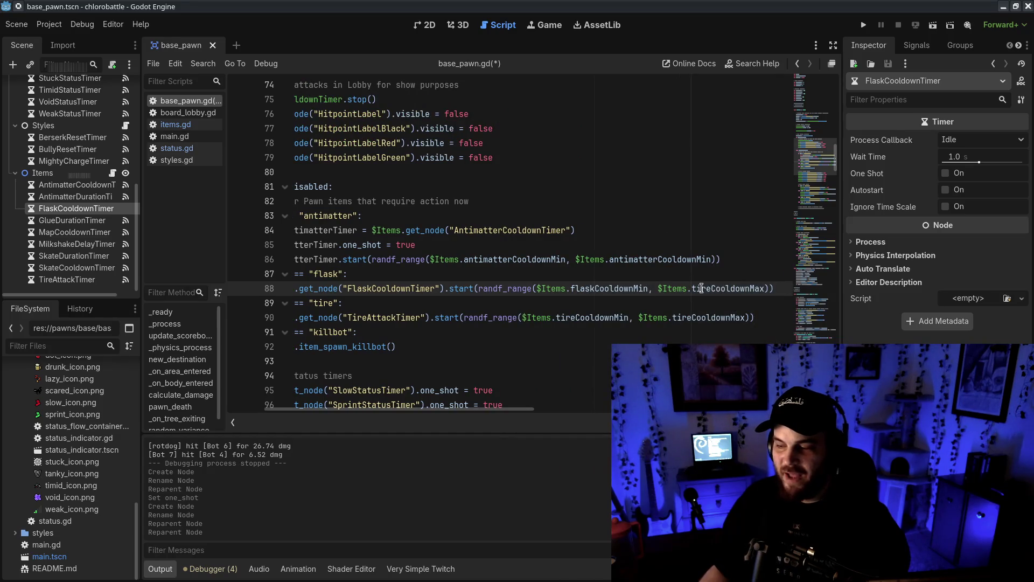
{"action": "type", "text": "flask"}
{"action": "mouse_move", "coordinate": [774, 288]}
{"action": "left_mouse_down"}
{"action": "mouse_move", "coordinate": [258, 289]}
{"action": "mouse_move", "coordinate": [536, 289]}
{"action": "left_mouse_up"}
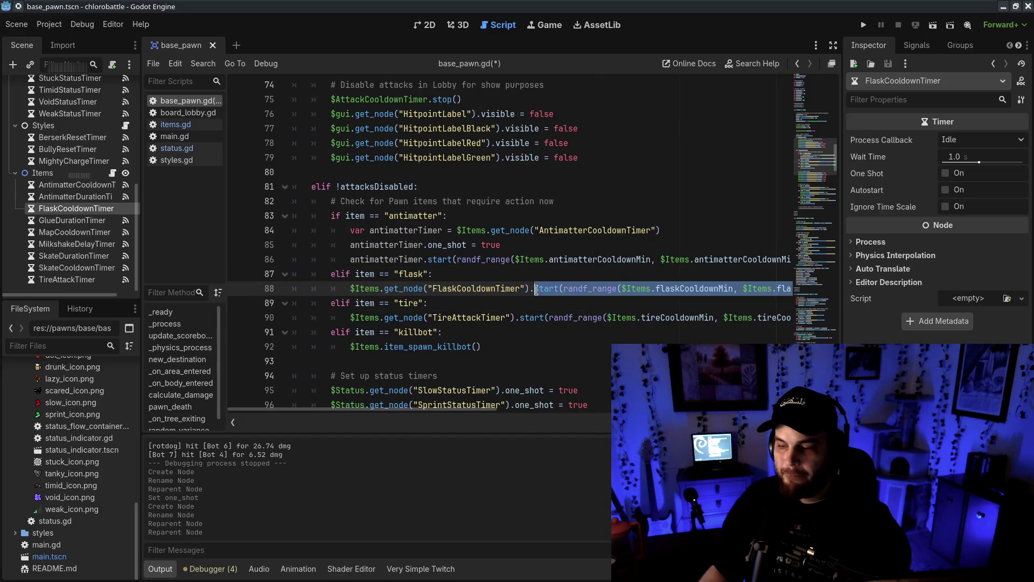
- Save base_pawn.gd and return to items.gd
{"action": "key", "text": "ctrl+s"}
{"action": "left_click", "coordinate": [423, 363]}
{"action": "scroll", "coordinate": [419, 246], "scroll_direction": "down", "scroll_amount": 2}
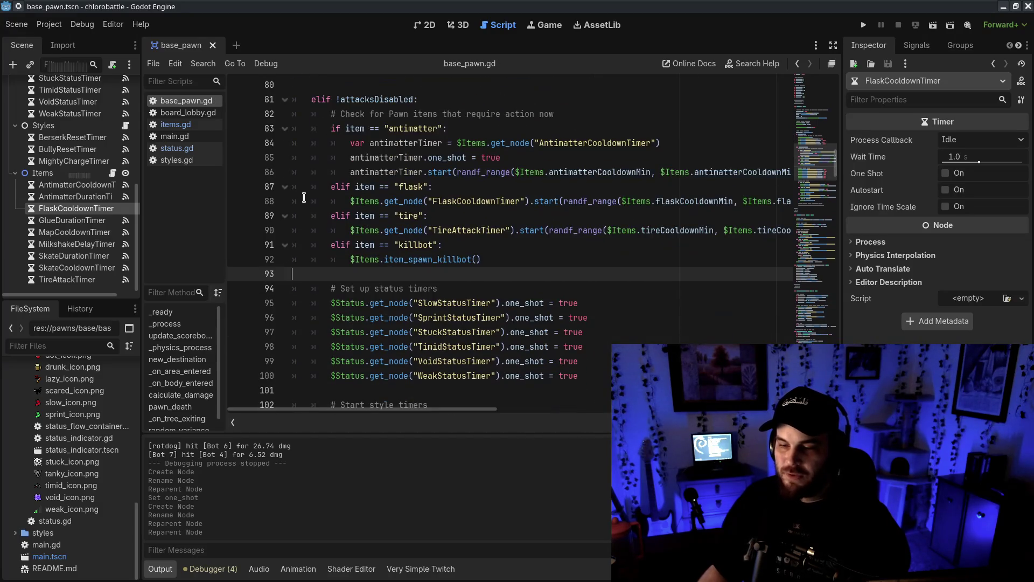
{"action": "left_click", "coordinate": [188, 126]}
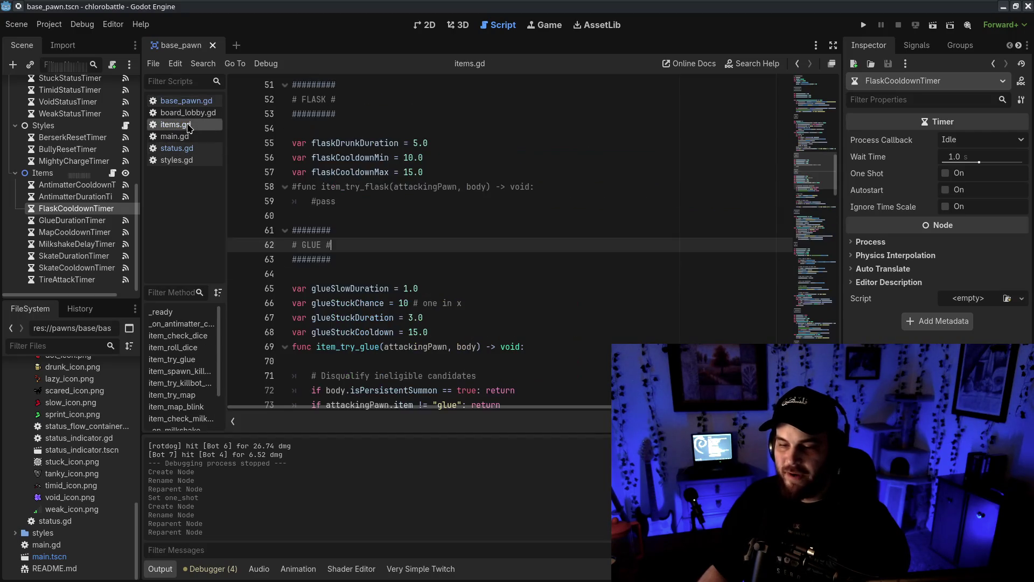
- Connect FlaskCooldownTimer's timeout() signal to the Items node
{"action": "right_click", "coordinate": [89, 209]}
{"action": "left_click", "coordinate": [79, 212]}
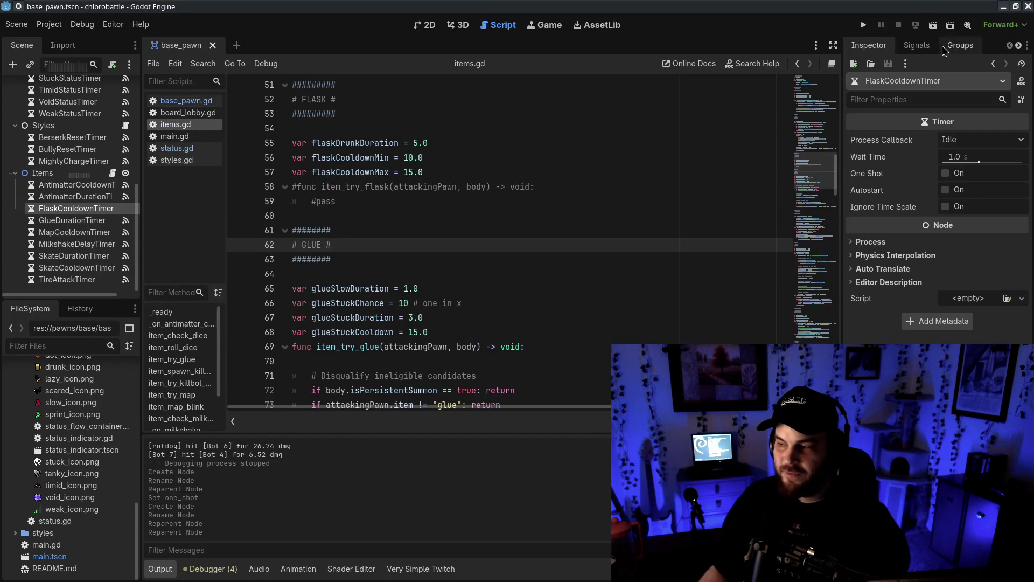
{"action": "left_click", "coordinate": [916, 46]}
{"action": "right_click", "coordinate": [888, 98]}
{"action": "left_click", "coordinate": [922, 106]}
{"action": "scroll", "coordinate": [488, 252], "scroll_direction": "down", "scroll_amount": 5}
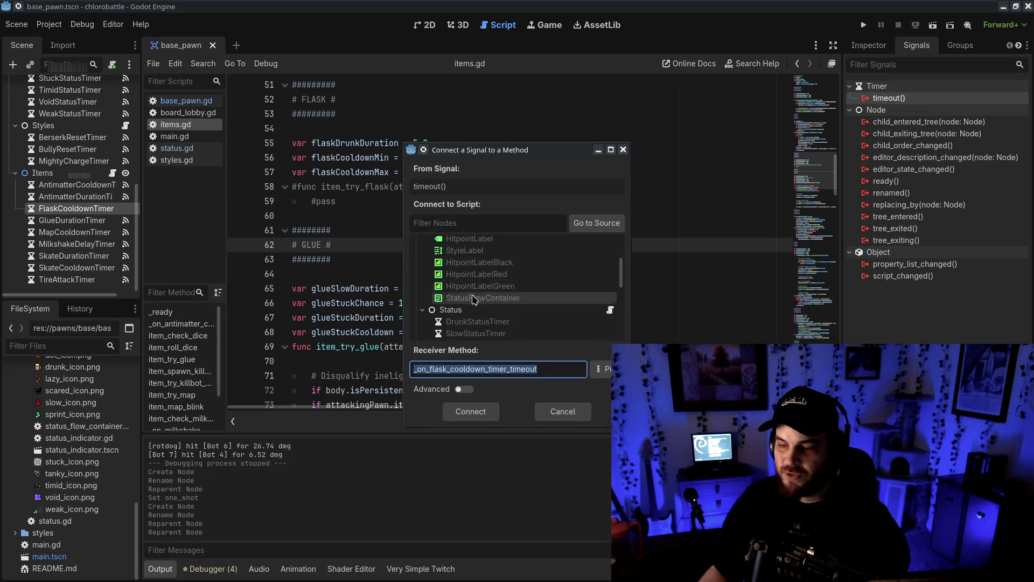
{"action": "left_click", "coordinate": [474, 291]}
{"action": "left_click", "coordinate": [466, 411]}
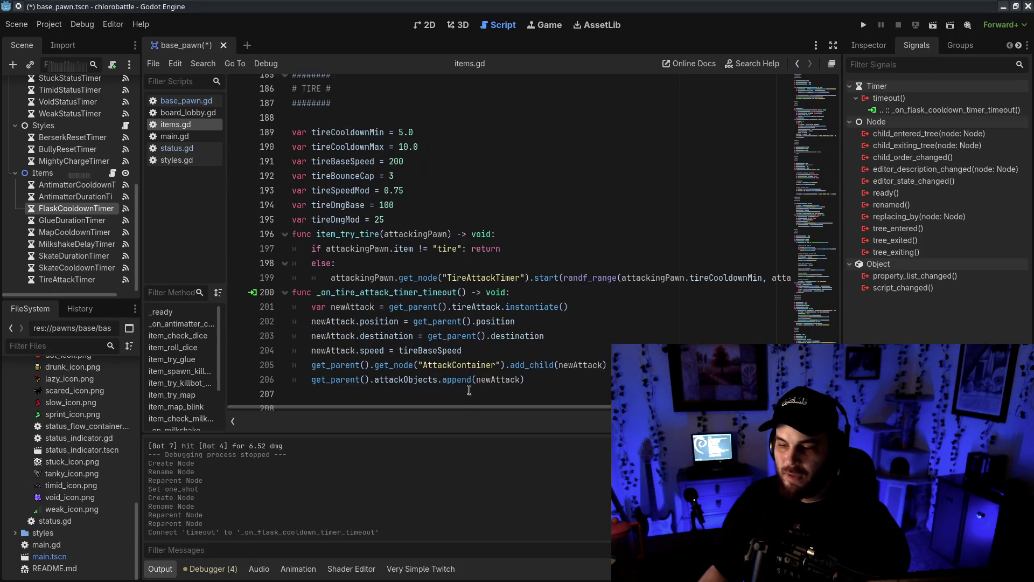
- Move the generated _on_flask_cooldown_timer_timeout function under the FLASK header in items.gd
{"action": "key", "text": "ctrl+v"}
{"action": "left_click", "coordinate": [312, 379]}
{"action": "type", "text": "#"}
{"action": "mouse_move", "coordinate": [531, 394]}
{"action": "left_mouse_down"}
{"action": "mouse_move", "coordinate": [277, 380]}
{"action": "mouse_move", "coordinate": [268, 336]}
{"action": "left_mouse_up"}
{"action": "key", "text": "BackSpace"}
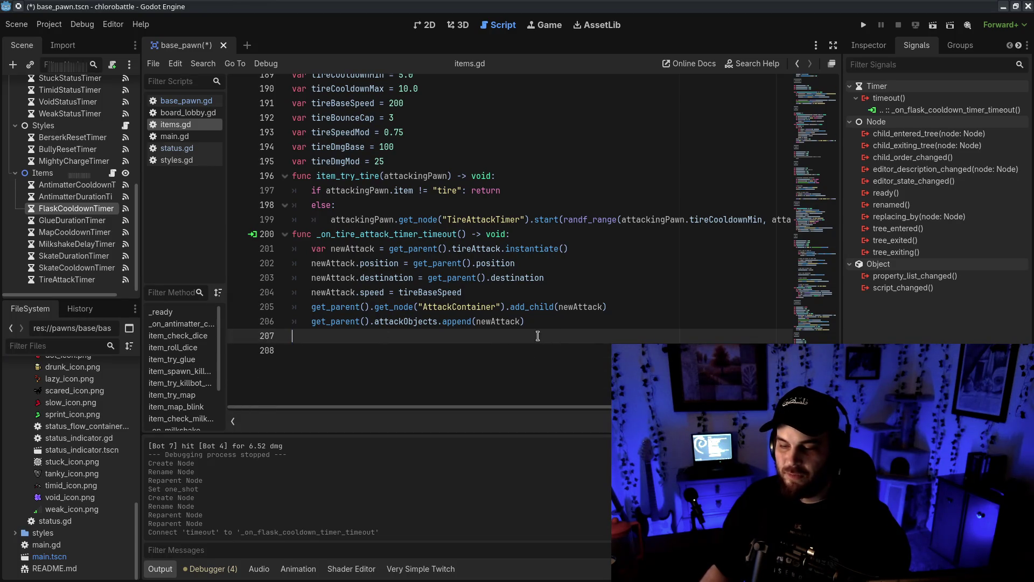
{"action": "mouse_move", "coordinate": [827, 269]}
{"action": "left_mouse_down"}
{"action": "mouse_move", "coordinate": [836, 133]}
{"action": "mouse_move", "coordinate": [835, 171]}
{"action": "left_mouse_up"}
{"action": "left_click", "coordinate": [555, 251]}
{"action": "key", "text": "ctrl+v"}
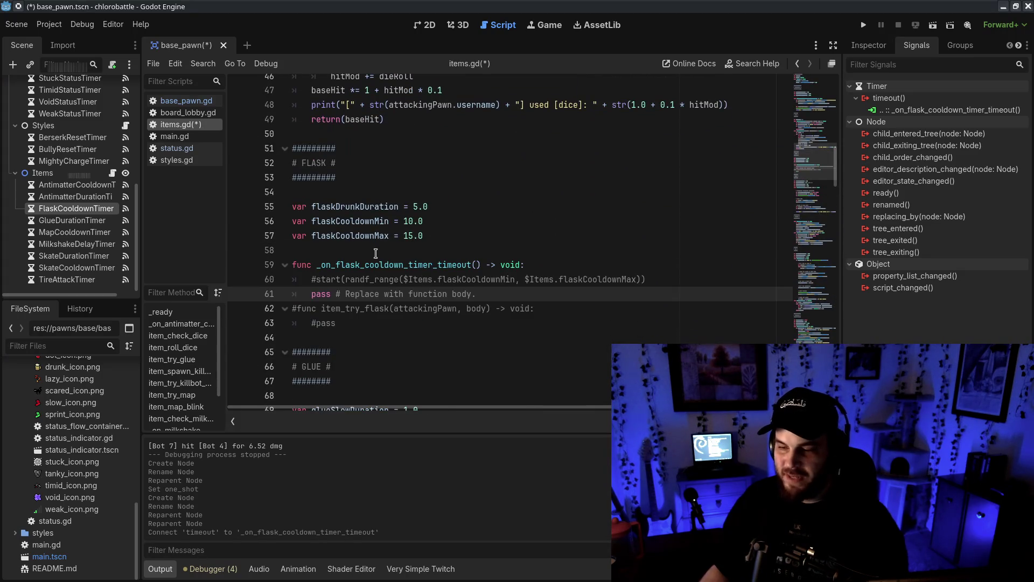
- Delete the blank line and the old commented item_try_flask stub
{"action": "left_click", "coordinate": [554, 250]}
{"action": "key", "text": "BackSpace"}
{"action": "left_click_drag", "start_coordinate": [582, 307], "coordinate": [585, 285]}
{"action": "key", "text": "BackSpace"}
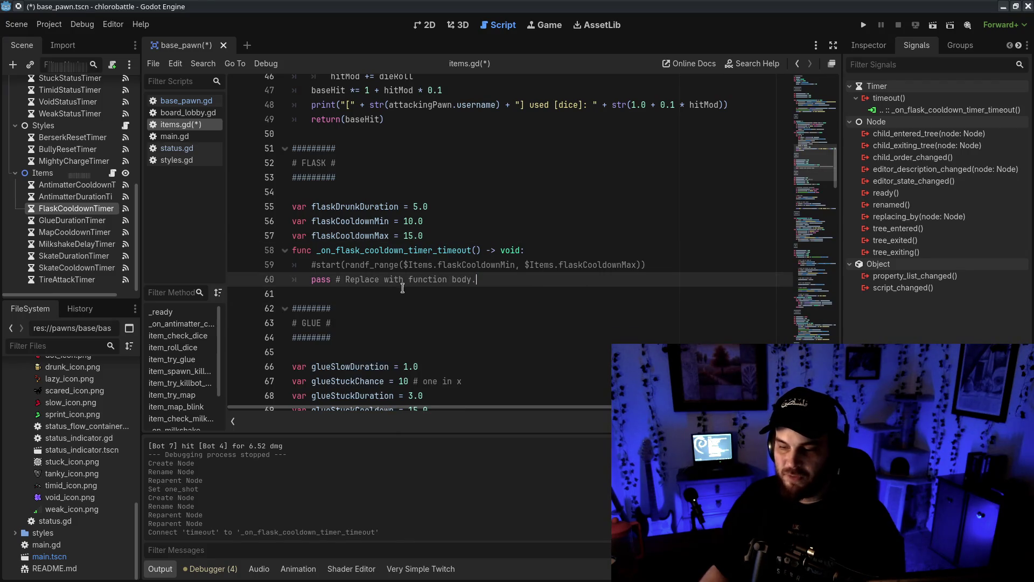
{"action": "key", "text": "Down"}
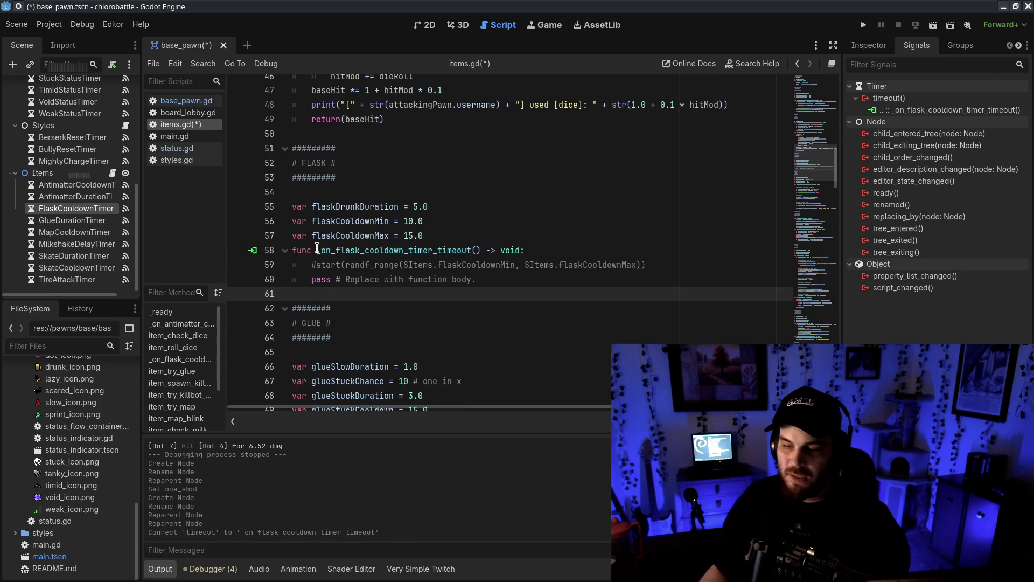
- Make the restart line call $FlaskCooldownTimer.start with a flaskCooldownMin–flaskCooldownMax range
{"action": "double_click", "coordinate": [314, 265]}
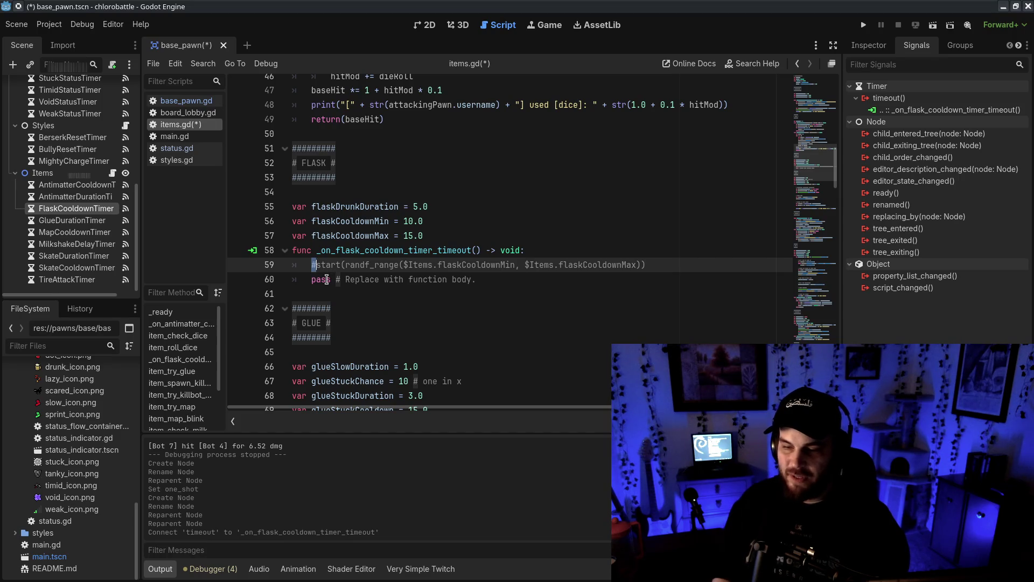
{"action": "type", "text": "get_parent()"}
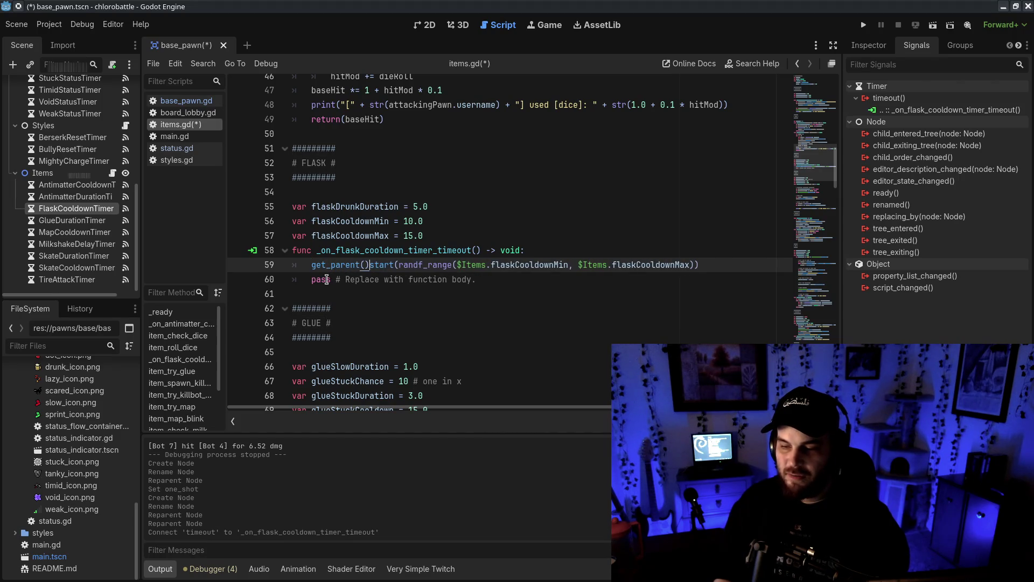
{"action": "key", "text": "BackSpace"}
{"action": "key", "text": "BackSpace"}
{"action": "key", "text": "BackSpace"}
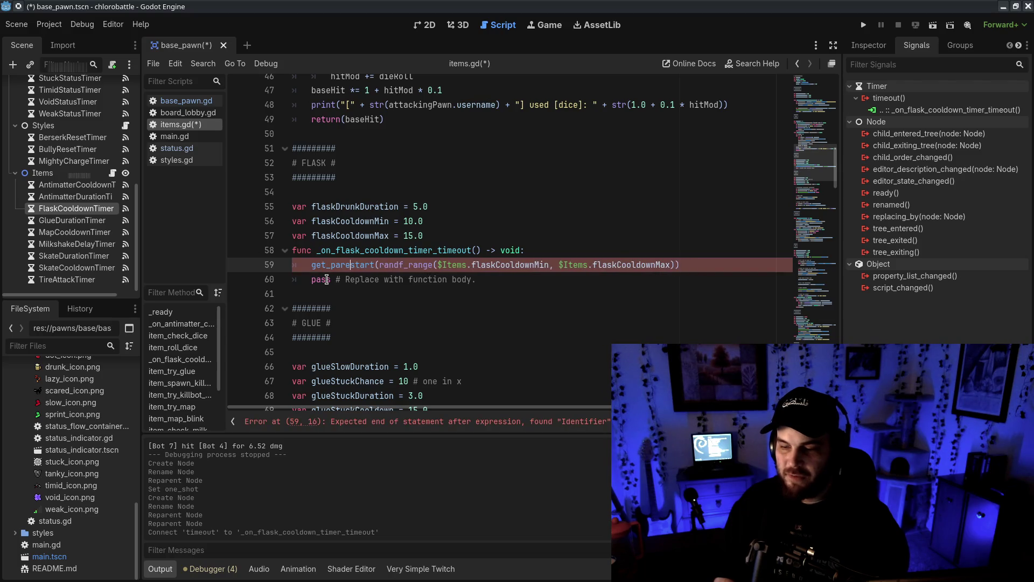
{"action": "key", "text": "BackSpace"}
{"action": "type", "text": "$FlaskCooldownT"}
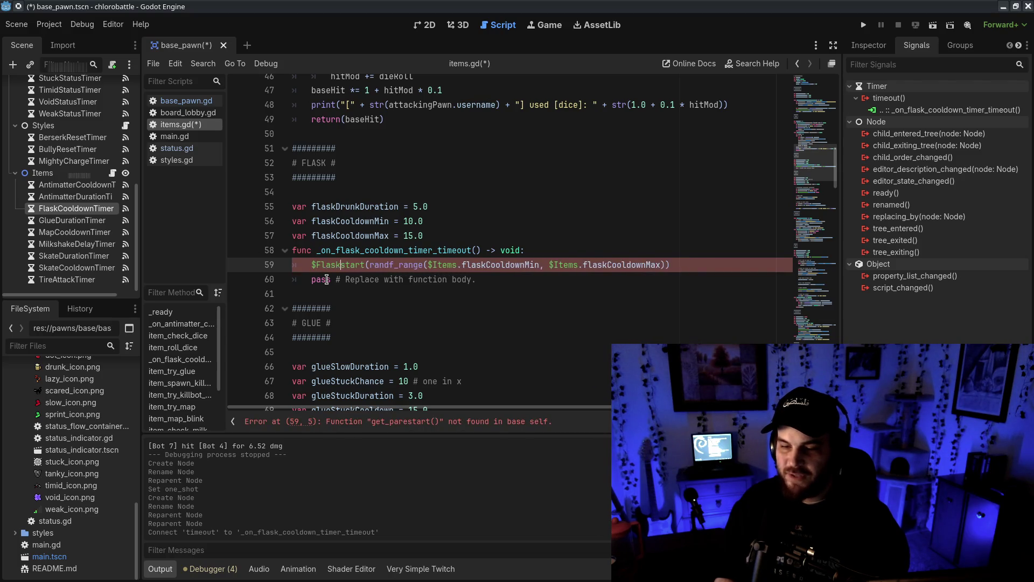
{"action": "type", "text": "imer."}
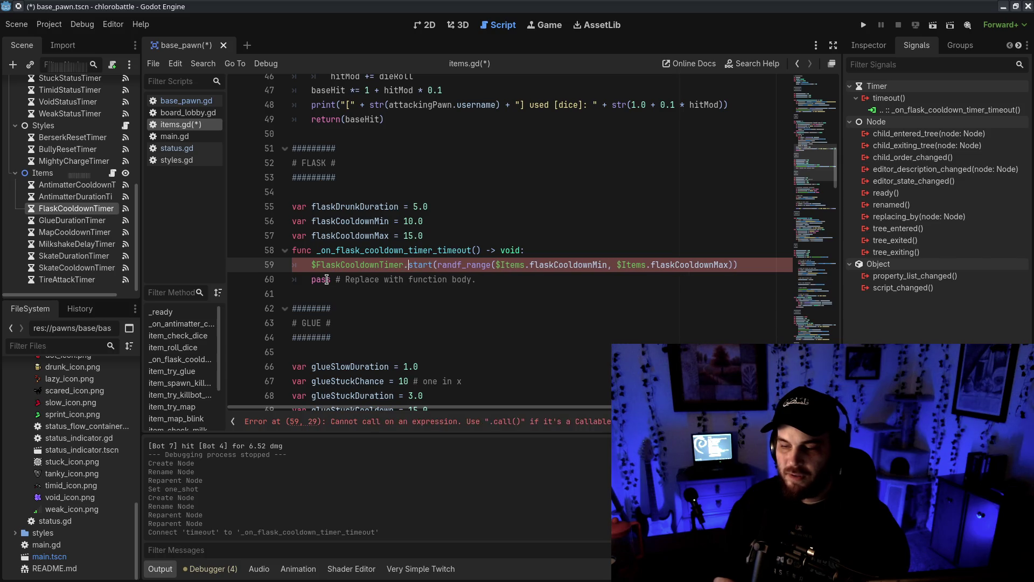
{"action": "left_click", "coordinate": [641, 234]}
{"action": "left_click", "coordinate": [531, 264]}
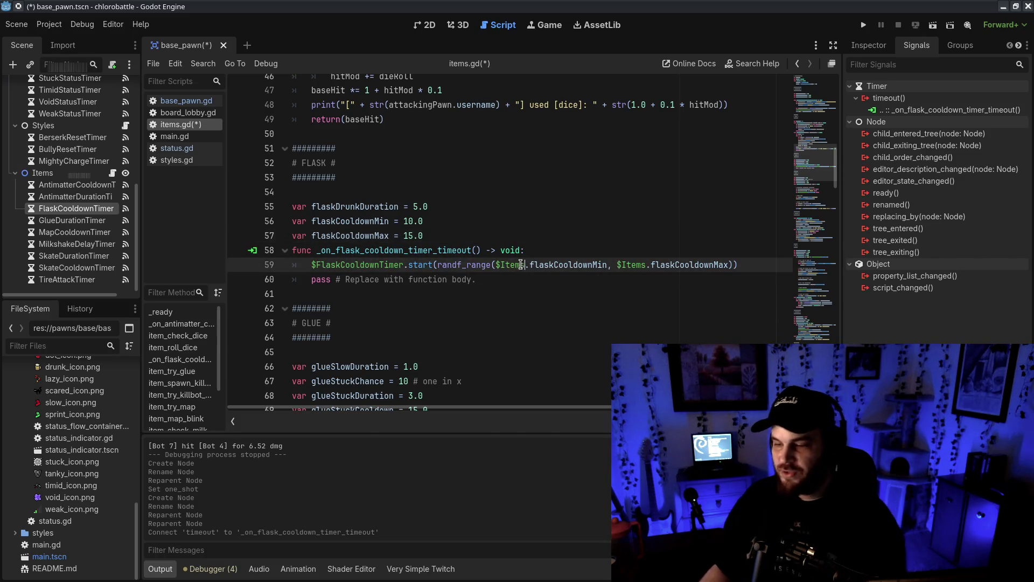
{"action": "key", "text": "BackSpace"}
{"action": "key", "text": "BackSpace"}
{"action": "key", "text": "BackSpace"}
{"action": "key", "text": "BackSpace"}
{"action": "left_click_drag", "start_coordinate": [583, 264], "coordinate": [616, 264]}
{"action": "key", "text": "BackSpace"}
{"action": "left_click", "coordinate": [642, 323]}
{"action": "left_click", "coordinate": [697, 264]}
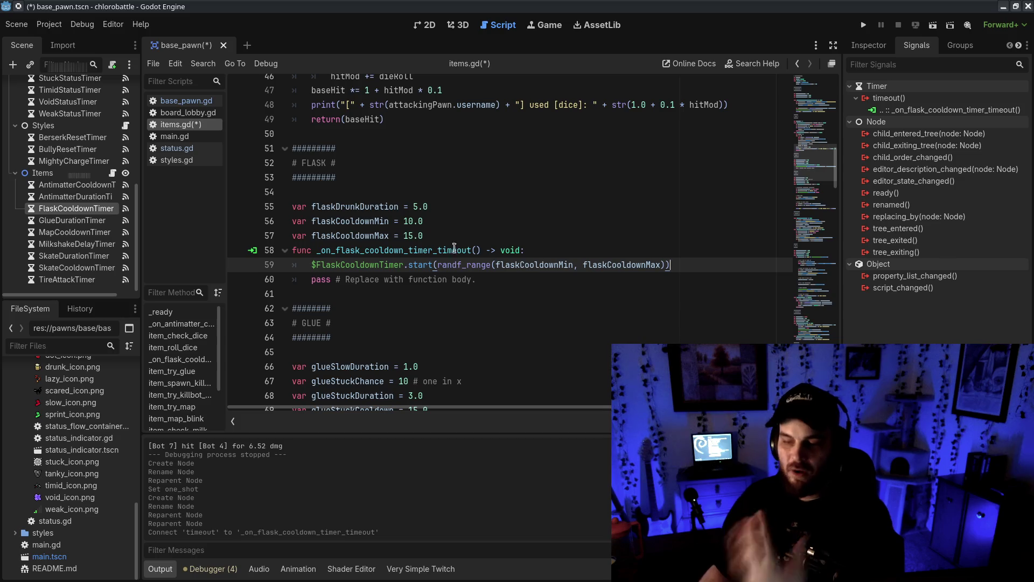
{"action": "left_click", "coordinate": [544, 264]}
- Replace pass with get_parent().get_node("Status").start_drunk(self, flaskDrunkDuration)
{"action": "triple_click", "coordinate": [691, 275]}
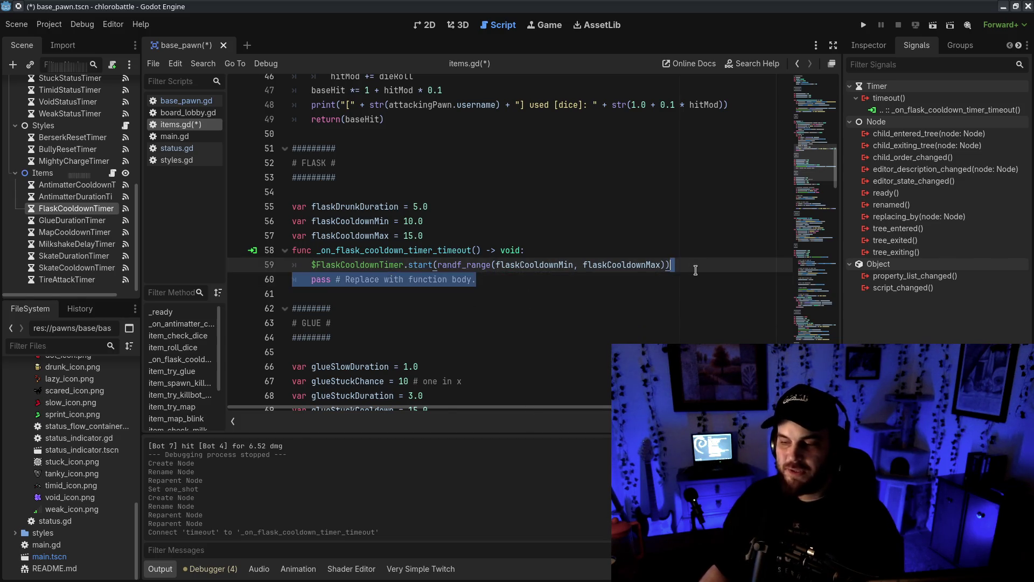
{"action": "key", "text": "BackSpace"}
{"action": "left_click", "coordinate": [557, 350]}
{"action": "left_click", "coordinate": [539, 249]}
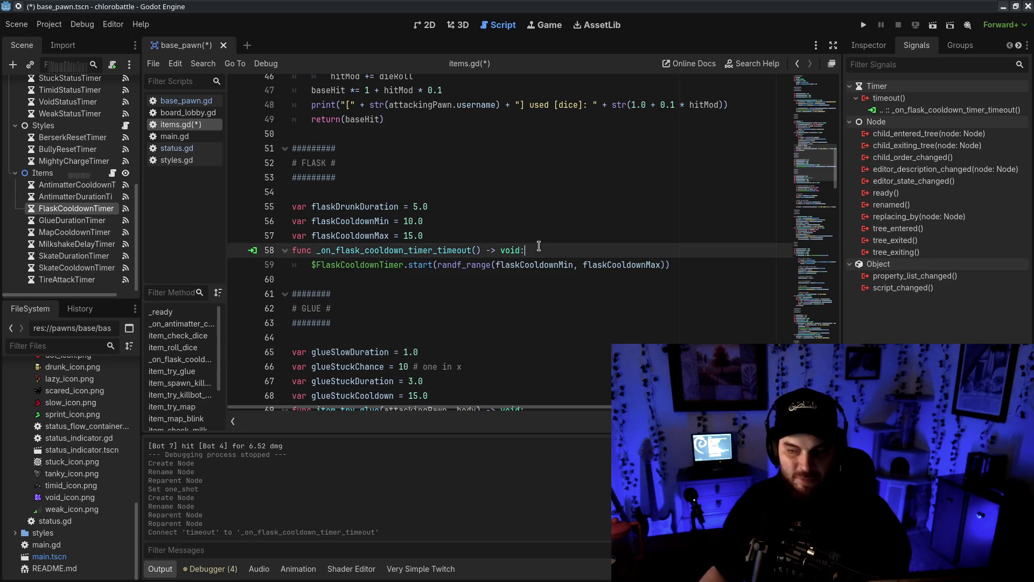
{"action": "key", "text": "Return"}
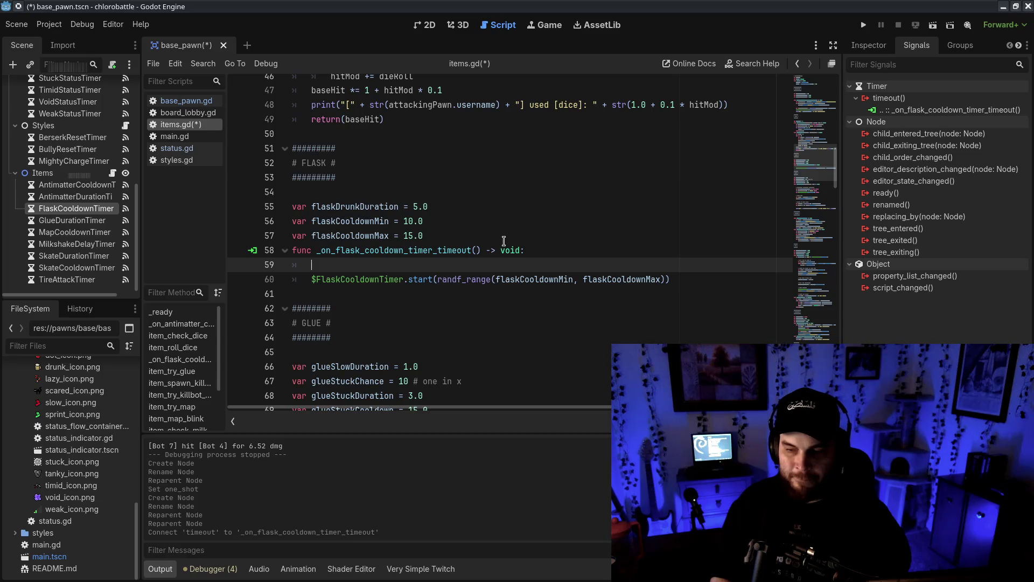
{"action": "type", "text": "start"}
{"action": "key", "text": "BackSpace"}
{"action": "key", "text": "BackSpace"}
{"action": "key", "text": "BackSpace"}
{"action": "type", "text": "get_parent().co"}
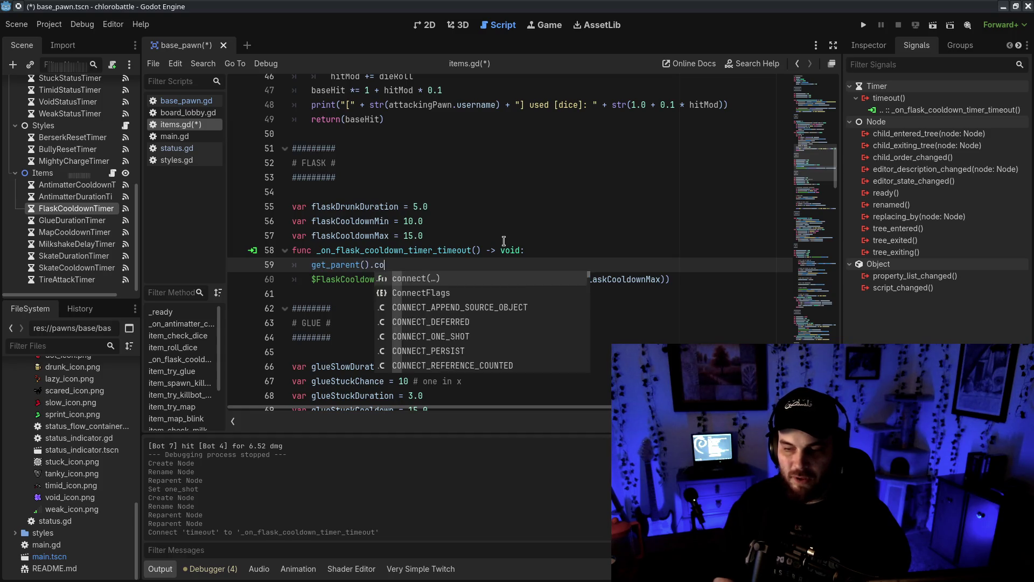
{"action": "key", "text": "BackSpace"}
{"action": "type", "text": "()."}
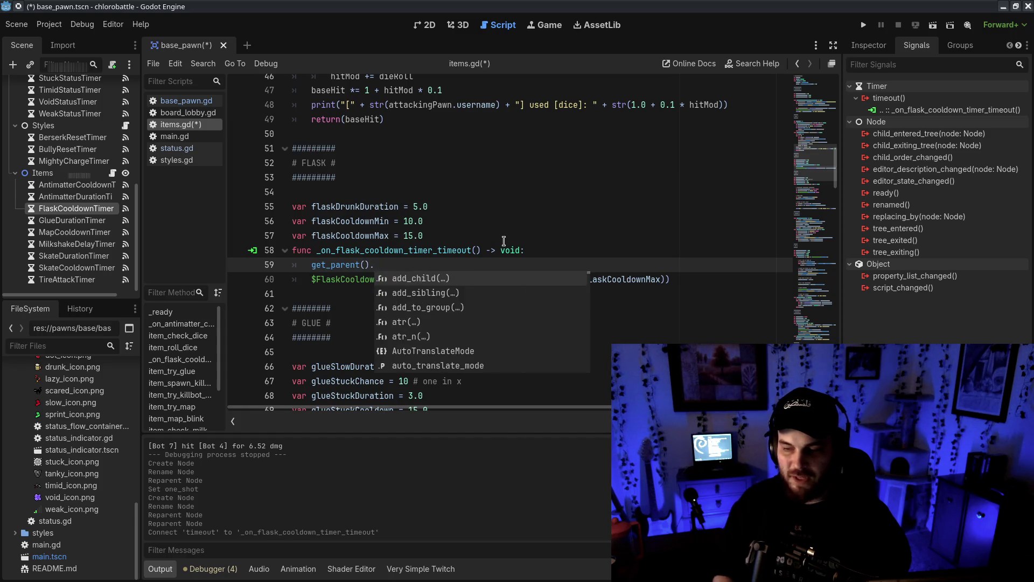
{"action": "type", "text": "get_"}
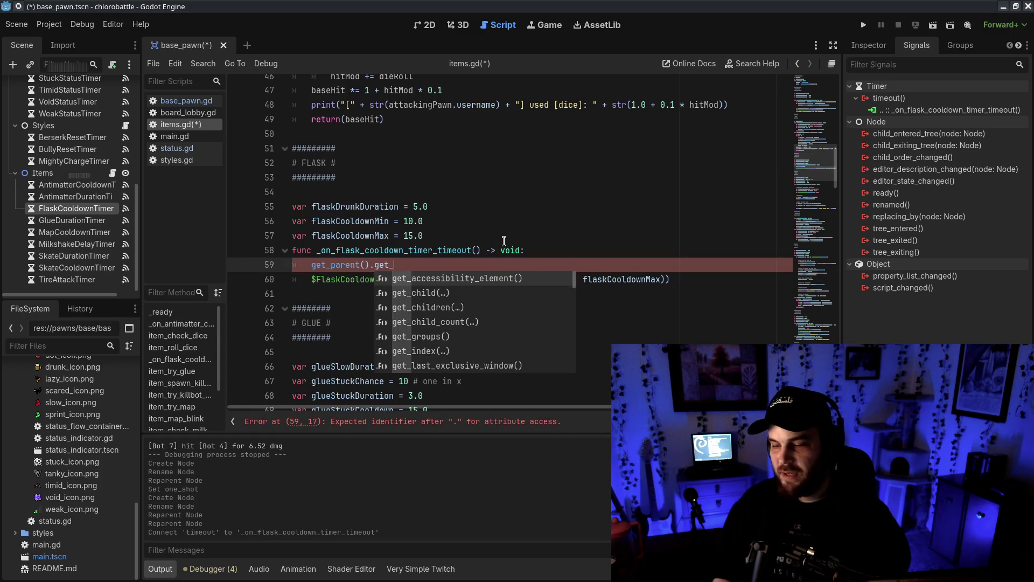
{"action": "type", "text": "node(\"STatu"}
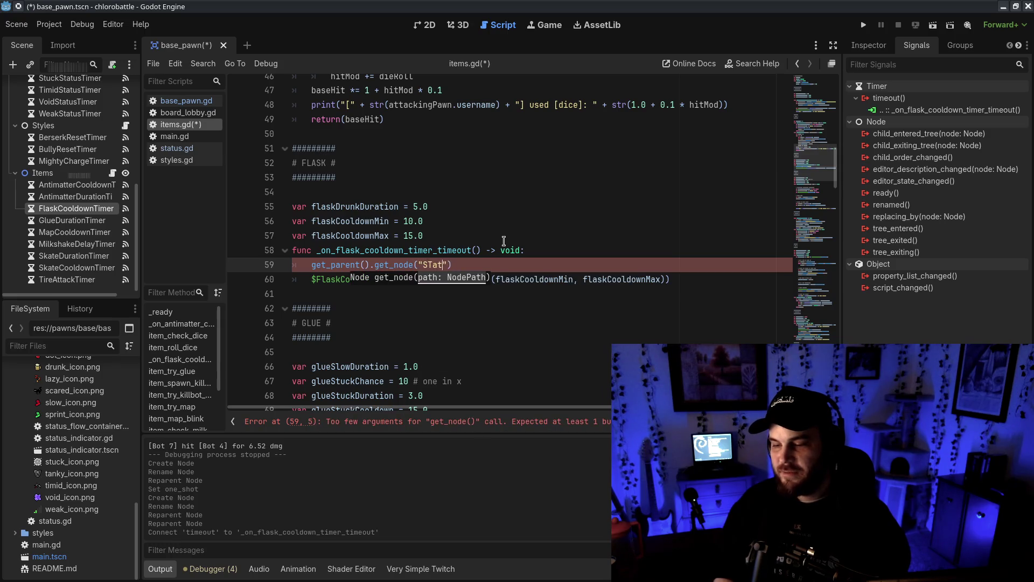
{"action": "type", "text": ")"}
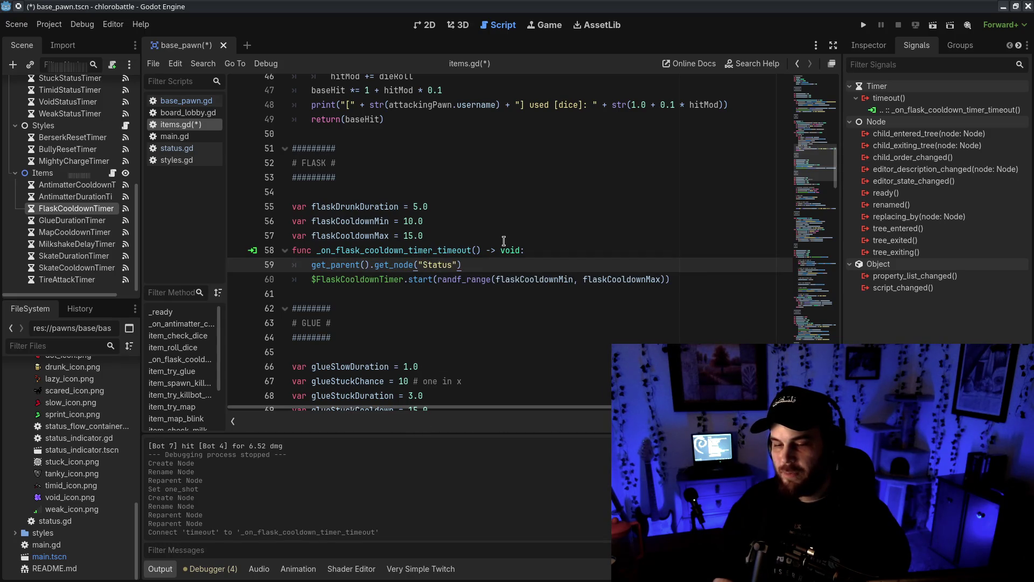
{"action": "type", "text": ".start_drunk(self, flaskDru"}
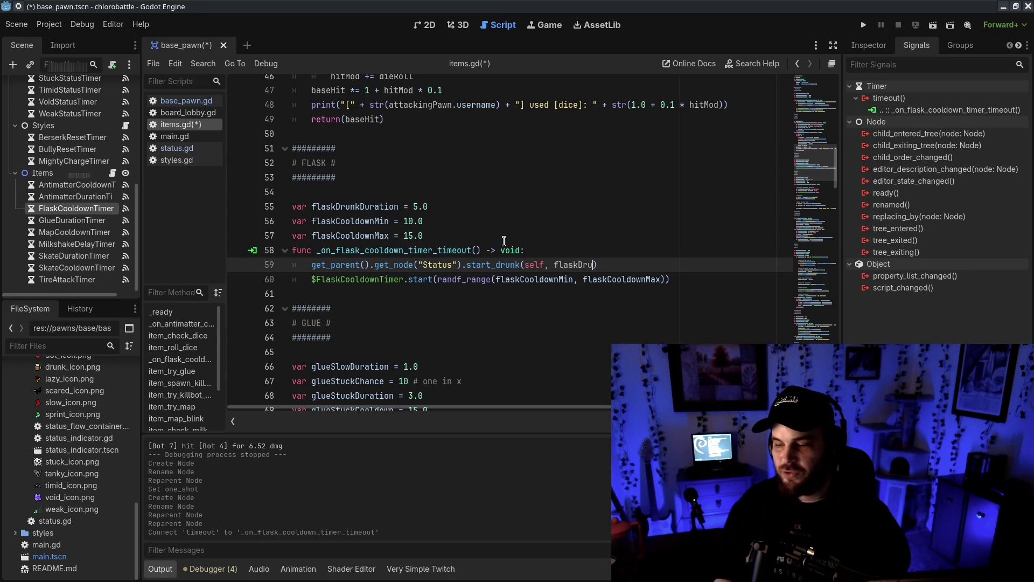
{"action": "key", "text": "BackSpace"}
{"action": "key", "text": "BackSpace"}
{"action": "type", "text": "uration"}
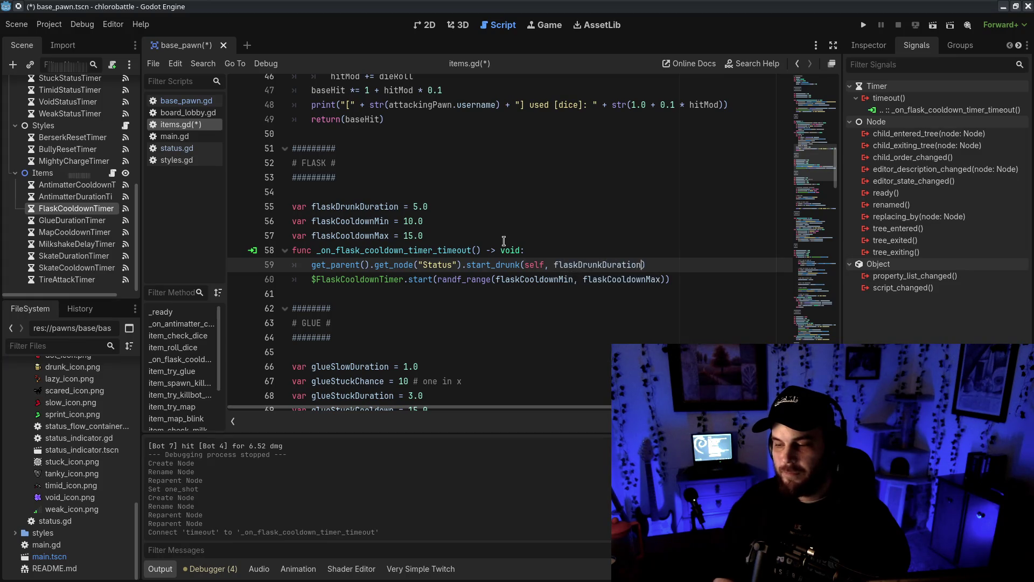
- Save items.gd and open board_lobby.gd
{"action": "key", "text": "ctrl+s"}
{"action": "left_click", "coordinate": [537, 338]}
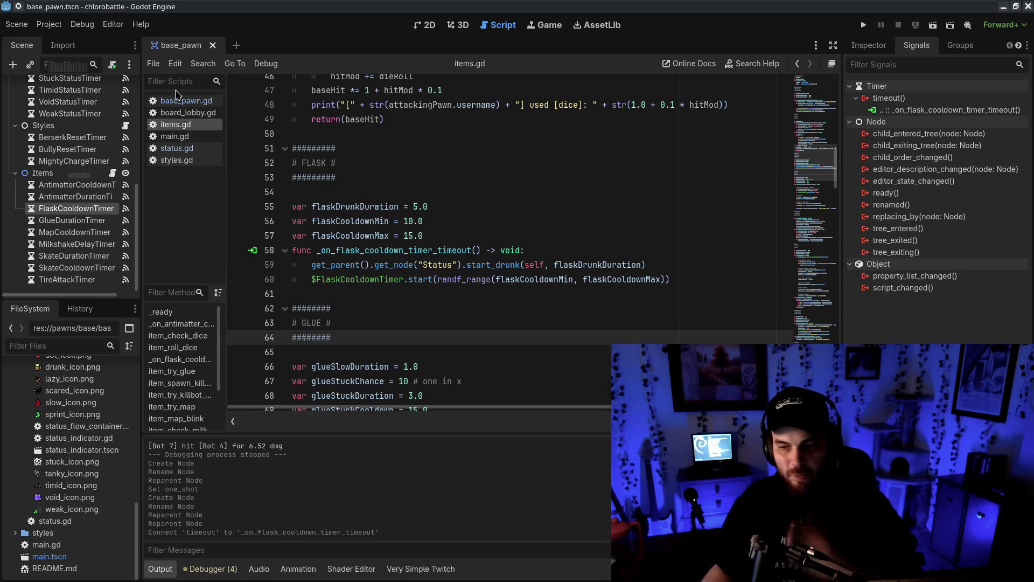
{"action": "left_click", "coordinate": [193, 111]}
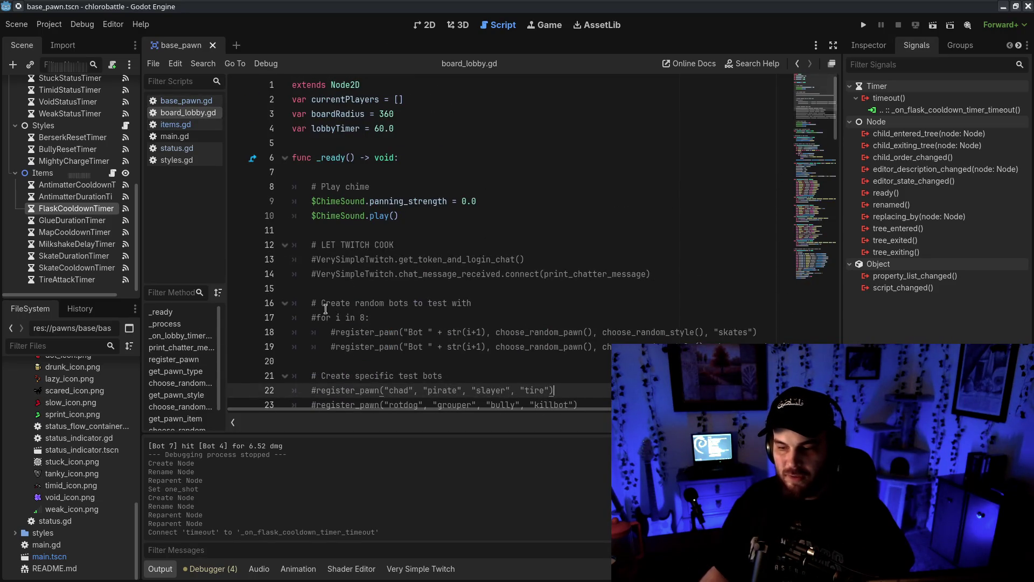
- Uncomment the random bot loop with item "flask" instead of "skates" and test-run the game
{"action": "left_click", "coordinate": [326, 317]}
{"action": "left_click", "coordinate": [330, 327]}
{"action": "key", "text": "ctrl+k"}
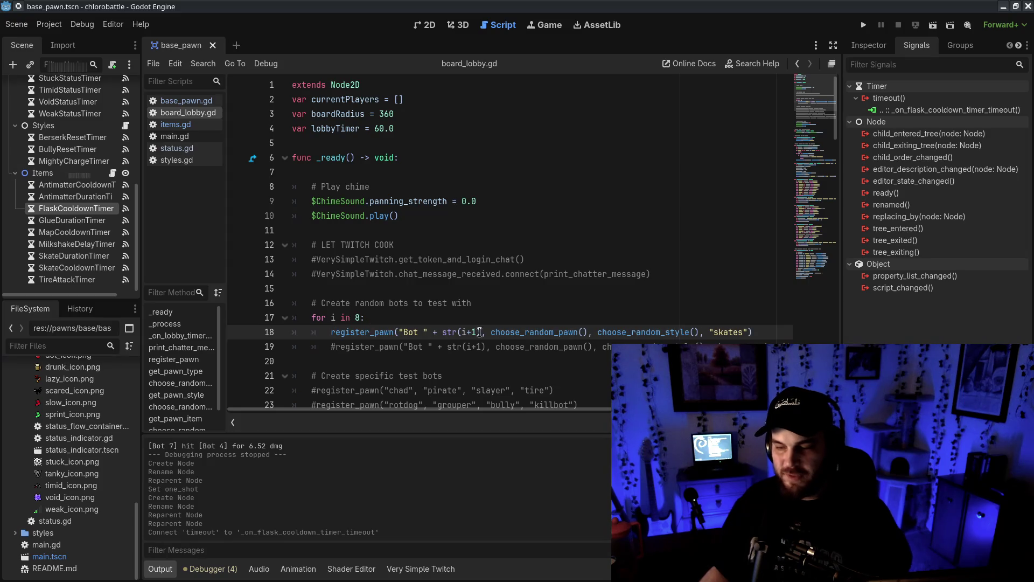
{"action": "double_click", "coordinate": [742, 332]}
{"action": "type", "text": "flask"}
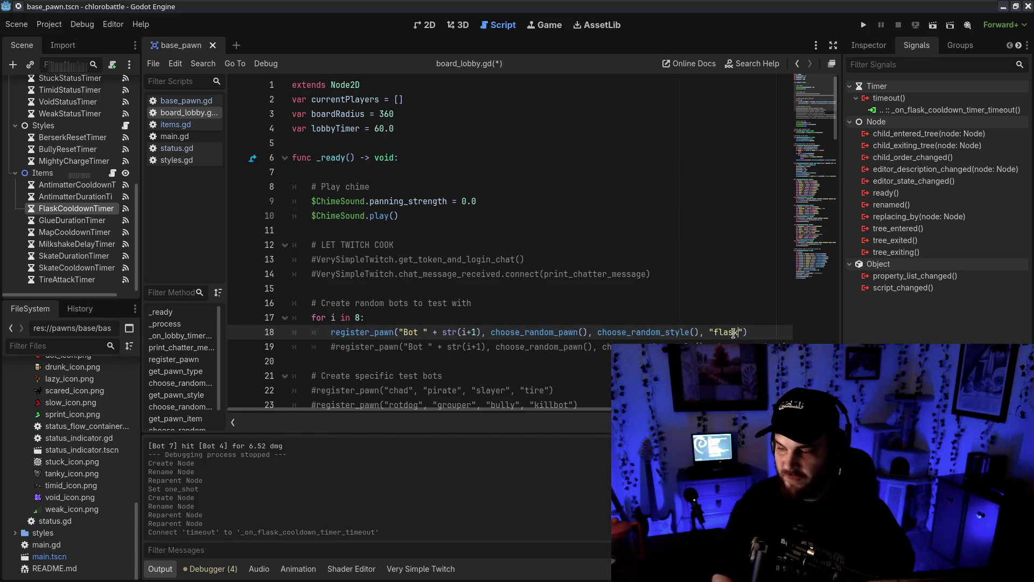
{"action": "key", "text": "F5"}
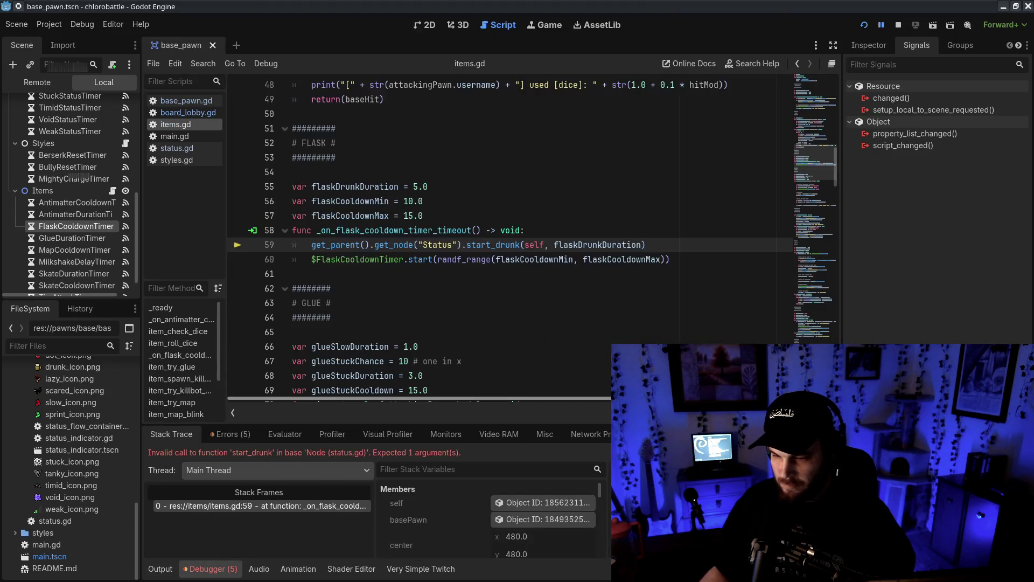
{"action": "left_click", "coordinate": [898, 25]}
- Remove the self argument from the start_drunk call in items.gd
{"action": "left_click", "coordinate": [177, 148]}
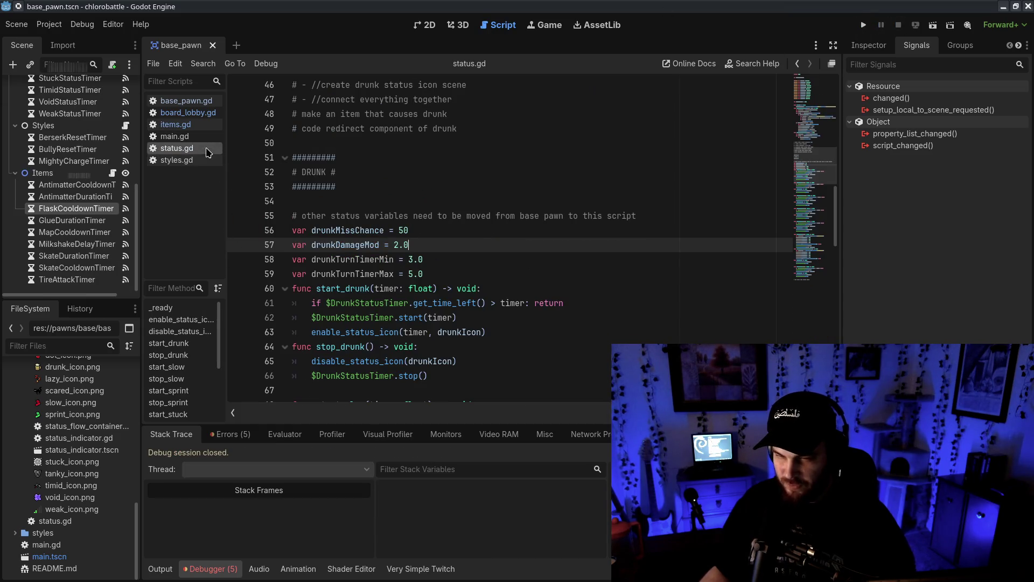
{"action": "left_click", "coordinate": [178, 160]}
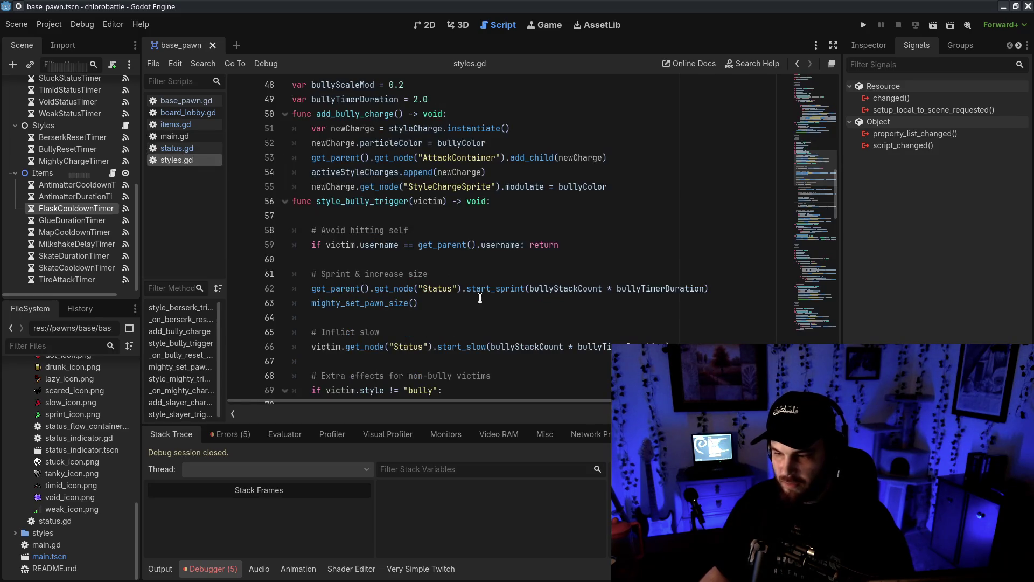
{"action": "left_click", "coordinate": [199, 125]}
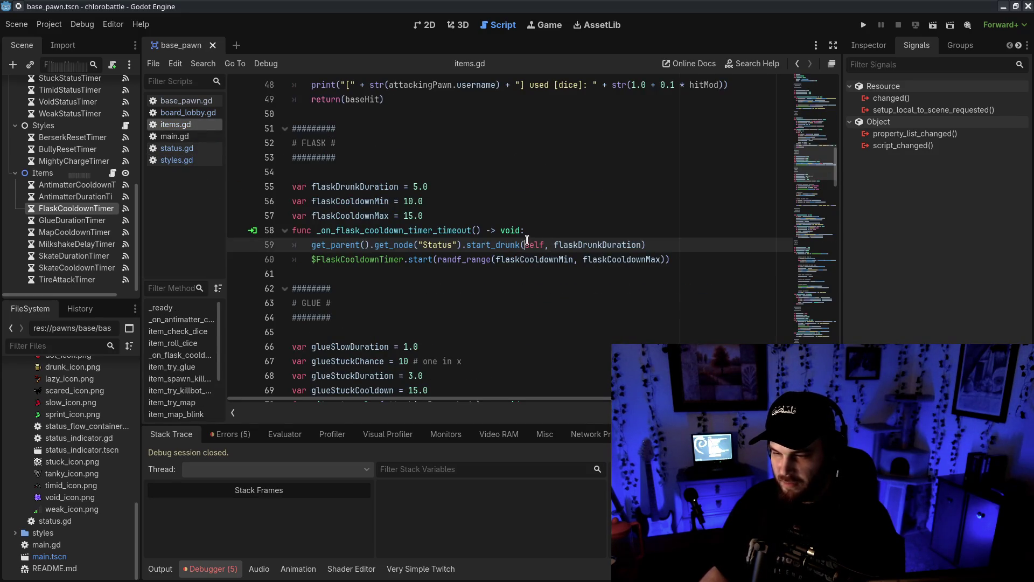
{"action": "key", "text": "Delete"}
{"action": "left_click", "coordinate": [549, 292]}
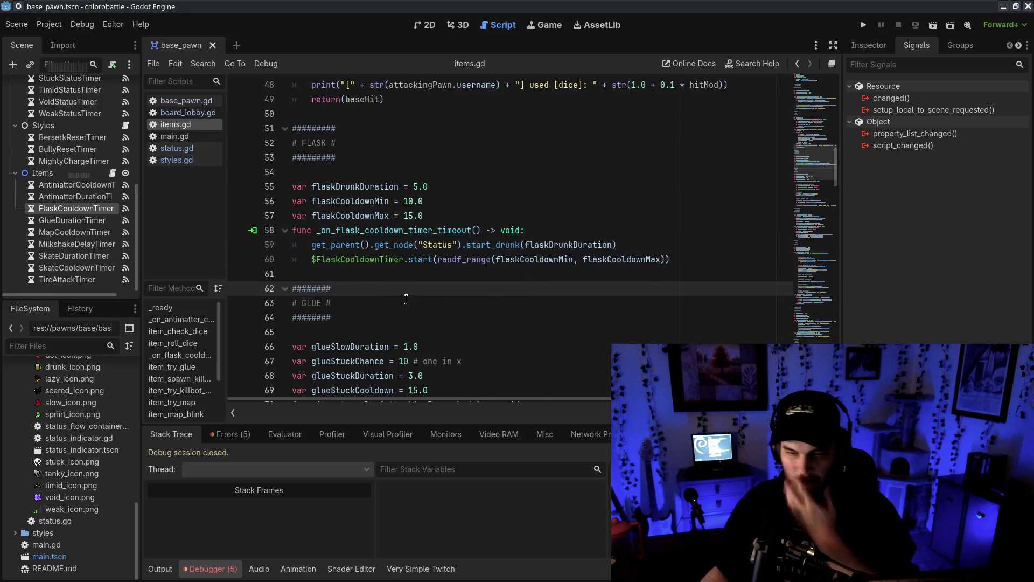
- Run the project and watch the flask-carrying bots battle
{"action": "left_click", "coordinate": [597, 210]}
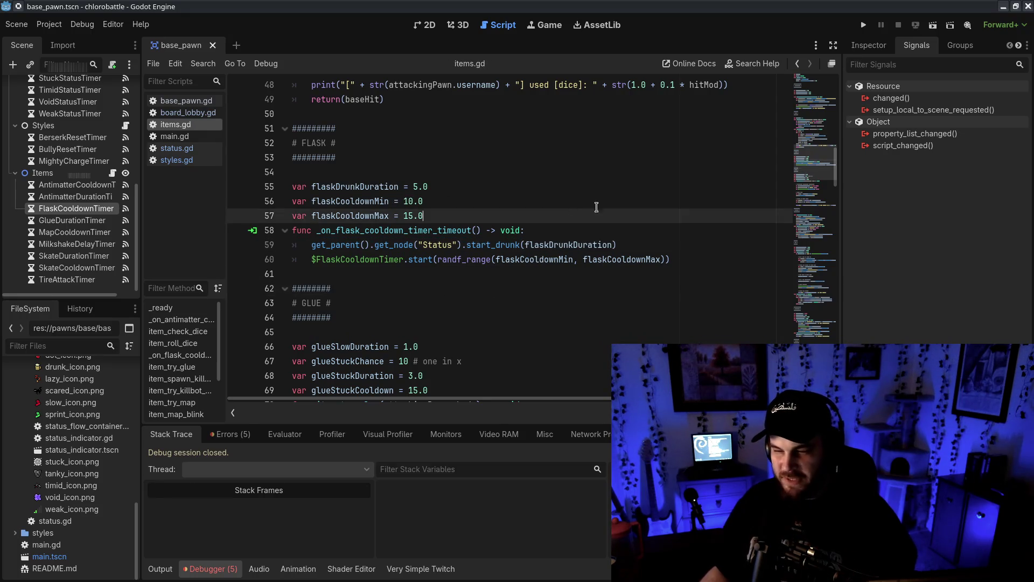
{"action": "left_click", "coordinate": [863, 27]}
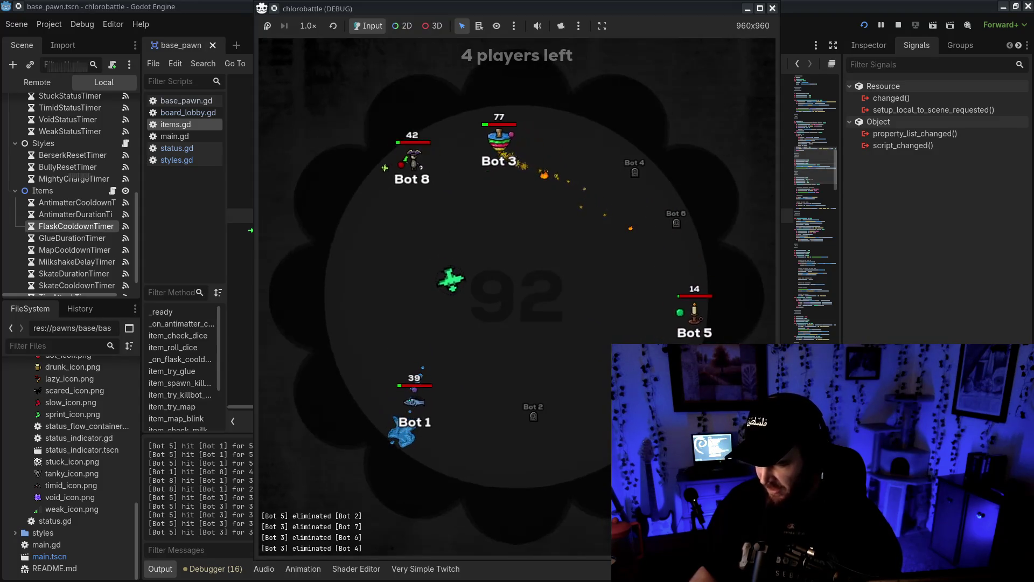
{"action": "left_click_drag", "start_coordinate": [592, 10], "coordinate": [407, 10]}
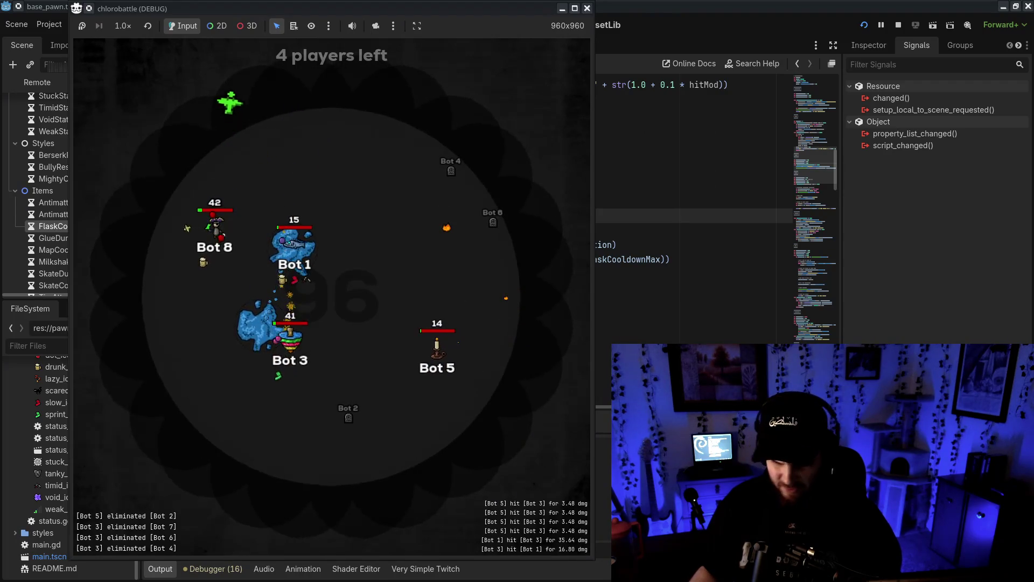
{"action": "key", "text": "alt+Tab"}
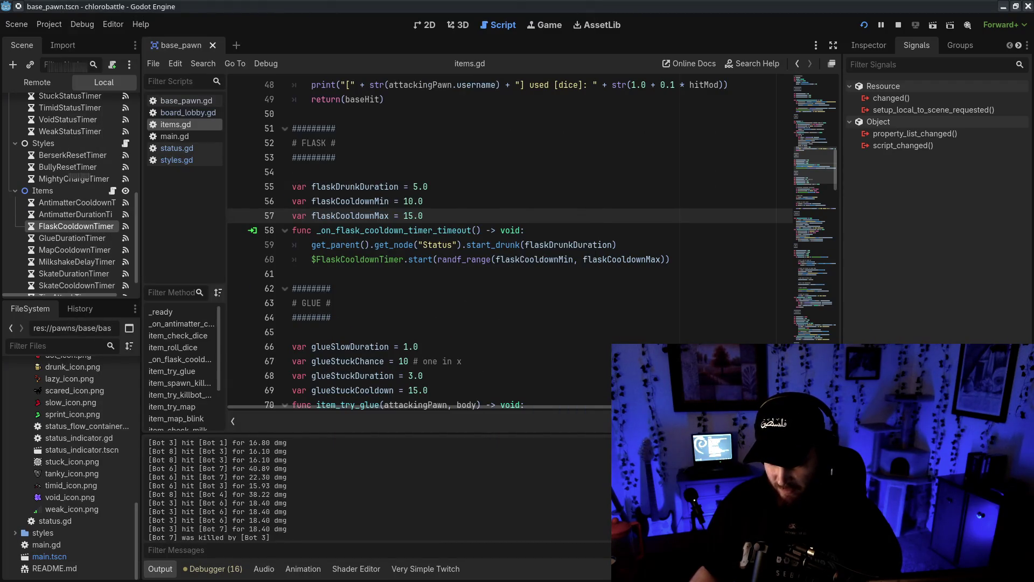
{"action": "key", "text": "alt+Tab"}
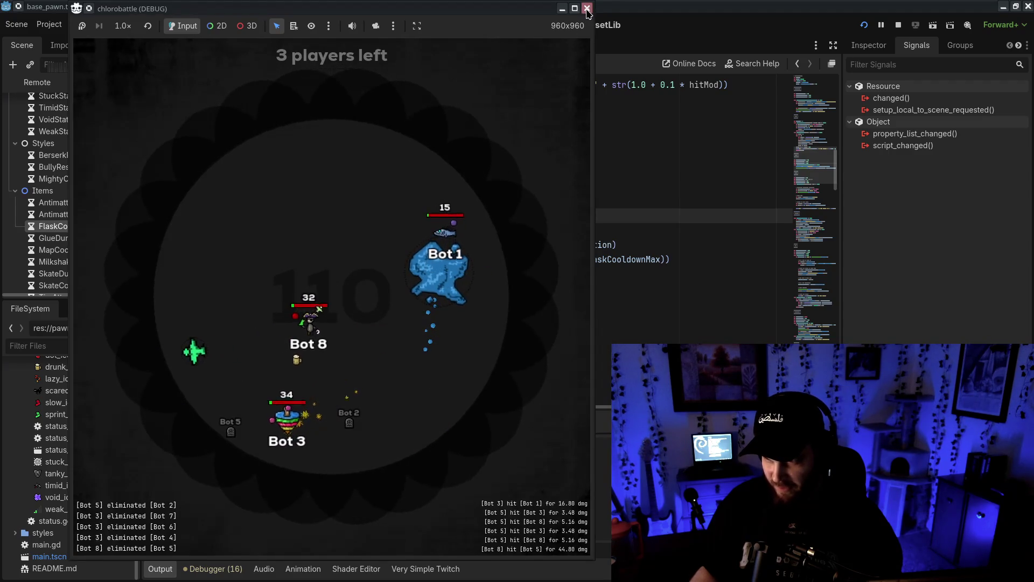
- Stop the game with F8 and save the scene
{"action": "key", "text": "F8"}
{"action": "left_click", "coordinate": [503, 259]}
{"action": "key", "text": "ctrl+s"}
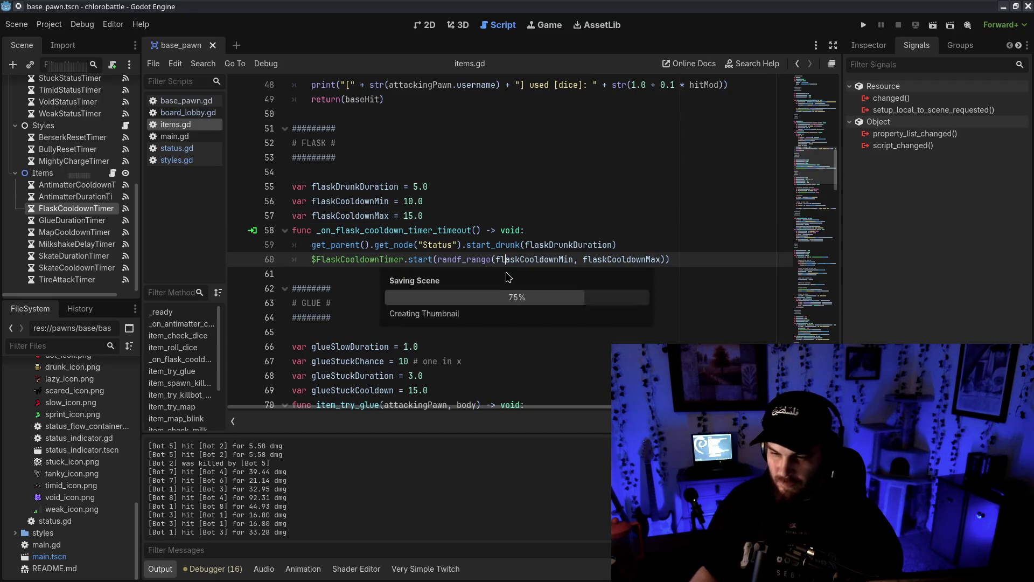
{"action": "left_click", "coordinate": [500, 271]}
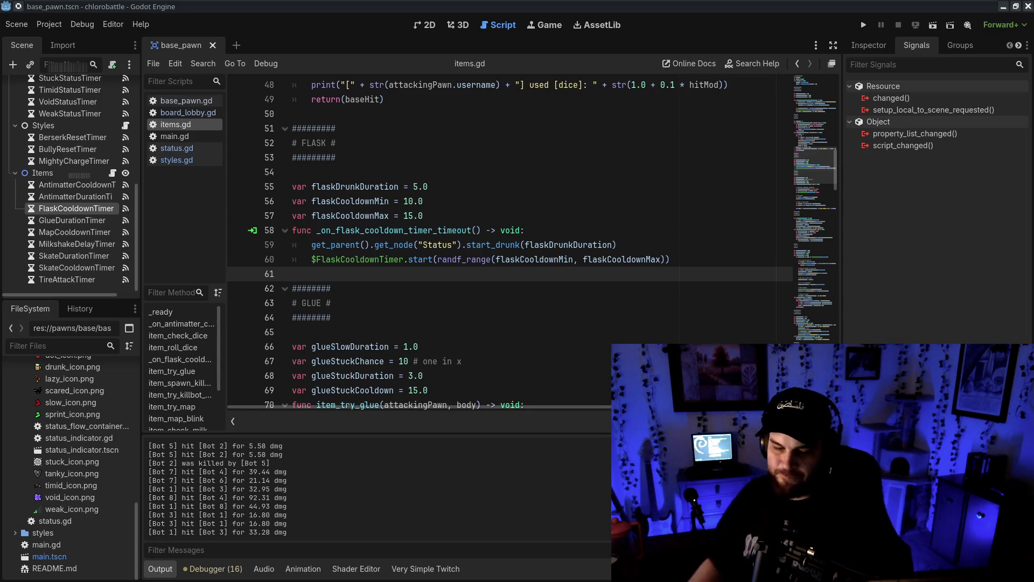
{"action": "left_click", "coordinate": [541, 224]}
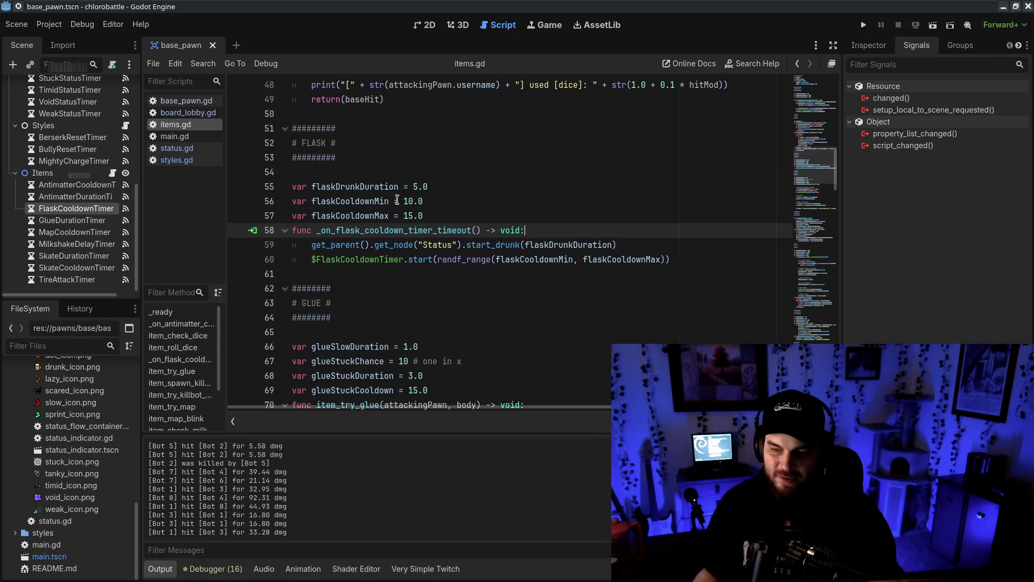
- Set flaskCooldownMin to 5 and flaskCooldownMax to 10
{"action": "left_click_drag", "start_coordinate": [403, 201], "coordinate": [412, 201]}
{"action": "left_click_drag", "start_coordinate": [294, 186], "coordinate": [447, 213]}
{"action": "left_click", "coordinate": [416, 187]}
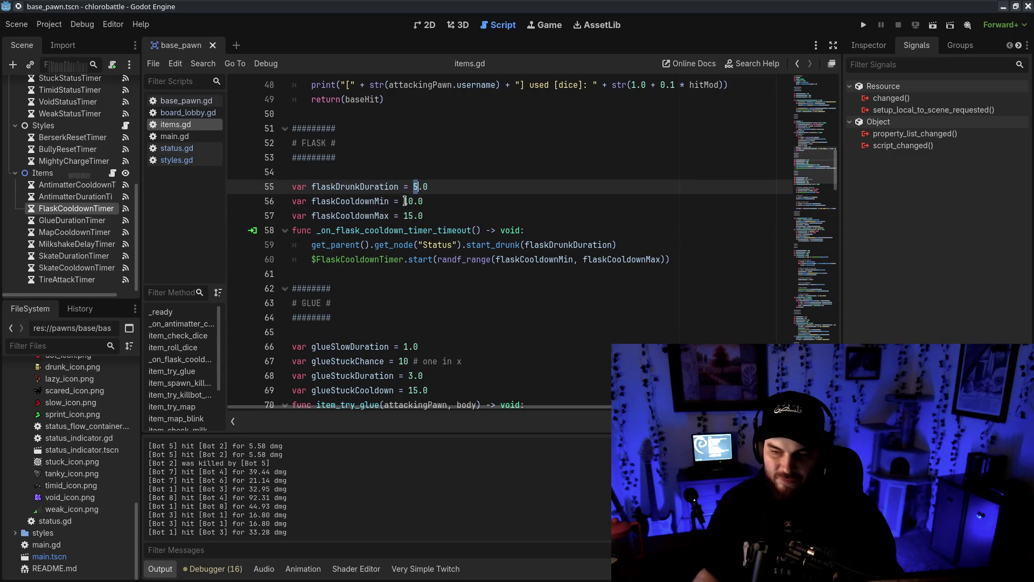
{"action": "left_click", "coordinate": [413, 185]}
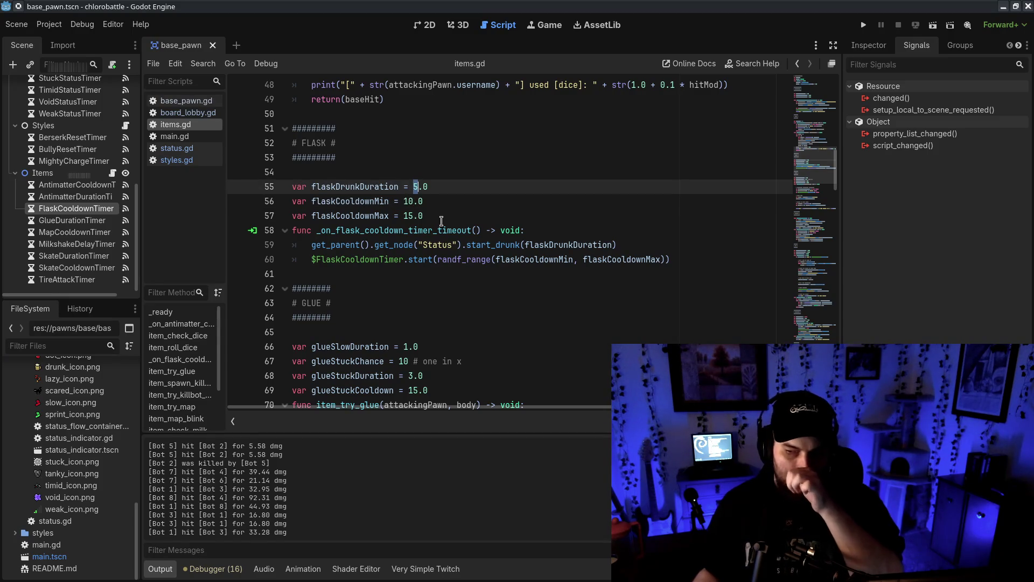
{"action": "left_click", "coordinate": [432, 203]}
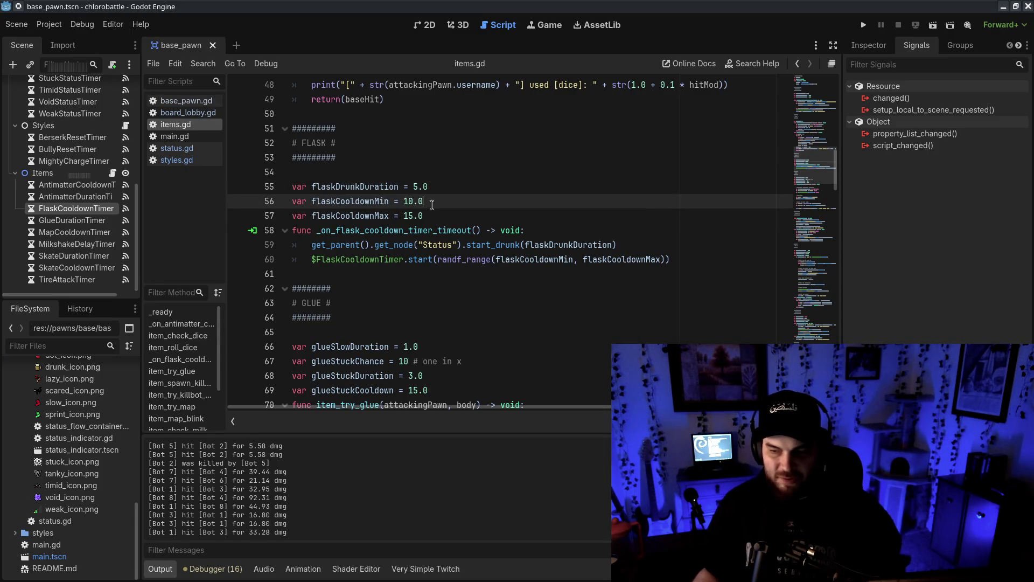
{"action": "type", "text": "5"}
{"action": "left_click", "coordinate": [405, 215]}
{"action": "type", "text": "10"}
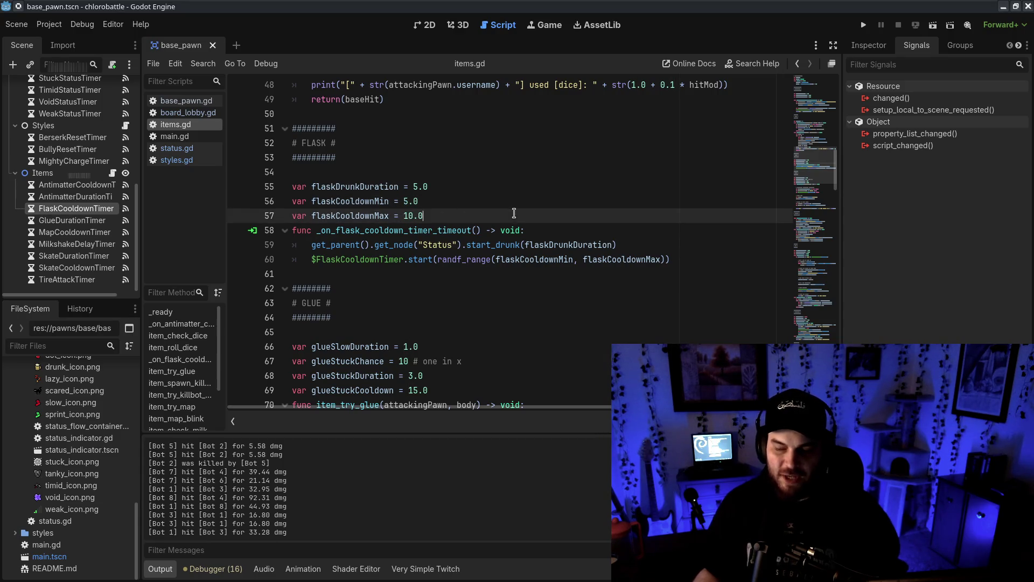
{"action": "left_click", "coordinate": [481, 211]}
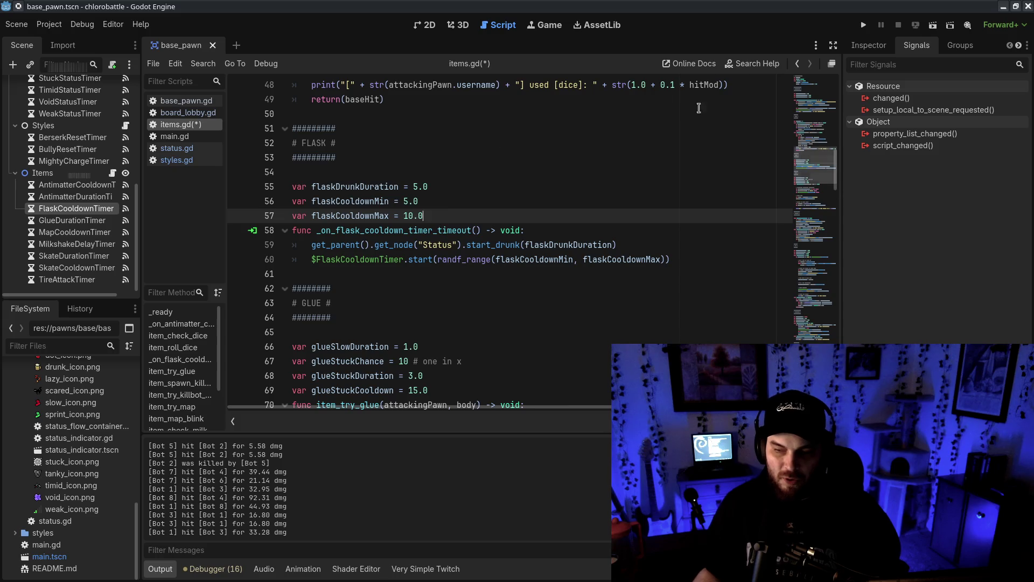
- Try cooldown bounds 7.5 and 12.5, save, then undo back to 5.0 and 10.0
{"action": "double_click", "coordinate": [413, 202]}
{"action": "type", "text": "7.0"}
{"action": "type", "text": "5"}
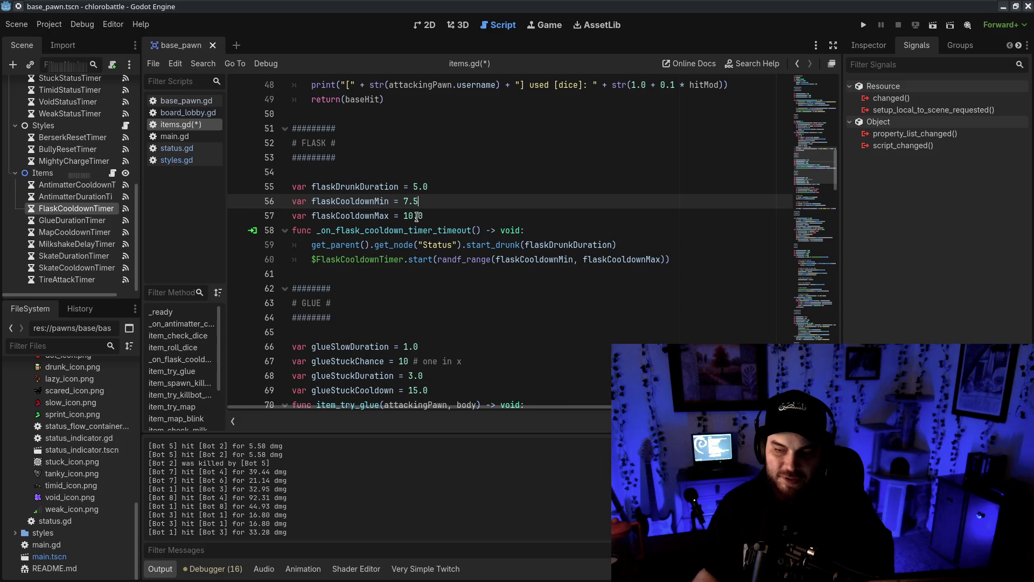
{"action": "double_click", "coordinate": [408, 216]}
{"action": "type", "text": "12"}
{"action": "double_click", "coordinate": [421, 216]}
{"action": "type", "text": "5"}
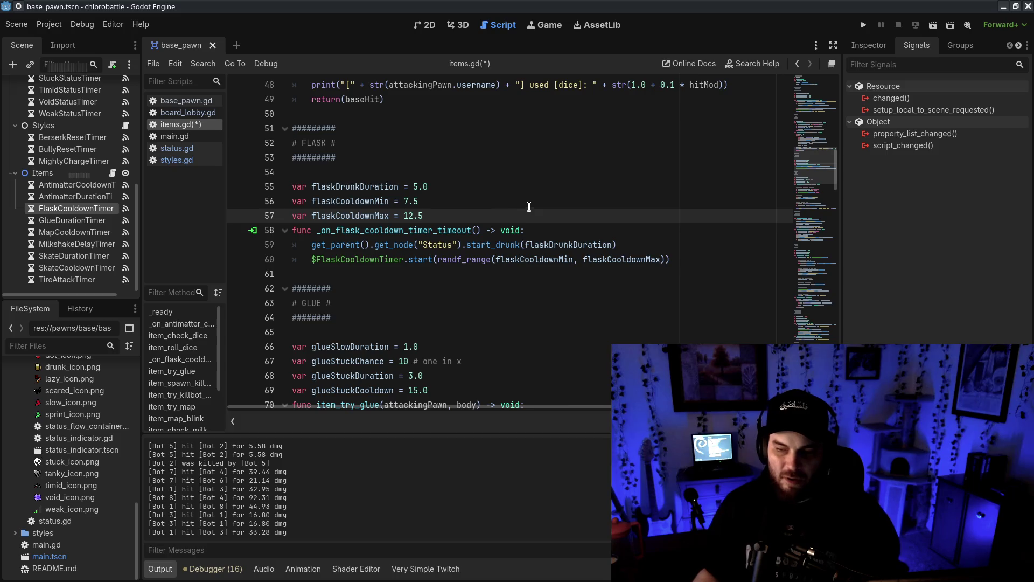
{"action": "key", "text": "ctrl+s"}
{"action": "left_click", "coordinate": [515, 304]}
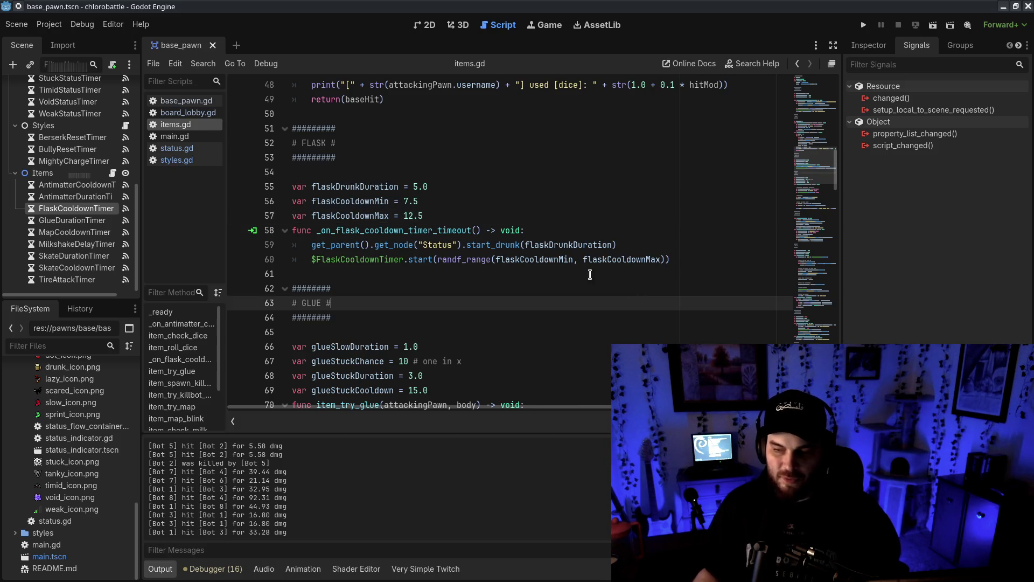
{"action": "key", "text": "ctrl+z"}
{"action": "key", "text": "ctrl+z"}
{"action": "key", "text": "ctrl+z"}
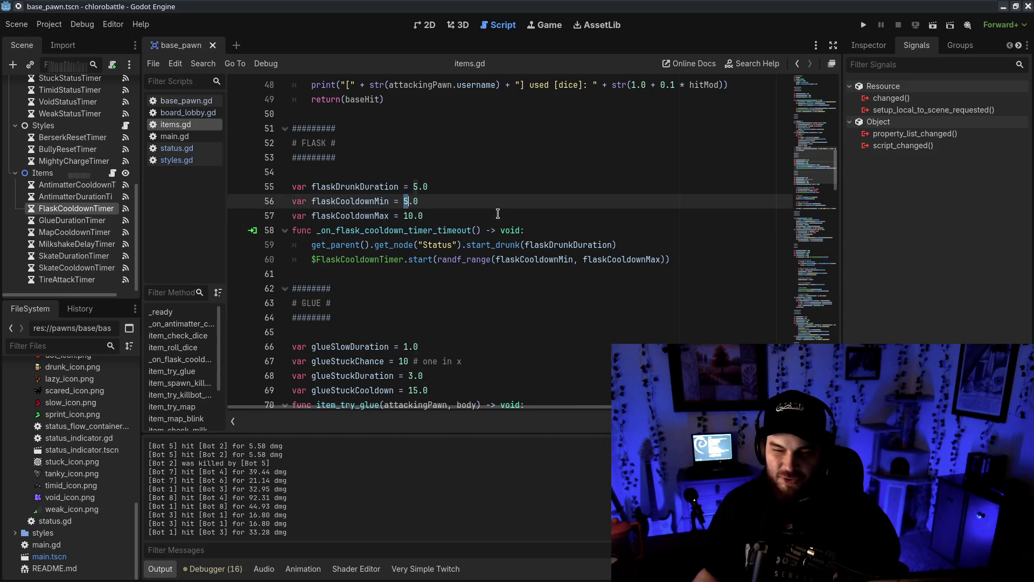
{"action": "left_click", "coordinate": [561, 296]}
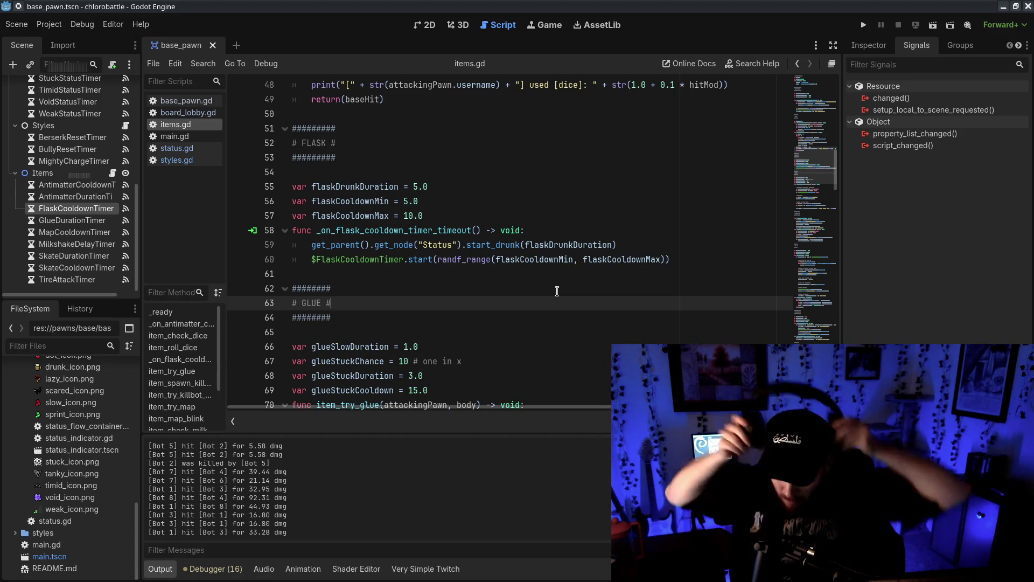
{"action": "left_click", "coordinate": [481, 244]}
{"action": "left_click", "coordinate": [507, 299]}
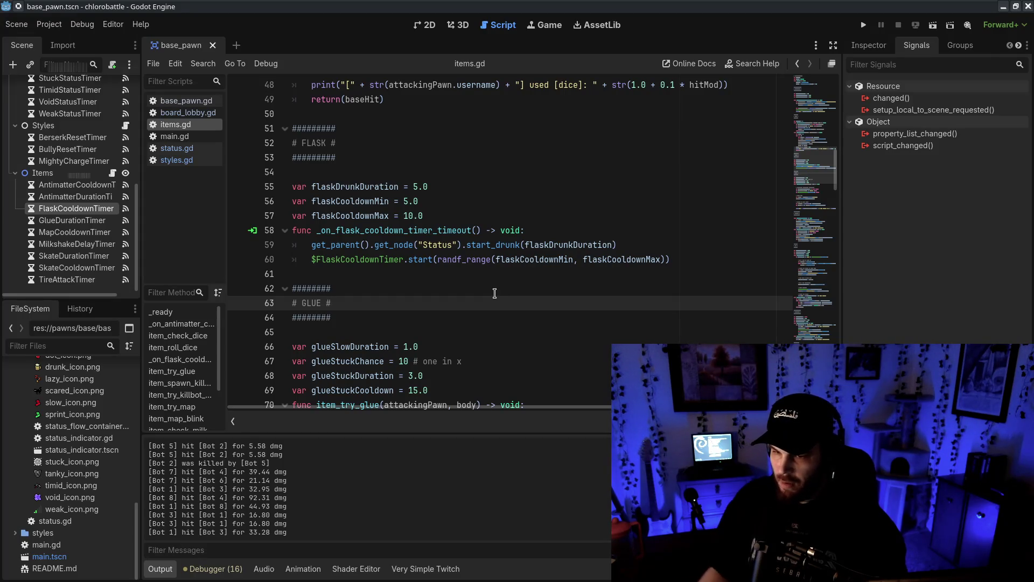
{"action": "left_click", "coordinate": [316, 177]}
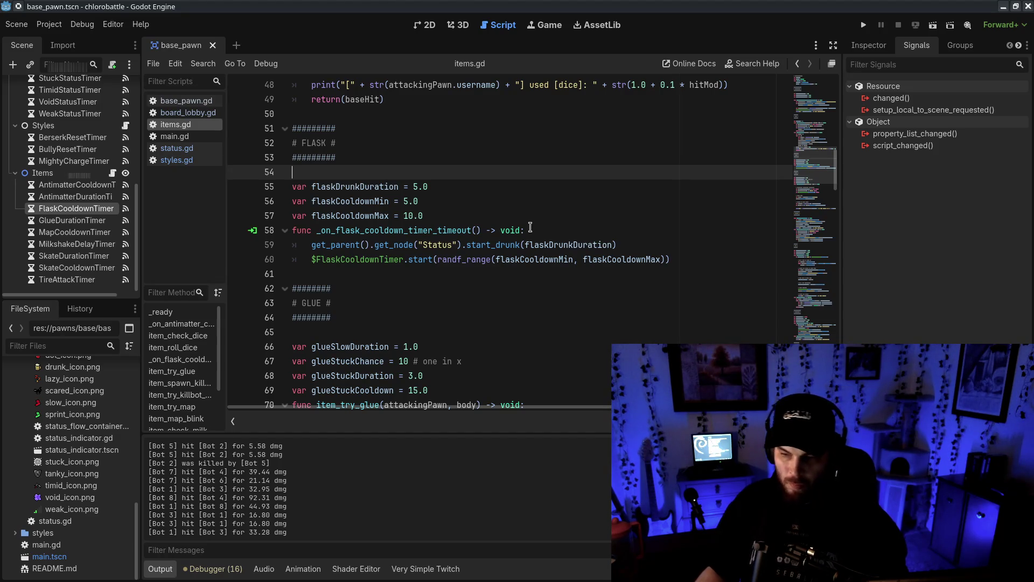
- Check status.gd and items.gd, then scroll base_pawn.gd to the drunk hit-chance modifier
{"action": "left_click", "coordinate": [526, 230]}
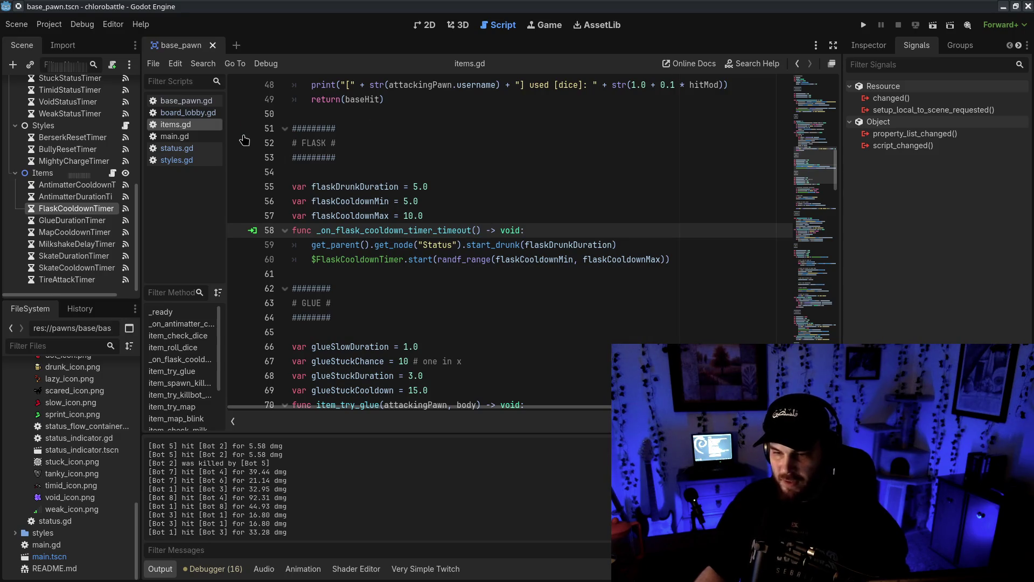
{"action": "left_click", "coordinate": [199, 149]}
{"action": "scroll", "coordinate": [539, 227], "scroll_direction": "down", "scroll_amount": 1}
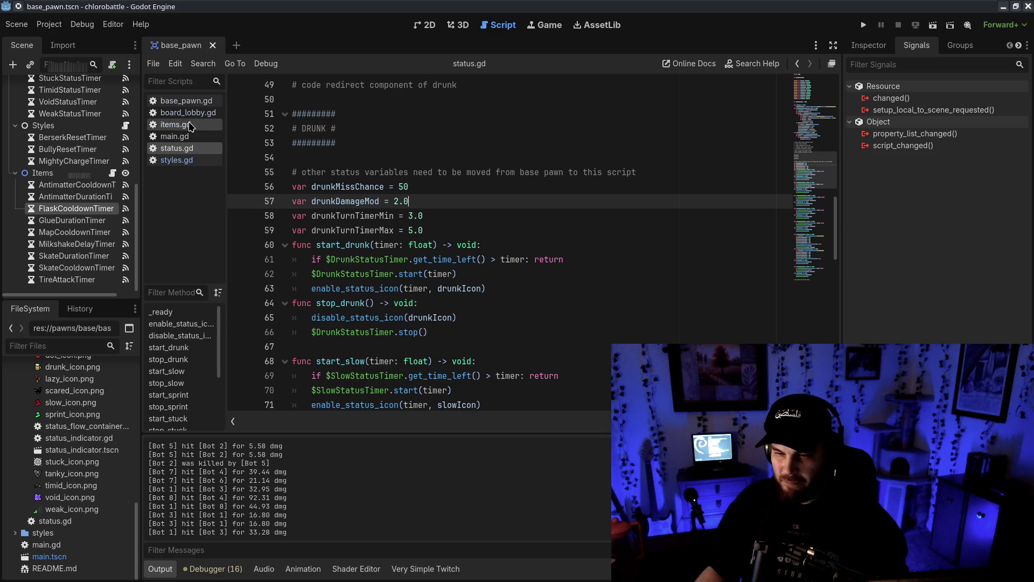
{"action": "left_click", "coordinate": [189, 125]}
{"action": "left_click", "coordinate": [180, 101]}
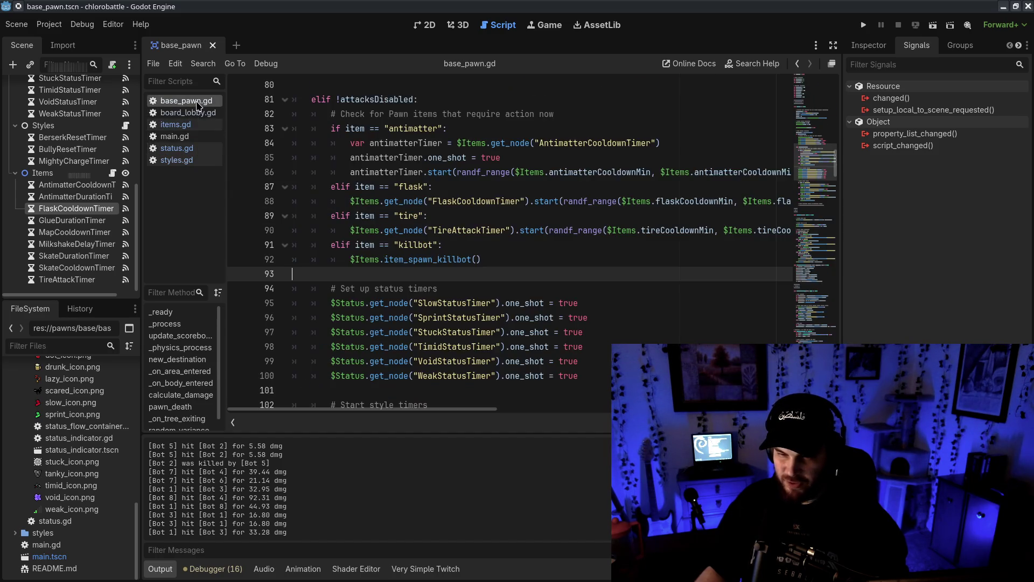
{"action": "scroll", "coordinate": [563, 249], "scroll_direction": "down", "scroll_amount": 15}
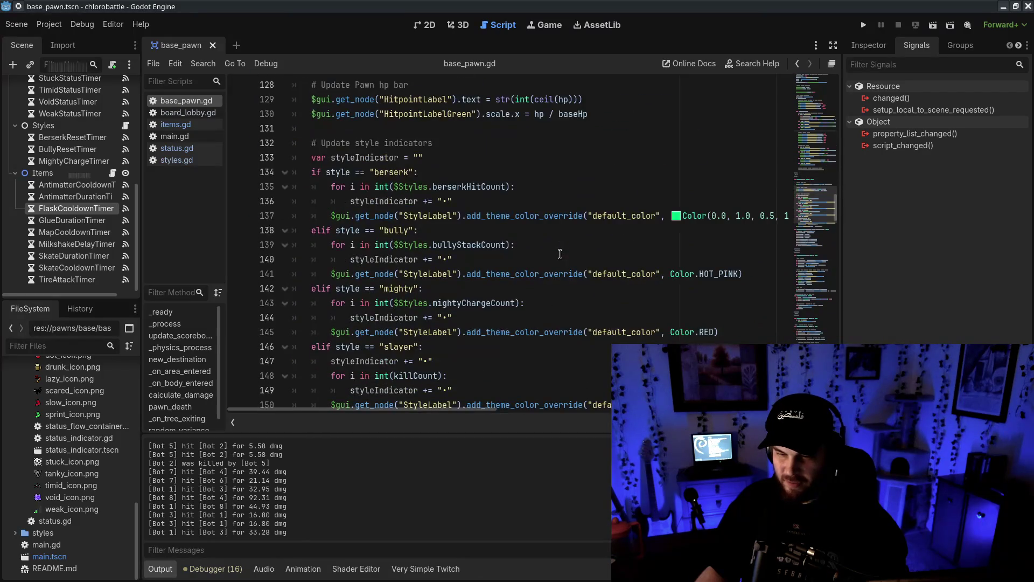
{"action": "left_click_drag", "start_coordinate": [818, 203], "coordinate": [817, 337]}
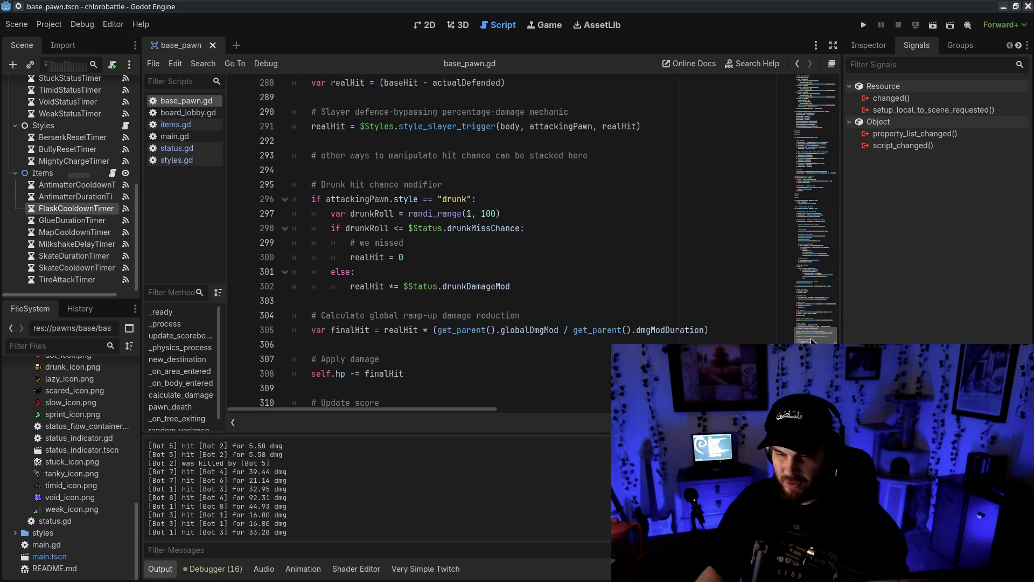
- Add the line destination = new_destination() below realHit = 0 in base_pawn.gd
{"action": "left_click", "coordinate": [442, 252]}
{"action": "key", "text": "Return"}
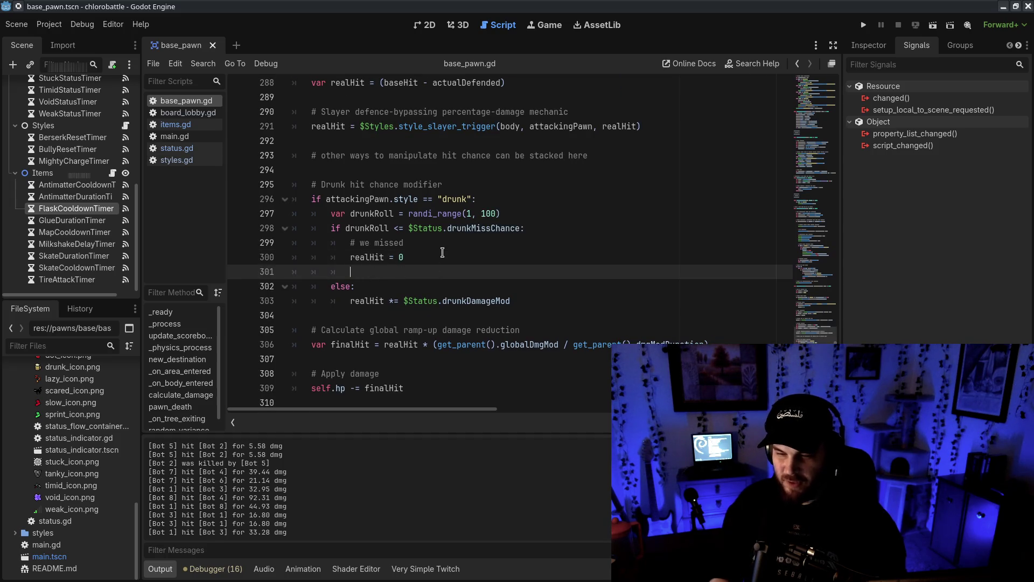
{"action": "type", "text": "directi"}
{"action": "key", "text": "BackSpace"}
{"action": "key", "text": "BackSpace"}
{"action": "key", "text": "BackSpace"}
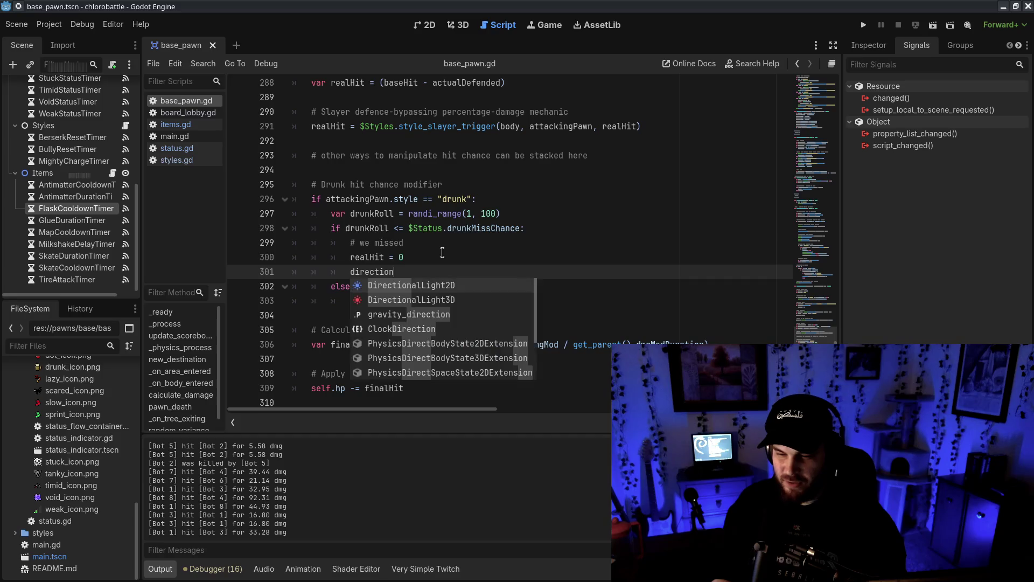
{"action": "type", "text": "stion"}
{"action": "key", "text": "Return"}
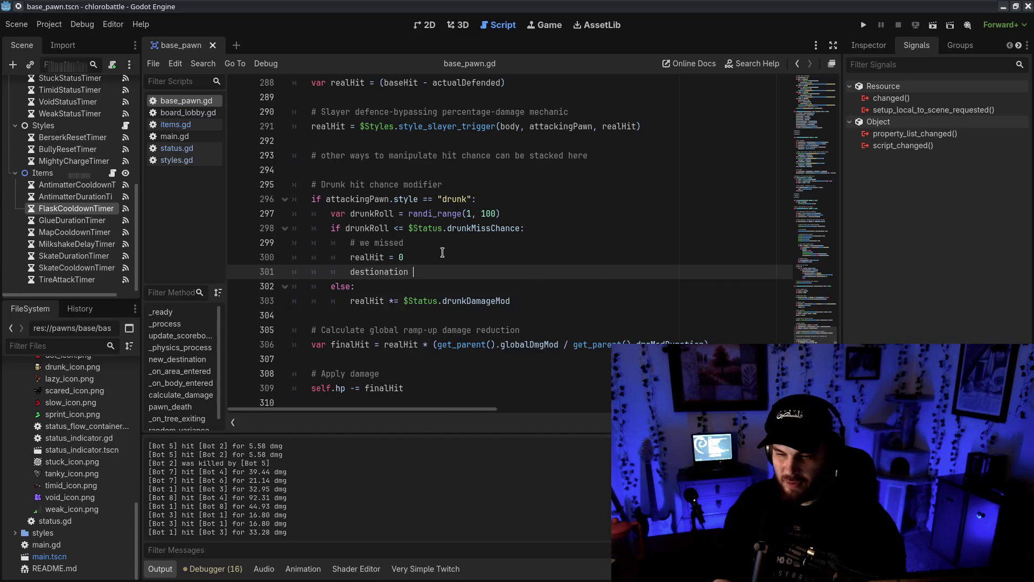
{"action": "key", "text": "ctrl+space"}
{"action": "key", "text": "ctrl+z"}
{"action": "key", "text": "BackSpace"}
{"action": "key", "text": "BackSpace"}
{"action": "key", "text": "BackSpace"}
{"action": "type", "text": "ination = new_destin"}
{"action": "type", "text": "ation"}
{"action": "key", "text": "Return"}
- Look over the drunk hit chance block, then switch back to items.gd
{"action": "scroll", "coordinate": [510, 239], "scroll_direction": "down", "scroll_amount": 10}
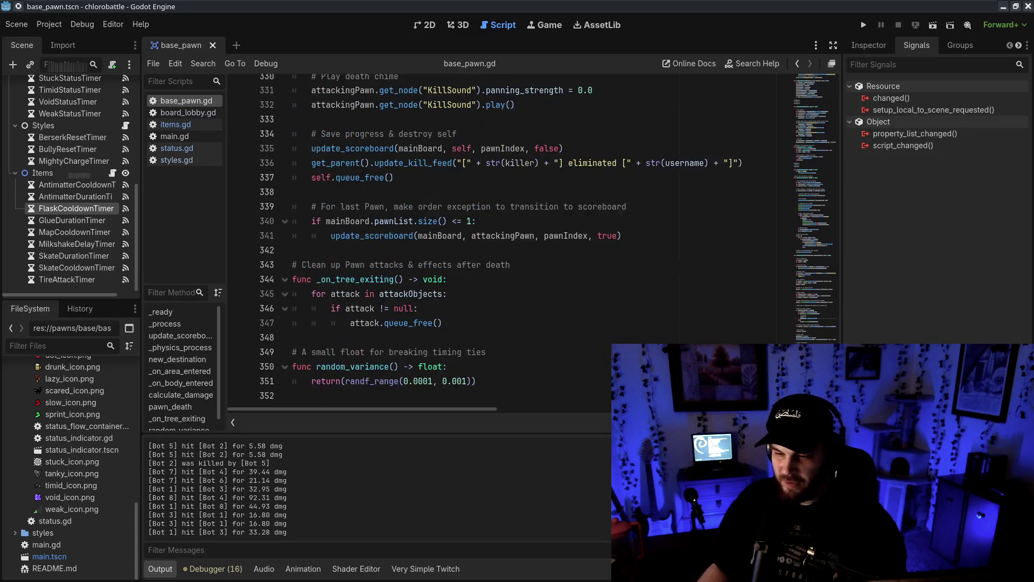
{"action": "mouse_move", "coordinate": [810, 209]}
{"action": "left_mouse_down"}
{"action": "mouse_move", "coordinate": [816, 225]}
{"action": "mouse_move", "coordinate": [816, 86]}
{"action": "mouse_move", "coordinate": [817, 377]}
{"action": "left_mouse_up"}
{"action": "scroll", "coordinate": [570, 291], "scroll_direction": "up", "scroll_amount": 8}
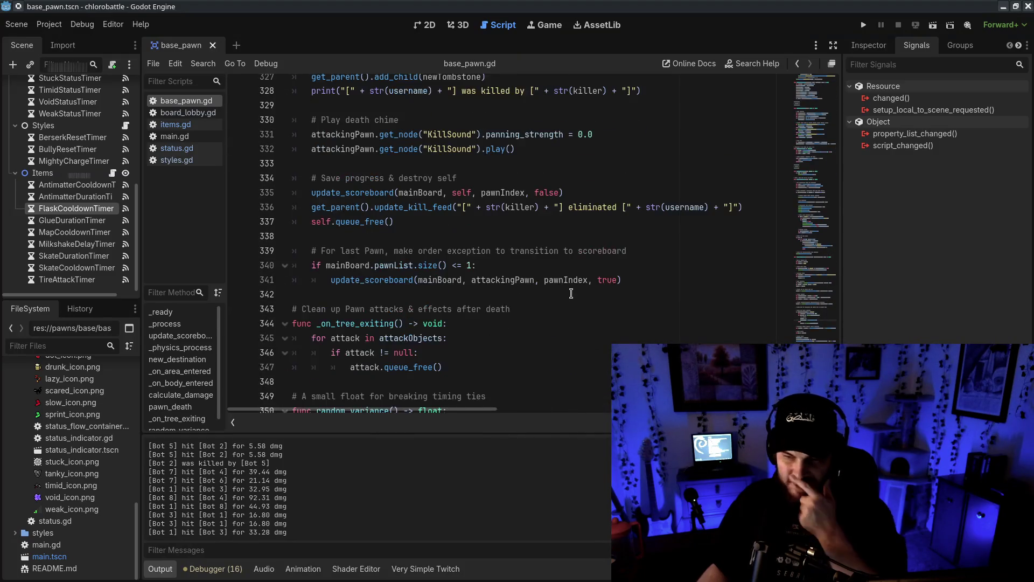
{"action": "scroll", "coordinate": [566, 339], "scroll_direction": "up", "scroll_amount": 3}
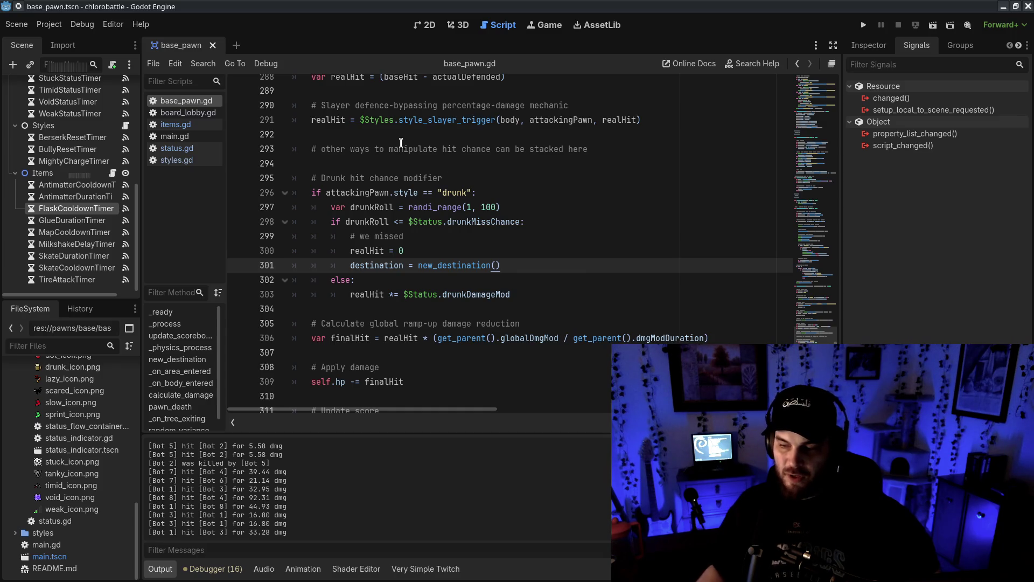
{"action": "left_click_drag", "start_coordinate": [312, 192], "coordinate": [380, 367]}
{"action": "left_click", "coordinate": [373, 178]}
{"action": "left_click", "coordinate": [175, 124]}
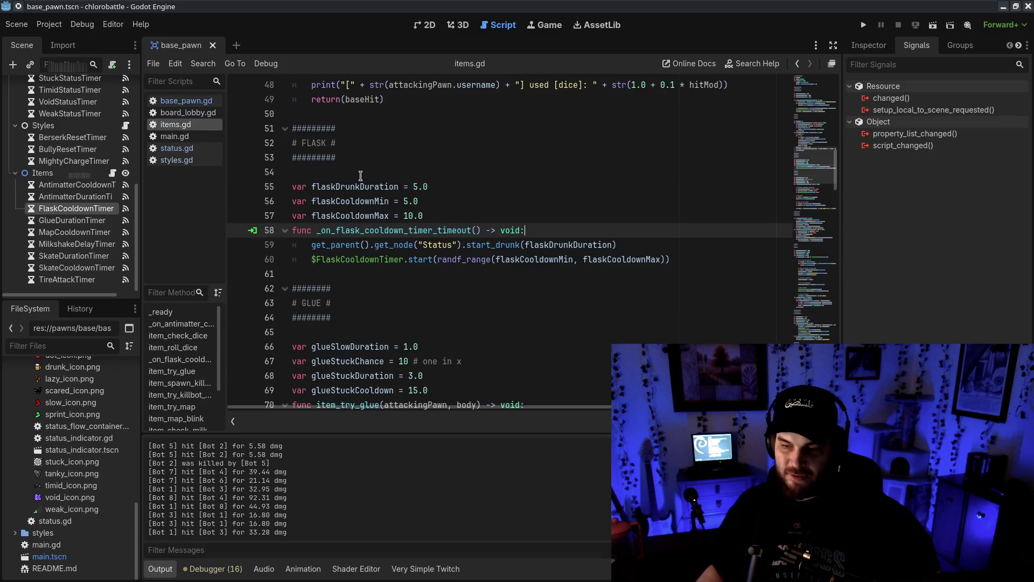
{"action": "left_click", "coordinate": [361, 173]}
{"action": "left_click", "coordinate": [716, 259]}
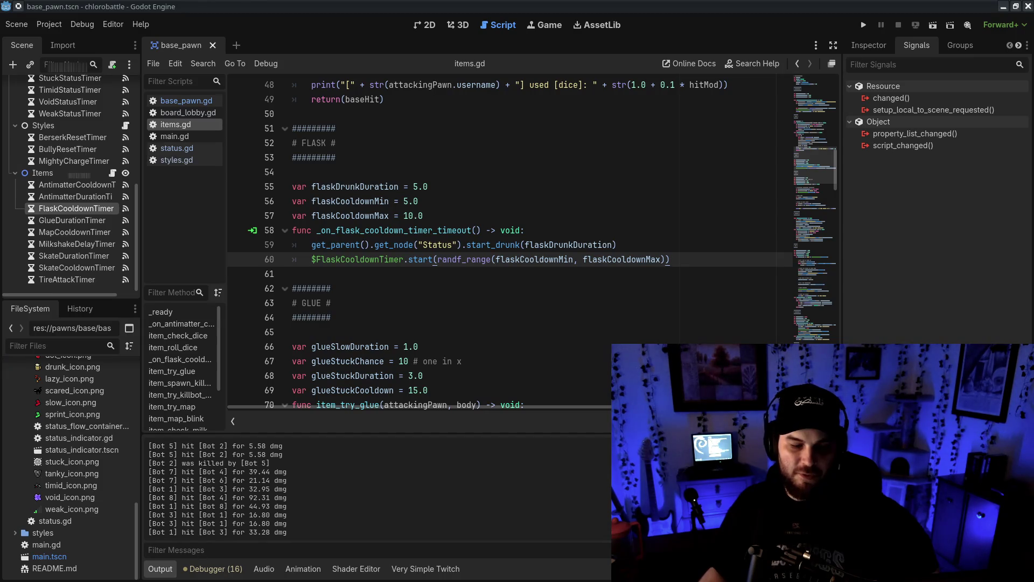
{"action": "key", "text": "alt+Tab"}
{"action": "left_click", "coordinate": [318, 28]}
- Scroll through the wiki's status effects, including Drunk and Tanky, then minimize the browser
{"action": "scroll", "coordinate": [466, 311], "scroll_direction": "down", "scroll_amount": 7}
{"action": "scroll", "coordinate": [466, 311], "scroll_direction": "down", "scroll_amount": 3}
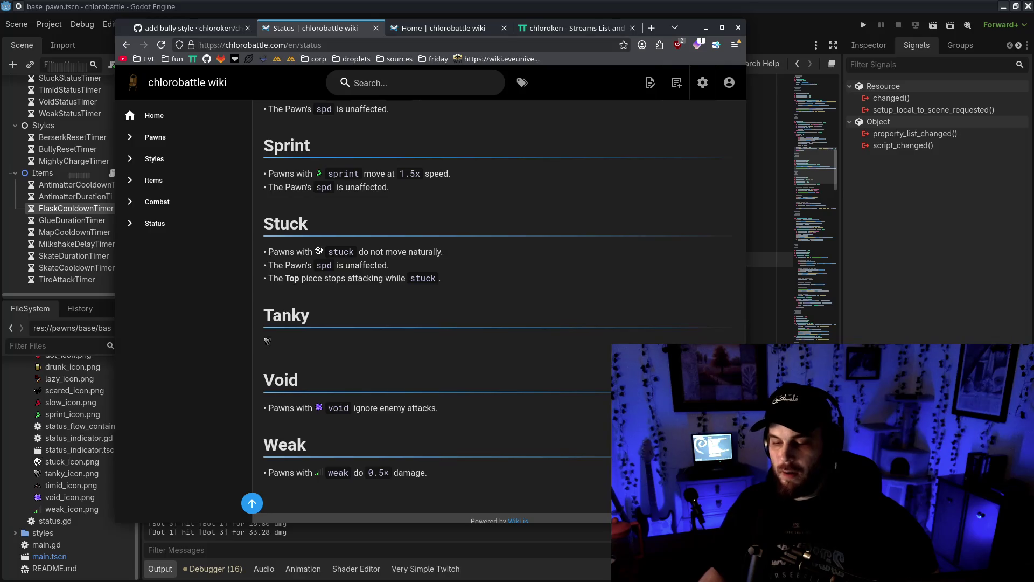
{"action": "left_click_drag", "start_coordinate": [268, 314], "coordinate": [359, 363]}
{"action": "left_click", "coordinate": [426, 385]}
{"action": "scroll", "coordinate": [596, 458], "scroll_direction": "up", "scroll_amount": 5}
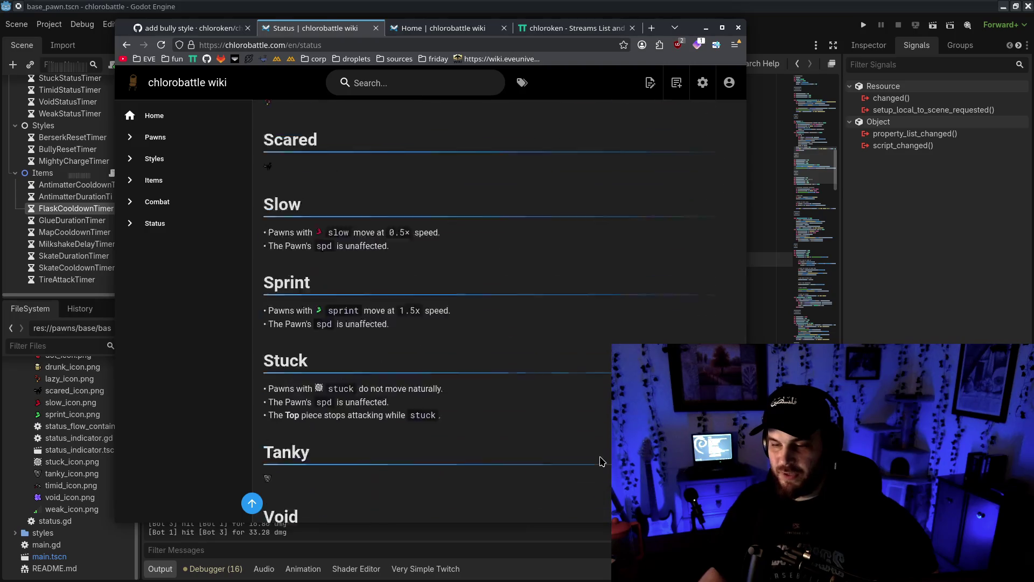
{"action": "scroll", "coordinate": [596, 450], "scroll_direction": "up", "scroll_amount": 3}
{"action": "scroll", "coordinate": [595, 450], "scroll_direction": "up", "scroll_amount": 1}
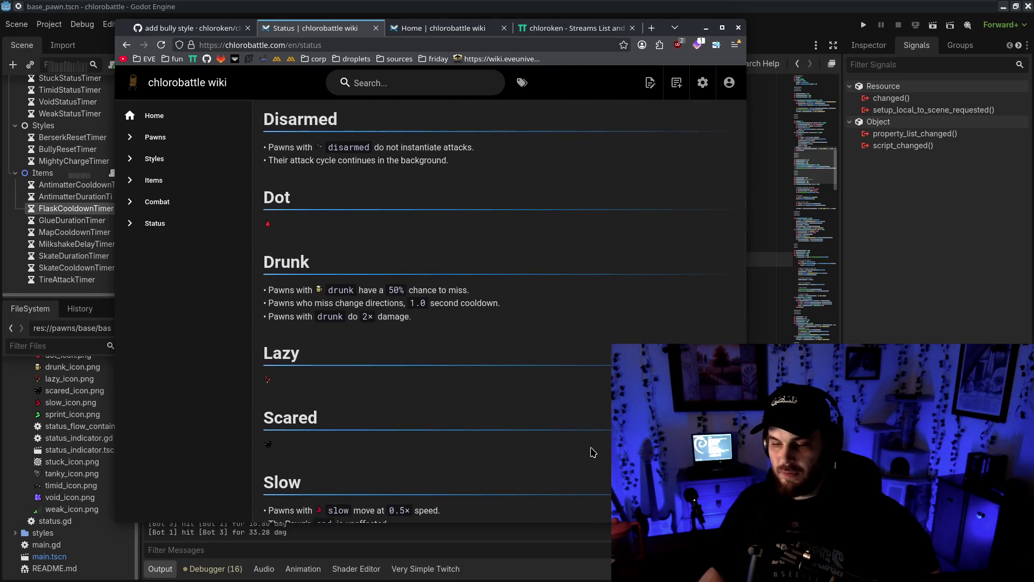
{"action": "scroll", "coordinate": [589, 447], "scroll_direction": "up", "scroll_amount": 2}
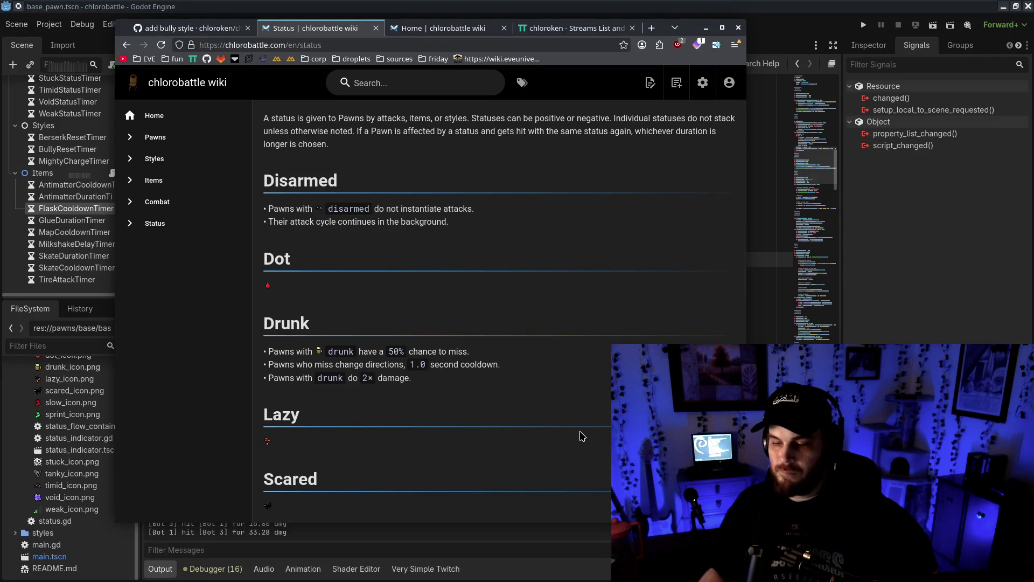
{"action": "scroll", "coordinate": [584, 450], "scroll_direction": "down", "scroll_amount": 3}
{"action": "scroll", "coordinate": [584, 449], "scroll_direction": "down", "scroll_amount": 5}
{"action": "scroll", "coordinate": [581, 447], "scroll_direction": "up", "scroll_amount": 2}
{"action": "scroll", "coordinate": [589, 420], "scroll_direction": "down", "scroll_amount": 2}
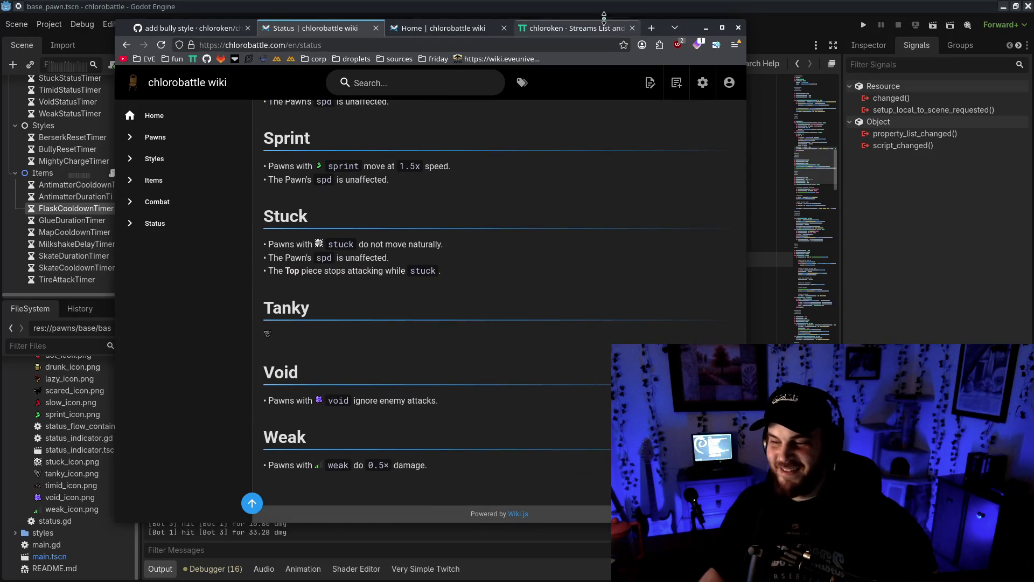
{"action": "left_click", "coordinate": [705, 28]}
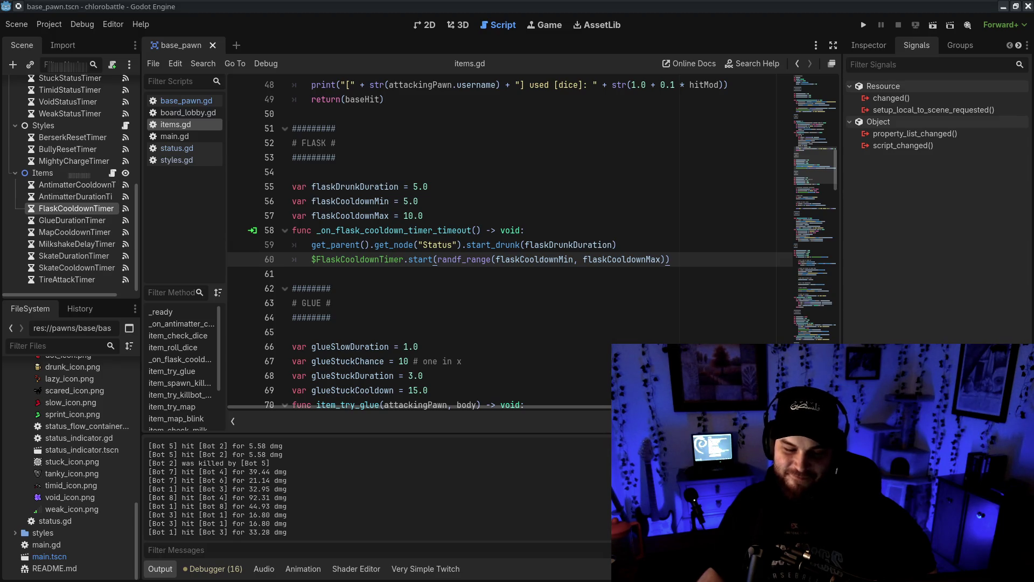
- Delete the blank line right after the flask cooldown timeout function header in items.gd
{"action": "left_click", "coordinate": [499, 300]}
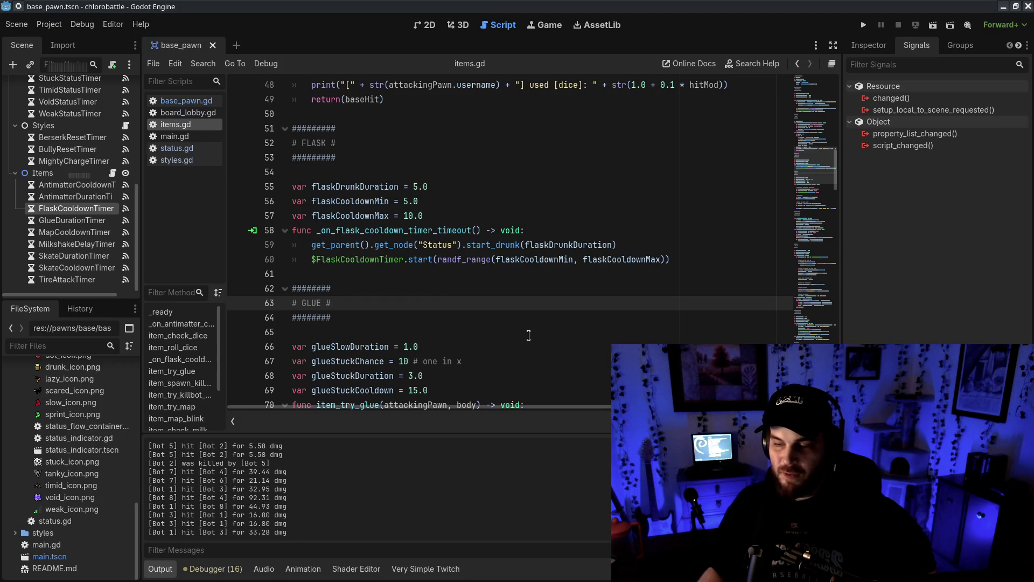
{"action": "left_click_drag", "start_coordinate": [424, 215], "coordinate": [317, 128]}
{"action": "left_click", "coordinate": [675, 229]}
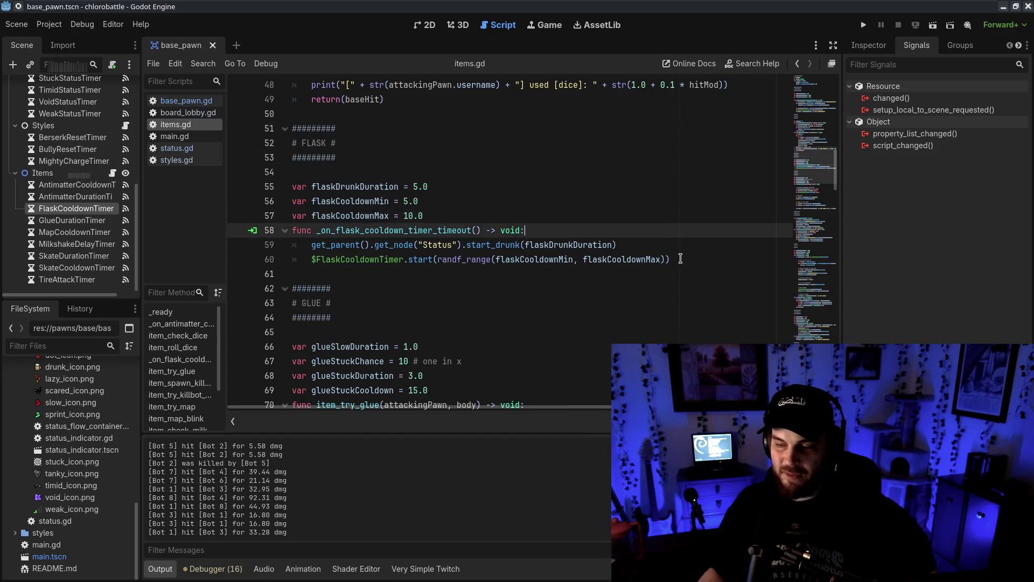
{"action": "key", "text": "Return"}
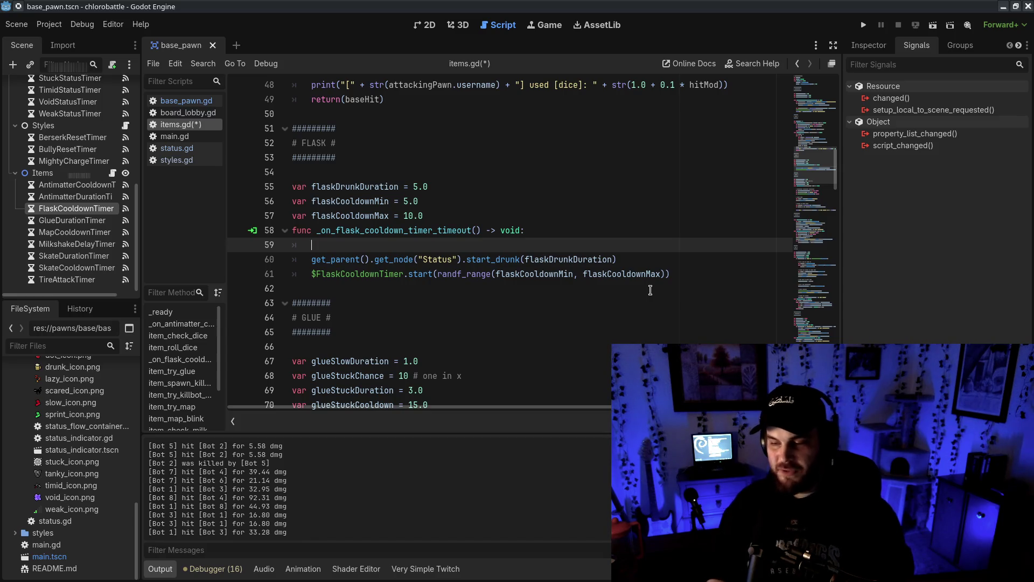
{"action": "key", "text": "BackSpace"}
{"action": "key", "text": "BackSpace"}
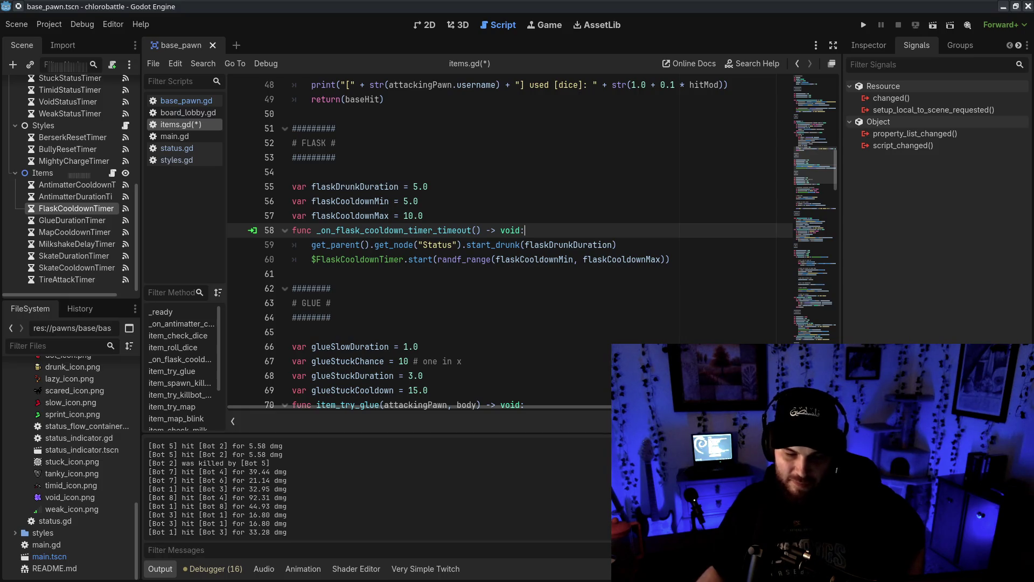
- Check a chatting viewer's usercard, close it, and bring the Chatterino chat to the front
{"action": "left_click", "coordinate": [384, 145]}
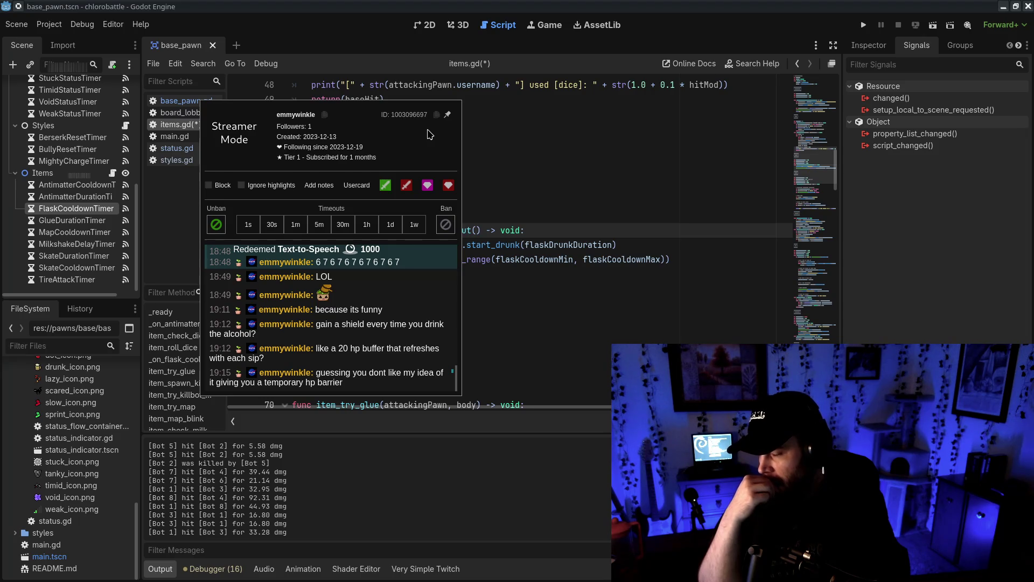
{"action": "key", "text": "Escape"}
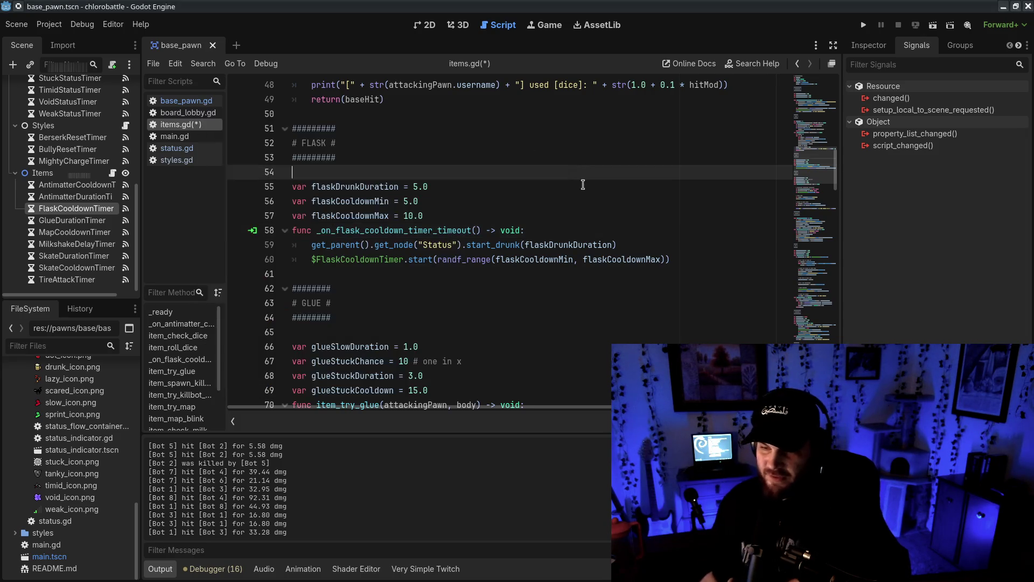
{"action": "key", "text": "alt+Tab"}
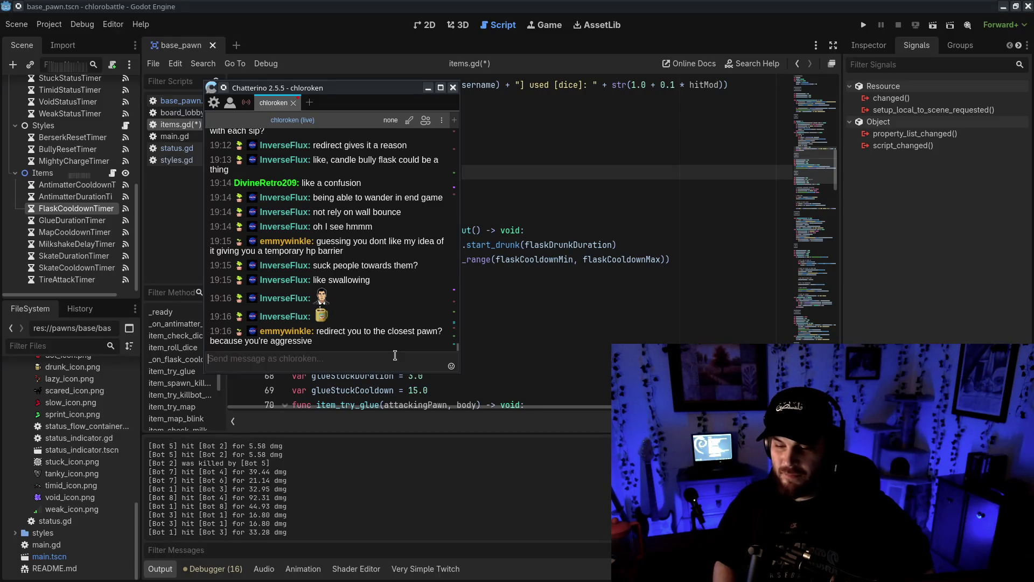
{"action": "left_click", "coordinate": [362, 76]}
{"action": "key", "text": "alt+Tab"}
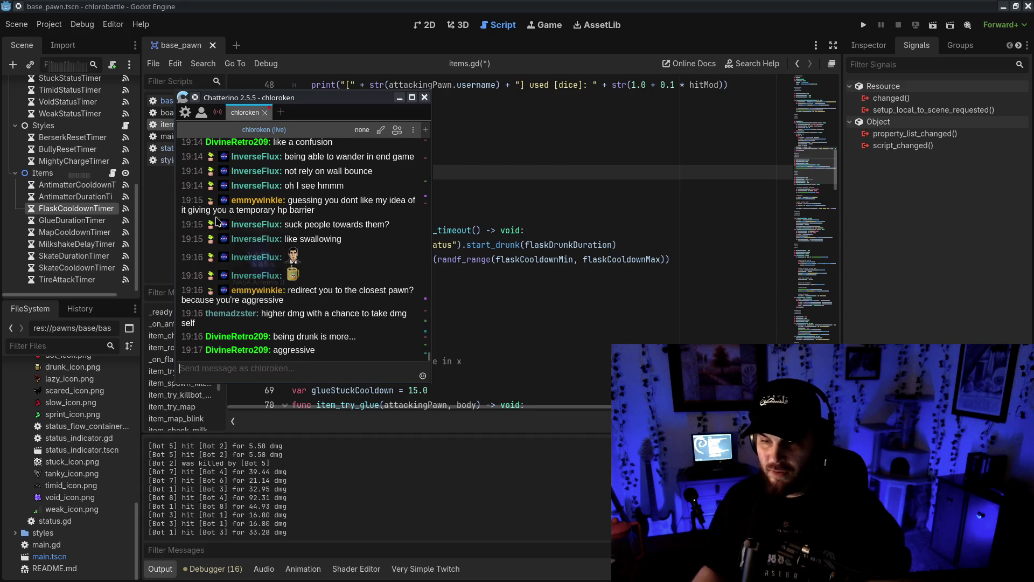
{"action": "left_click_drag", "start_coordinate": [418, 98], "coordinate": [0, 132]}
- Select the flask variables and timeout handler code in items.gd
{"action": "mouse_move", "coordinate": [485, 187]}
{"action": "left_mouse_down"}
{"action": "mouse_move", "coordinate": [554, 201]}
{"action": "mouse_move", "coordinate": [607, 259]}
{"action": "left_mouse_up"}
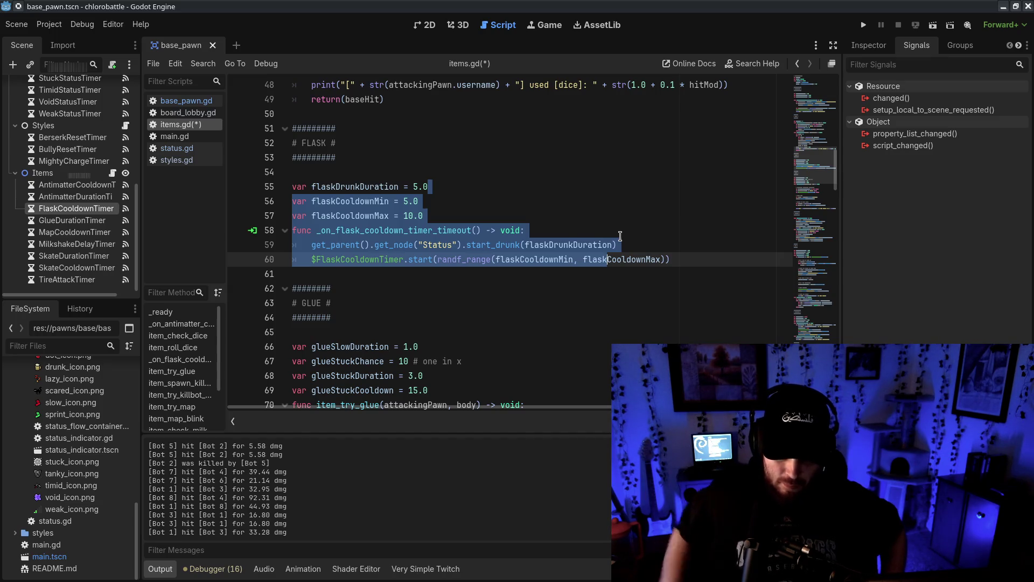
{"action": "key", "text": "alt+Tab"}
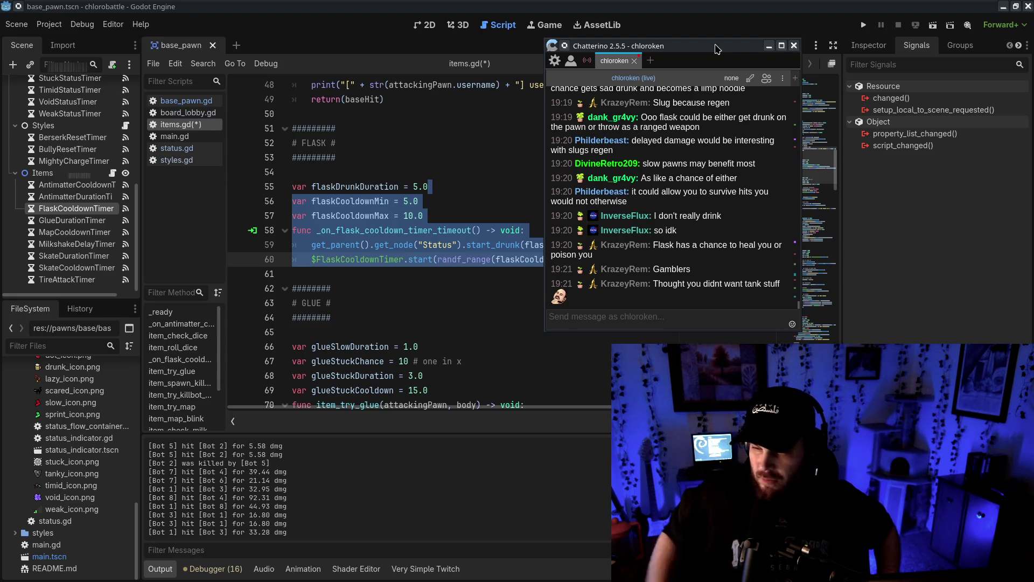
{"action": "scroll", "coordinate": [765, 208], "scroll_direction": "up", "scroll_amount": 3}
{"action": "scroll", "coordinate": [765, 207], "scroll_direction": "up", "scroll_amount": 3}
{"action": "scroll", "coordinate": [764, 226], "scroll_direction": "down", "scroll_amount": 10}
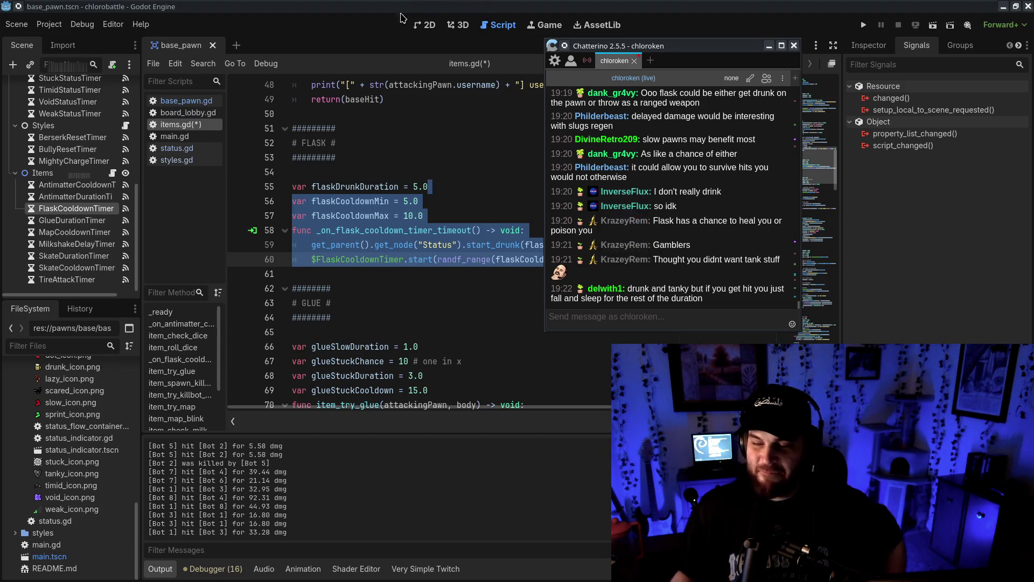
{"action": "left_click", "coordinate": [385, 277]}
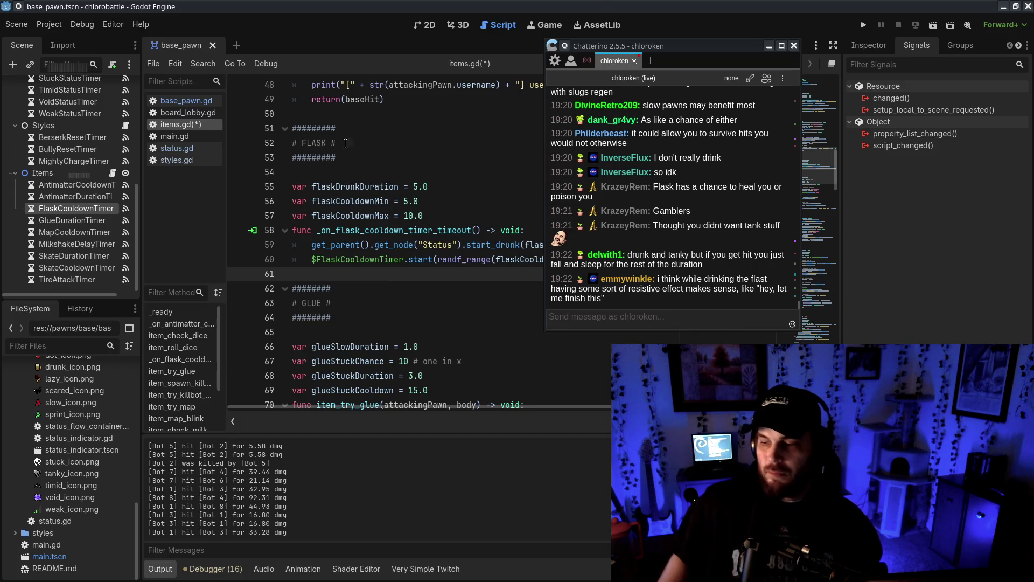
{"action": "left_click_drag", "start_coordinate": [599, 43], "coordinate": [800, 69]}
- Add '# random roll' and '# drink it:' comment lines at the top of the flask timeout function
{"action": "left_click", "coordinate": [537, 230]}
{"action": "key", "text": "Return"}
{"action": "key", "text": "Return"}
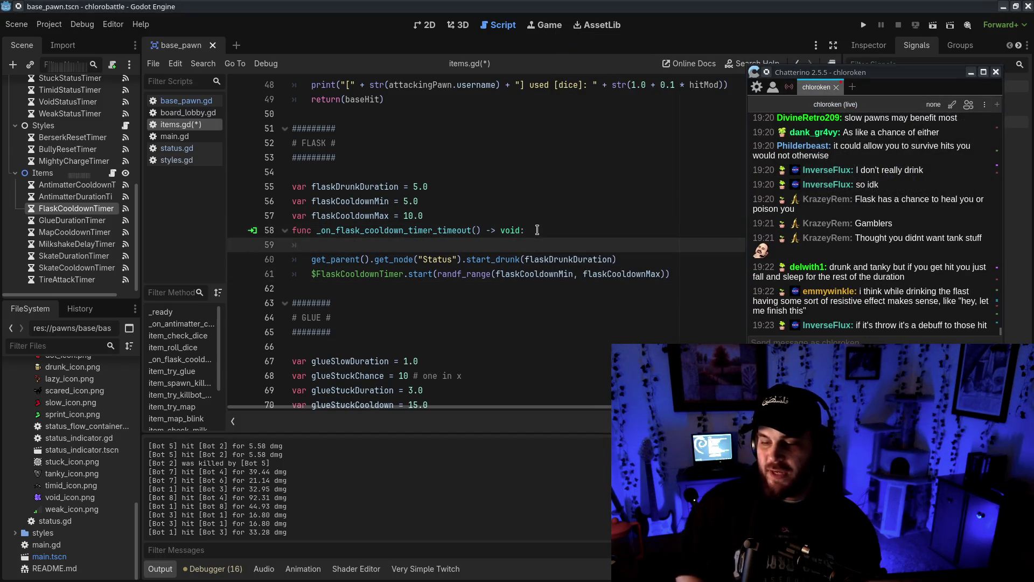
{"action": "type", "text": "# random roll"}
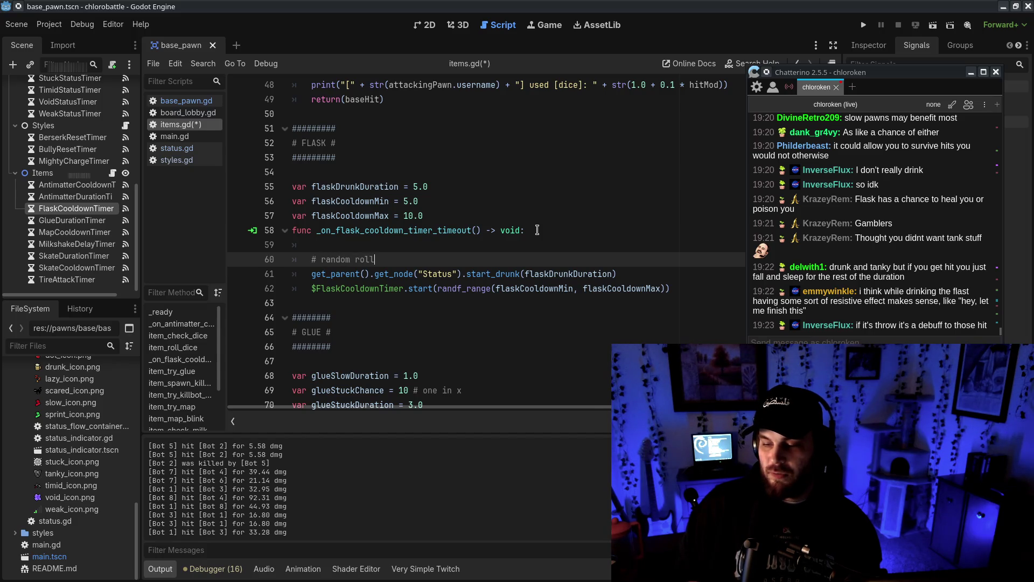
{"action": "key", "text": "Return"}
{"action": "type", "text": "#"}
{"action": "type", "text": " drink it:"}
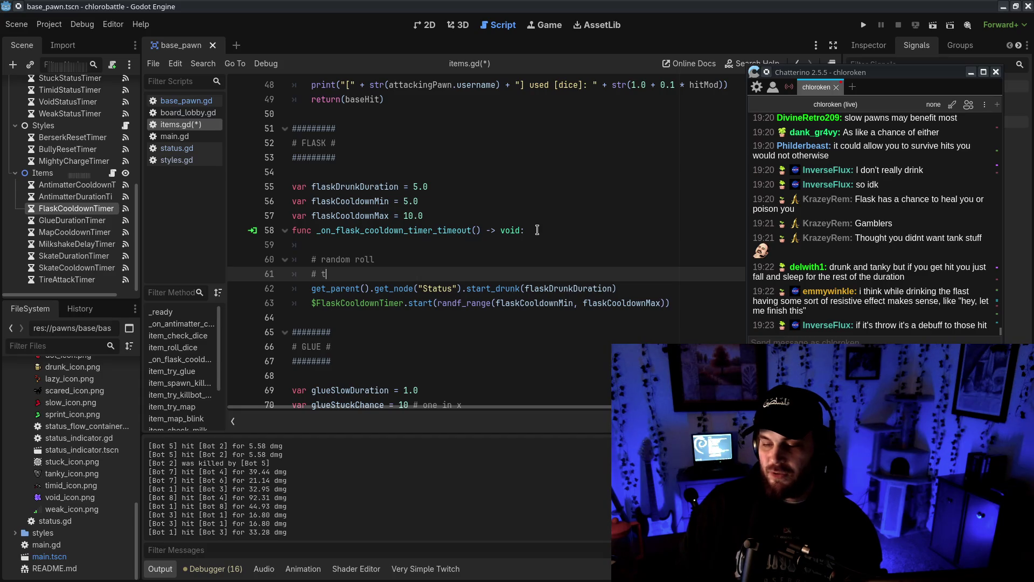
- Add a '# throw it:' comment with a placeholder line below the start_drunk call
{"action": "left_click", "coordinate": [667, 289]}
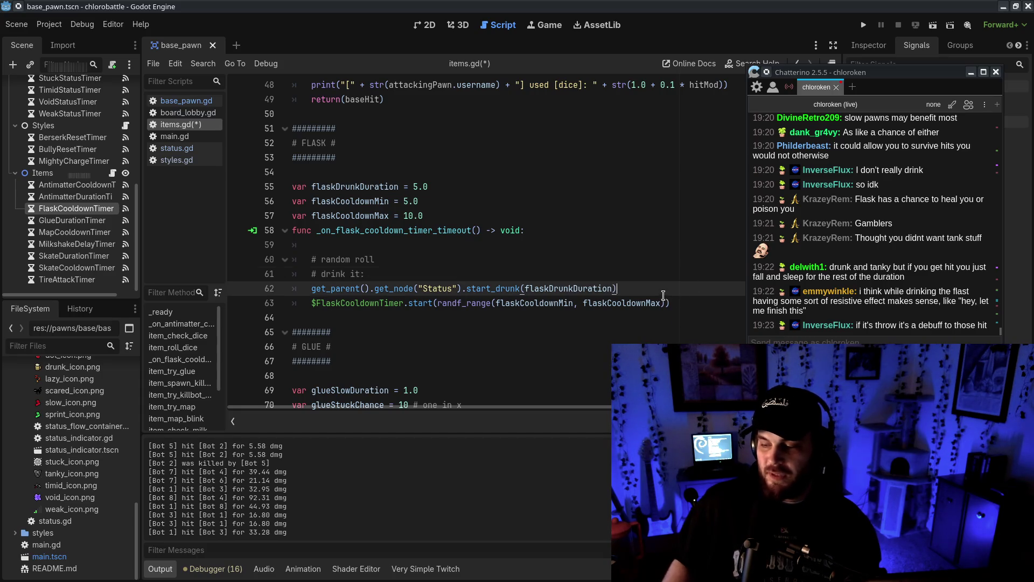
{"action": "key", "text": "Return"}
{"action": "type", "text": "# thro"}
{"action": "type", "text": "w it:"}
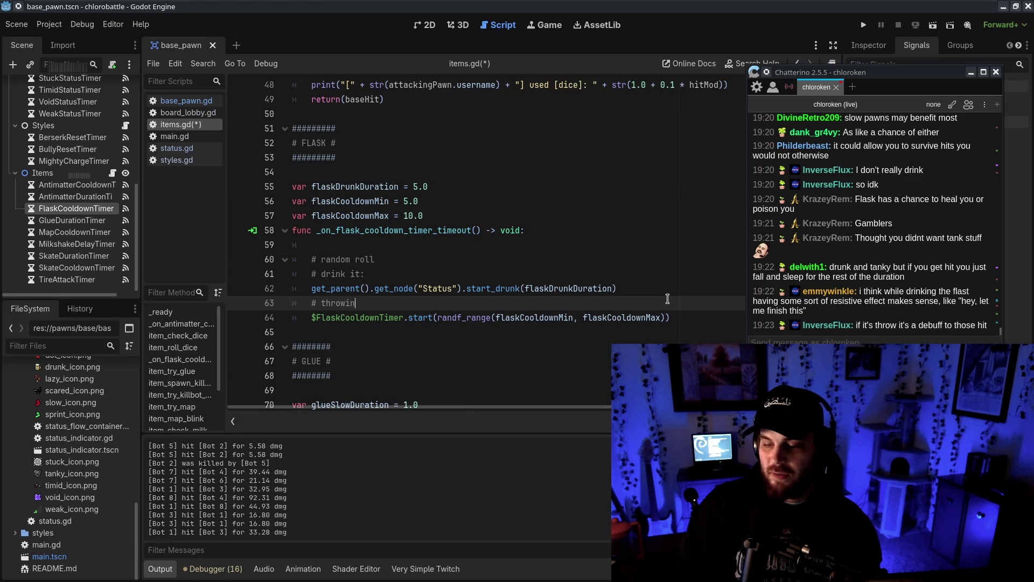
{"action": "key", "text": "Return"}
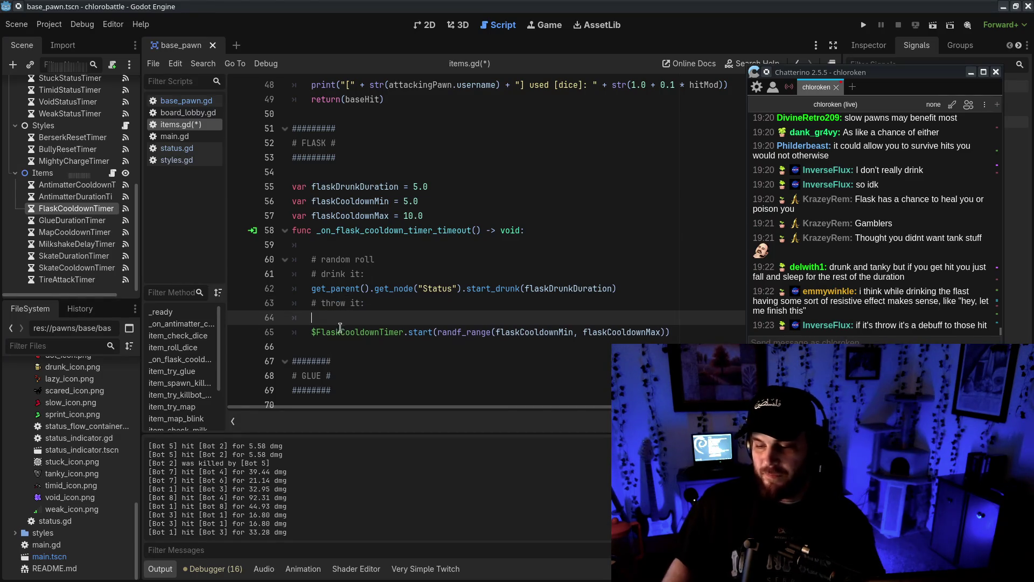
{"action": "type", "text": "#asdfasdf"}
{"action": "left_click", "coordinate": [322, 318]}
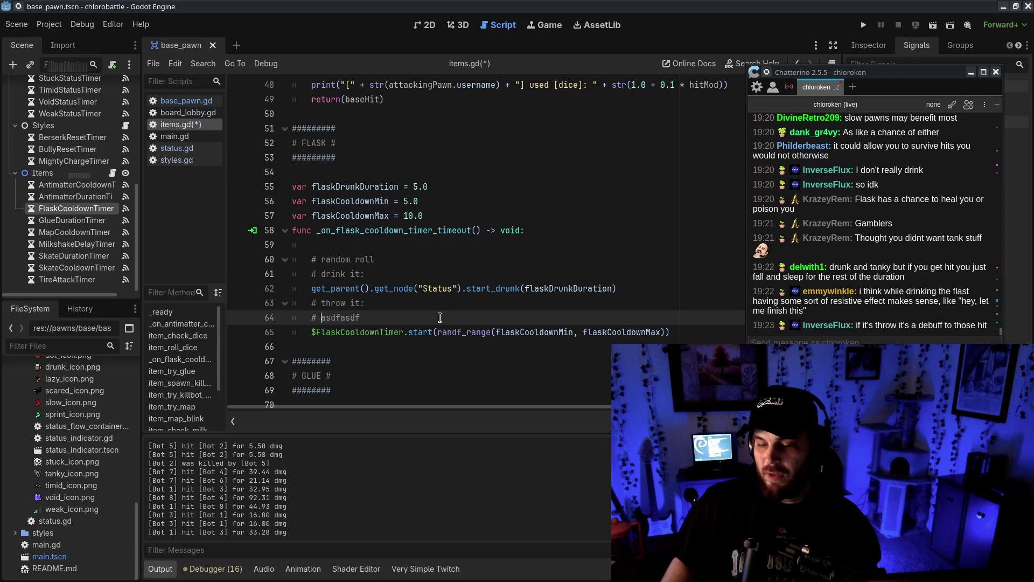
{"action": "left_click", "coordinate": [488, 347]}
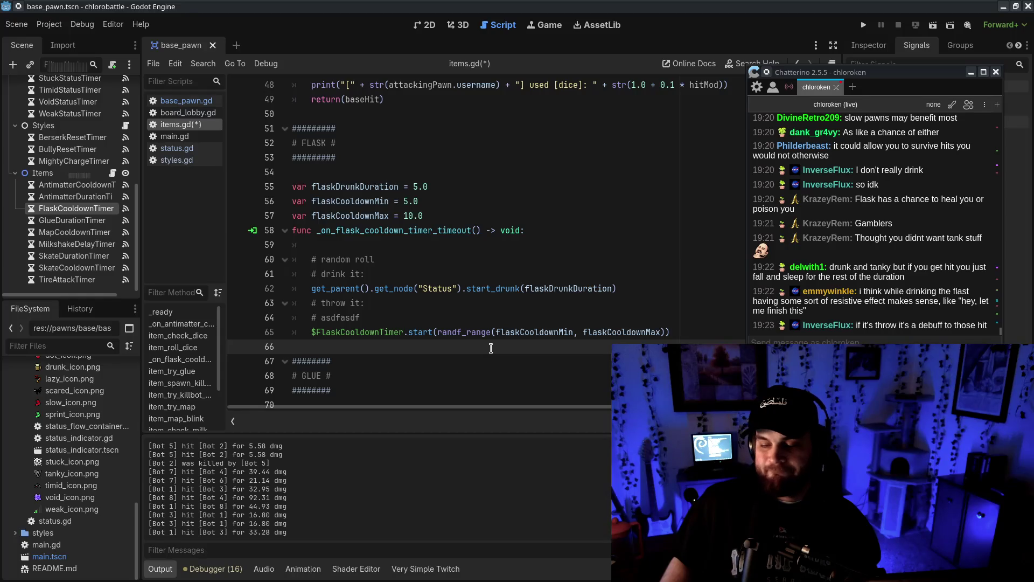
{"action": "left_click", "coordinate": [487, 245]}
{"action": "left_click", "coordinate": [474, 332]}
{"action": "left_click", "coordinate": [480, 349]}
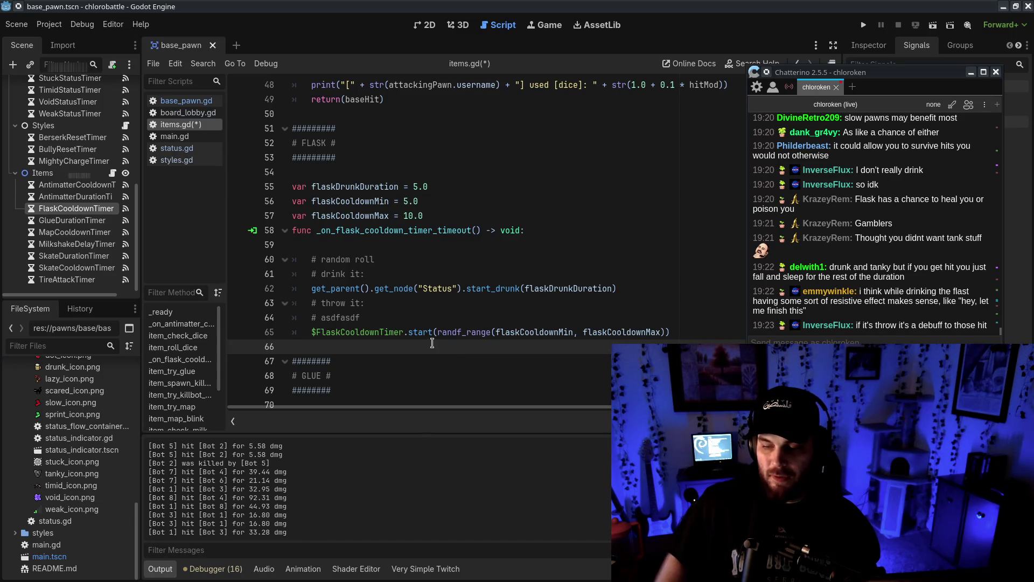
{"action": "left_click", "coordinate": [435, 215]}
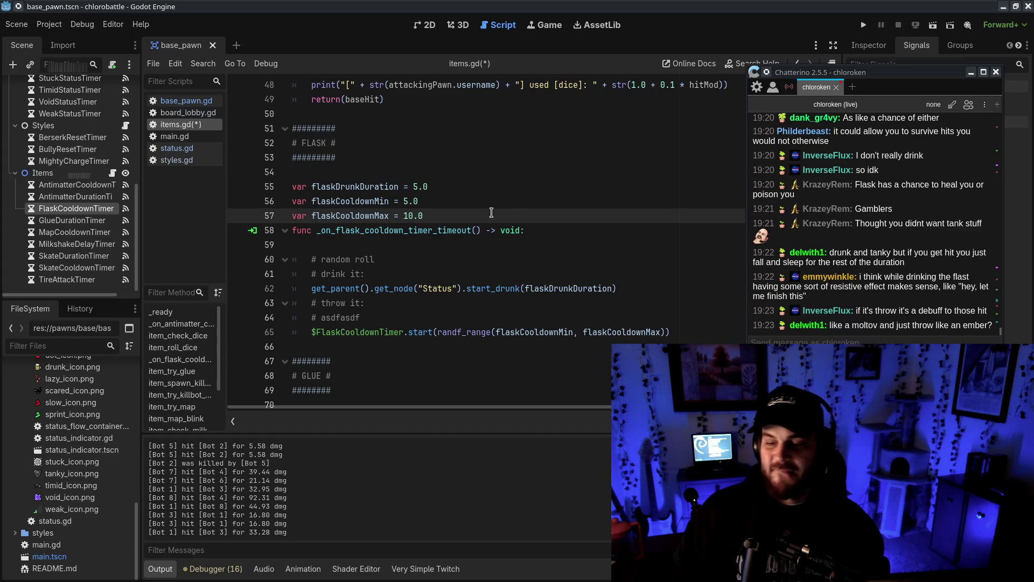
{"action": "key", "text": "Return"}
- Declare var flaskThrowDurationTimer = 1 and var flaskThrowDamage = 1, starting another flaskThrow variable
{"action": "type", "text": "var"}
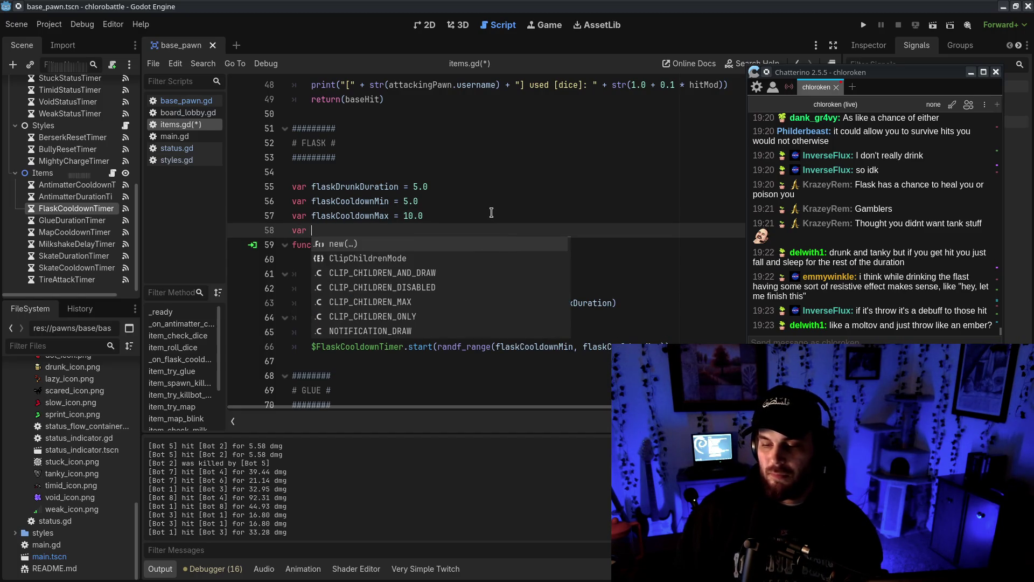
{"action": "key", "text": "BackSpace"}
{"action": "key", "text": "Escape"}
{"action": "key", "text": "BackSpace"}
{"action": "key", "text": "BackSpace"}
{"action": "key", "text": "BackSpace"}
{"action": "key", "text": "Return"}
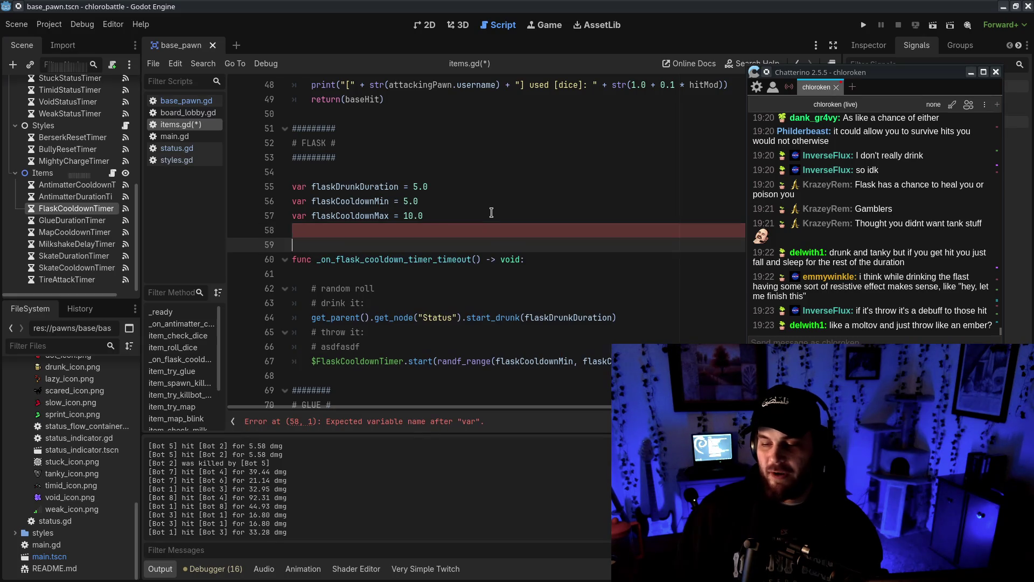
{"action": "type", "text": "var flaskThrow"}
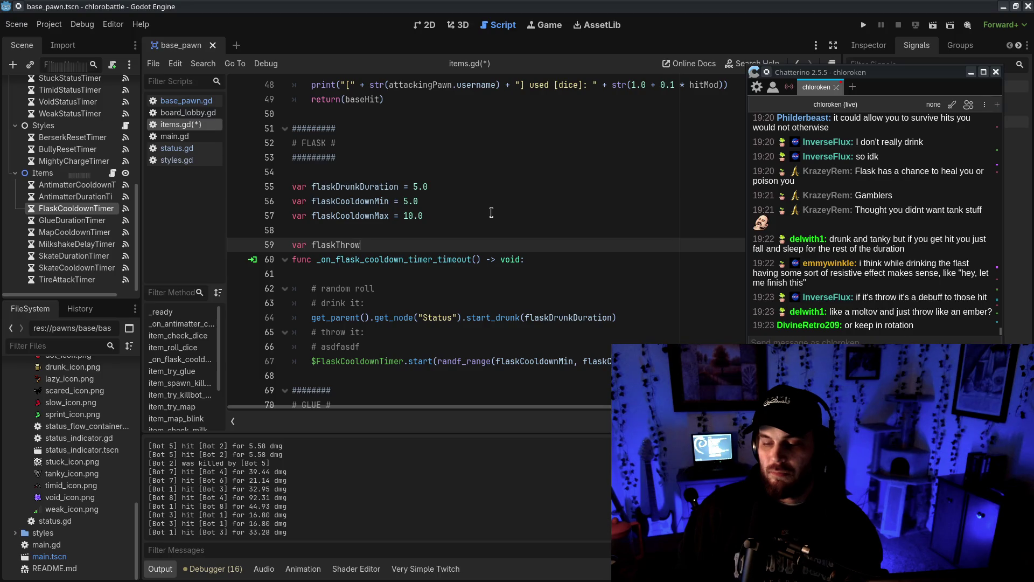
{"action": "type", "text": "DurationTimer = 1"}
{"action": "key", "text": "Return"}
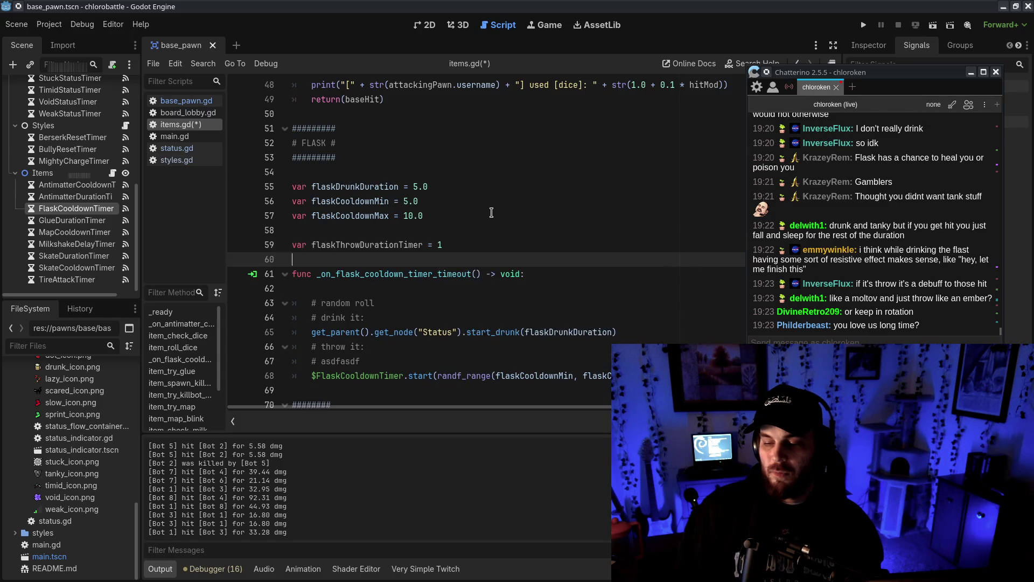
{"action": "type", "text": "var flask"}
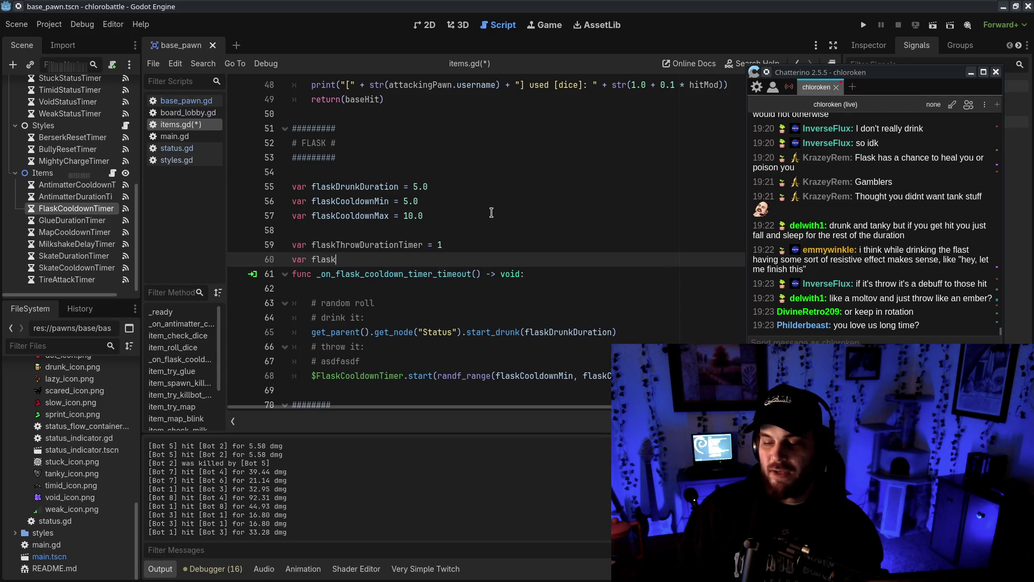
{"action": "type", "text": "Throw"}
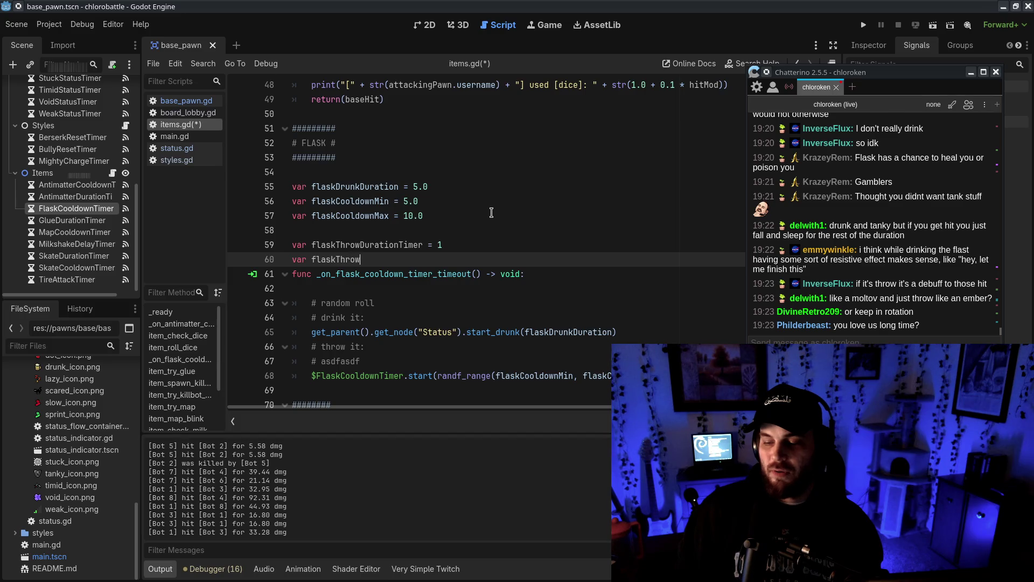
{"action": "type", "text": "Damage = "}
{"action": "type", "text": "1"}
{"action": "key", "text": "Return"}
{"action": "type", "text": "var flaskT"}
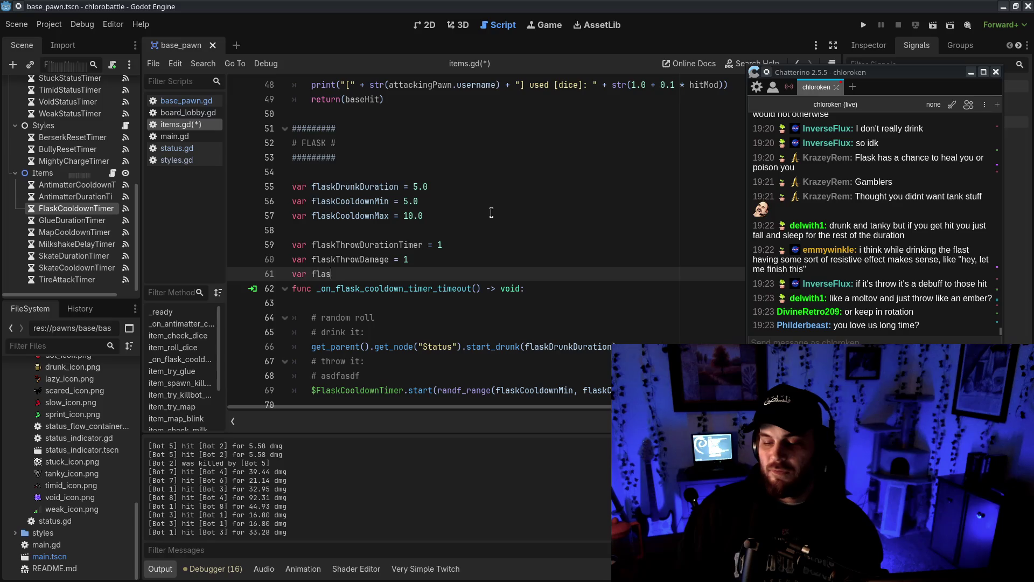
{"action": "type", "text": "hrow"}
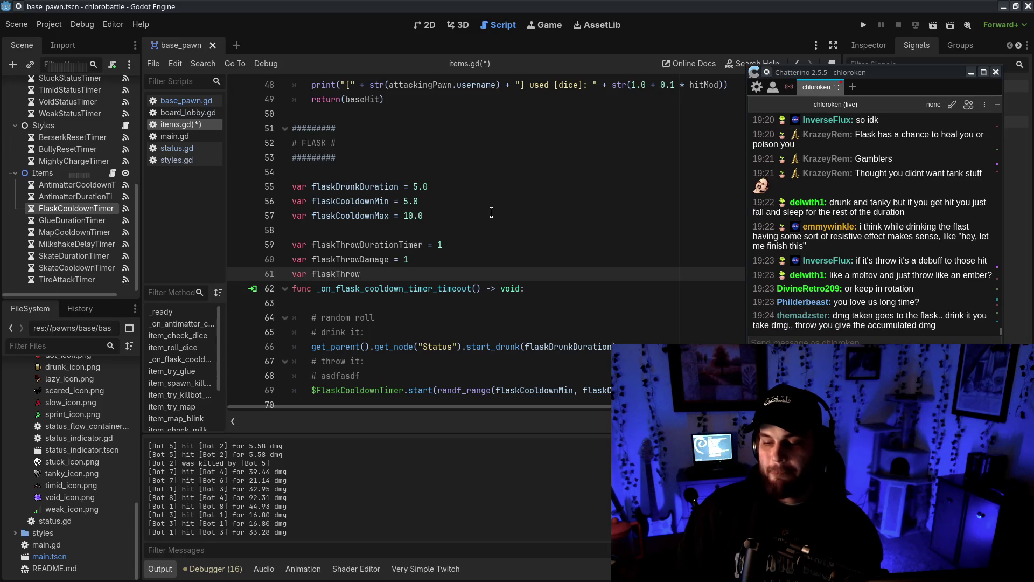